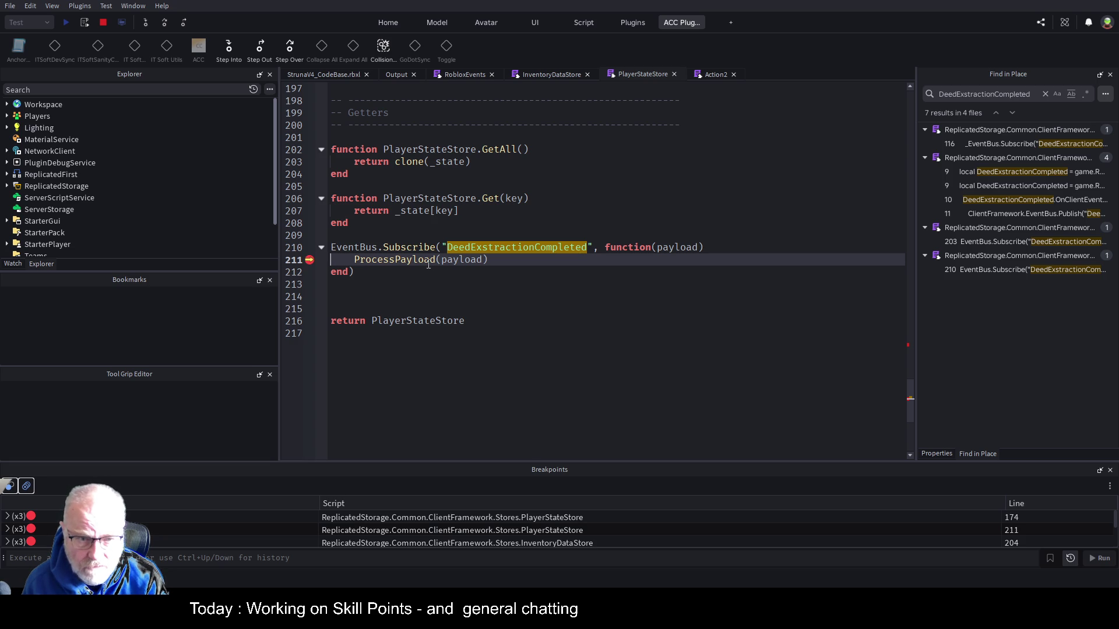
Step into ProcessPayload, stop the debug run, and change line 170 to payload.Professions
{"action": "left_click", "coordinate": [149, 26]}
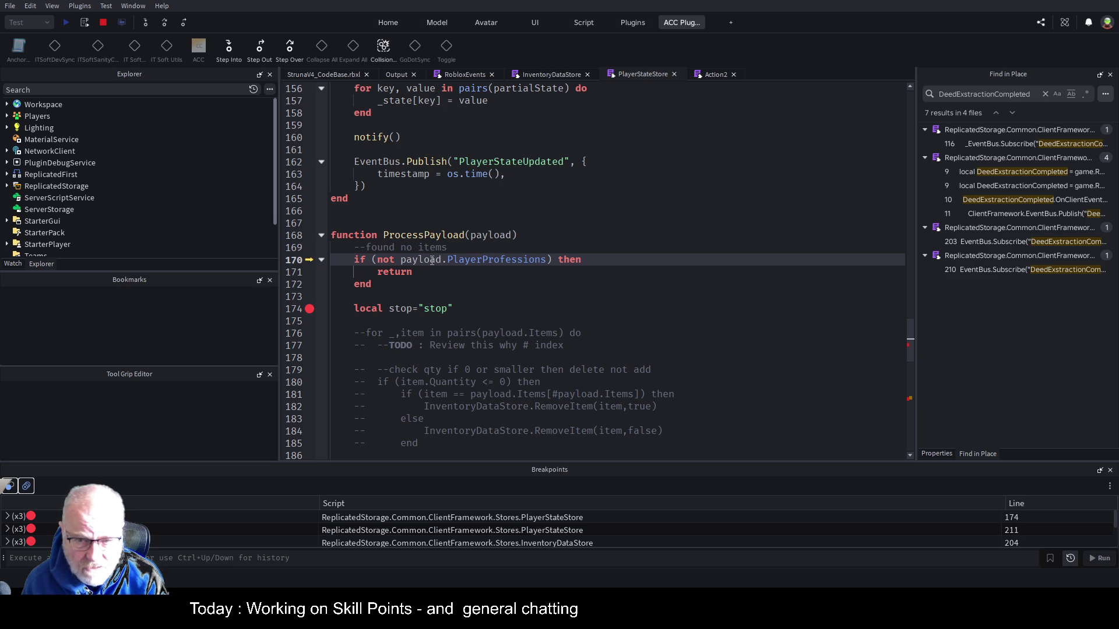
{"action": "left_click", "coordinate": [102, 24]}
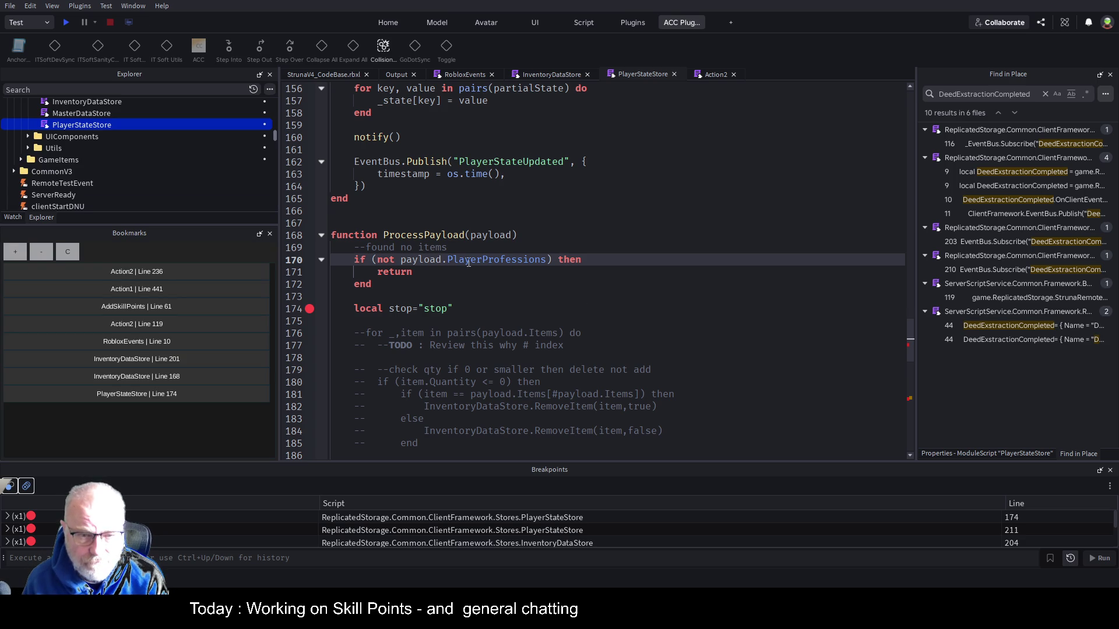
{"action": "key", "text": "BackSpace"}
{"action": "key", "text": "BackSpace"}
{"action": "key", "text": "BackSpace"}
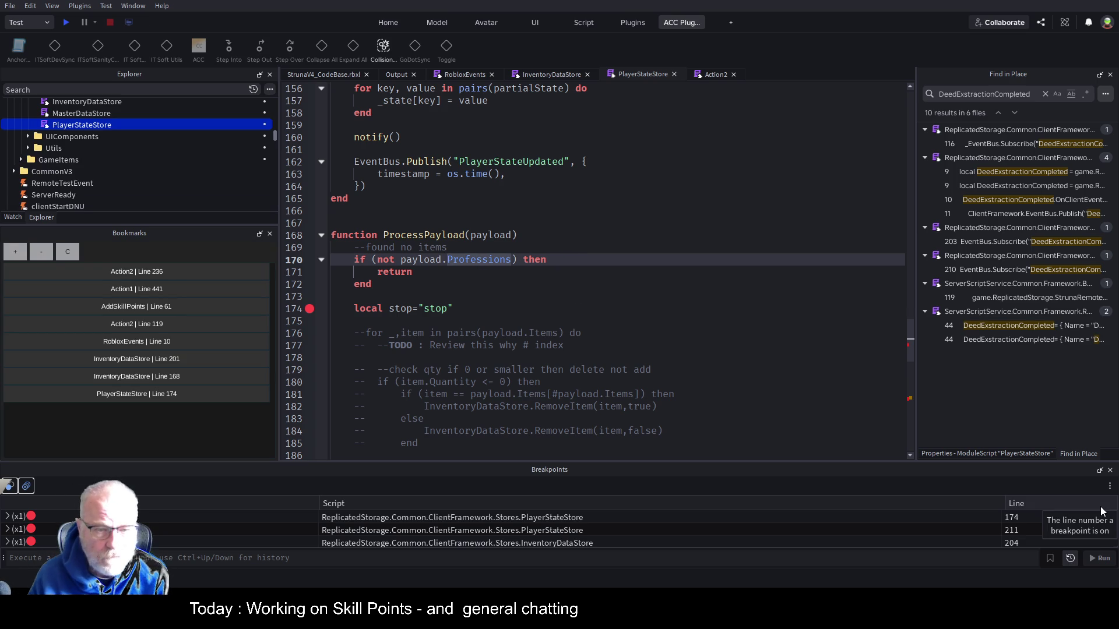
Save the PlayerStateStore script and clear every breakpoint
{"action": "key", "text": "ctrl+s"}
{"action": "left_click", "coordinate": [571, 308]}
{"action": "scroll", "coordinate": [572, 270], "scroll_direction": "down", "scroll_amount": 3}
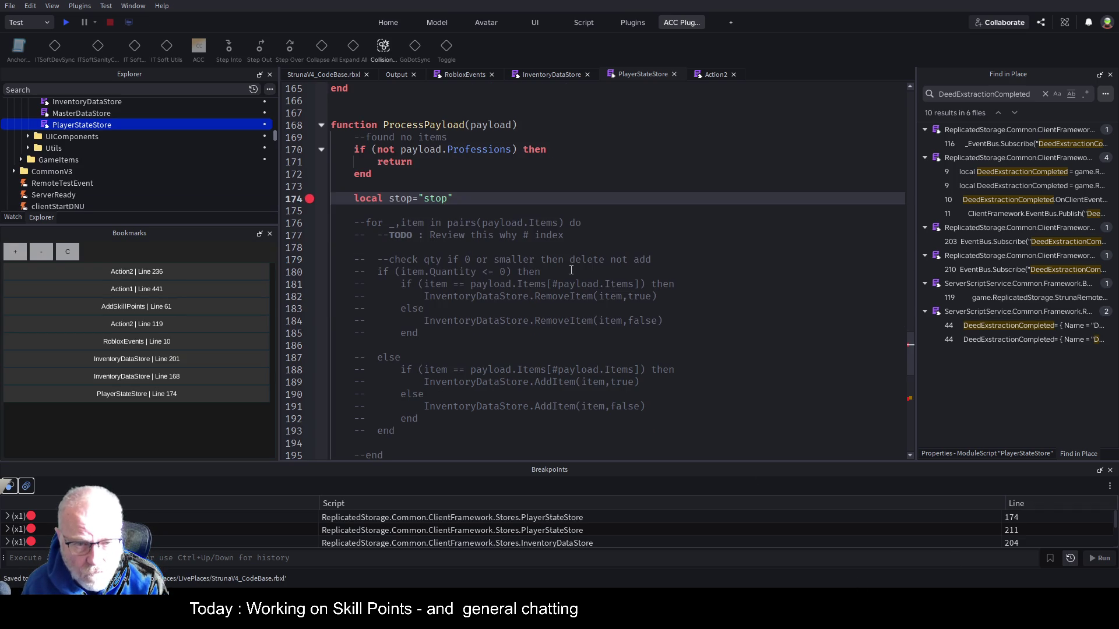
{"action": "left_click", "coordinate": [571, 271]}
{"action": "left_click", "coordinate": [480, 212]}
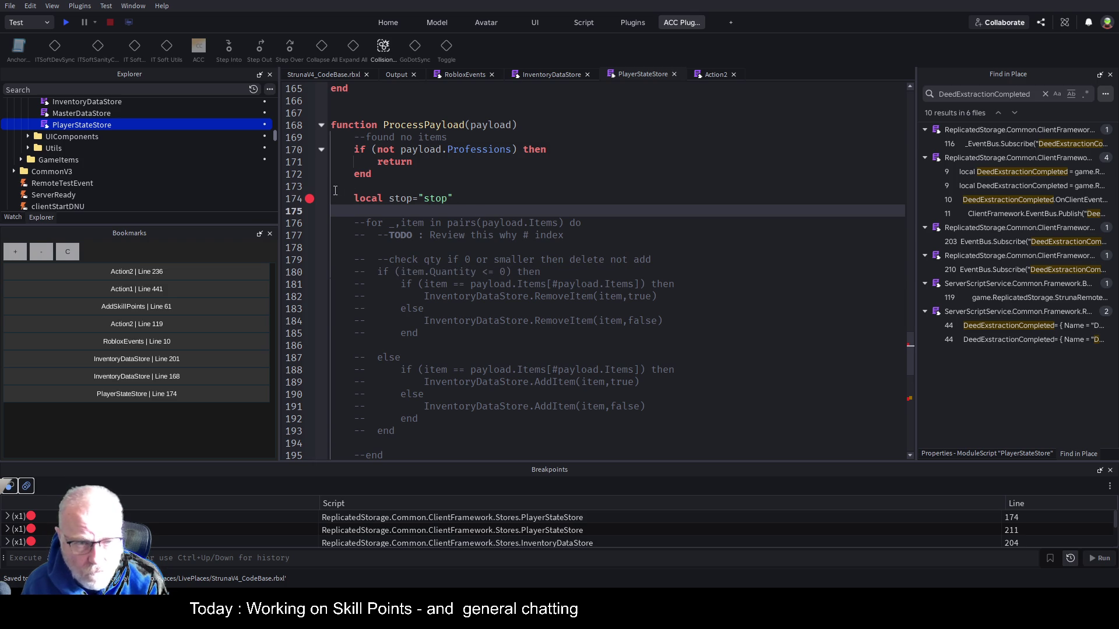
{"action": "left_click", "coordinate": [26, 486]}
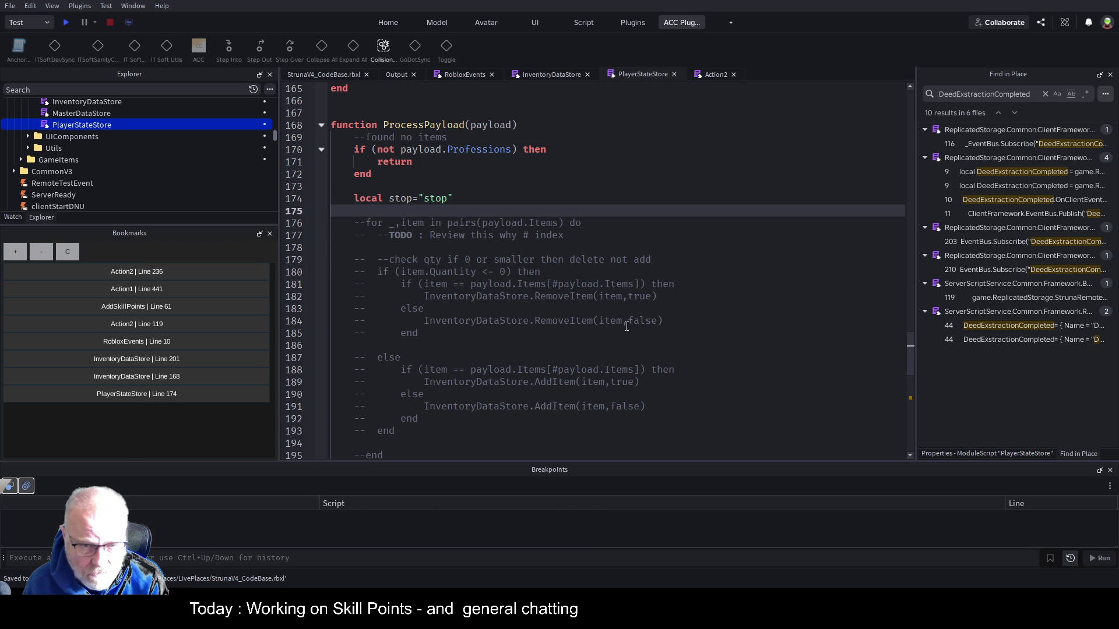
{"action": "key", "text": "Up"}
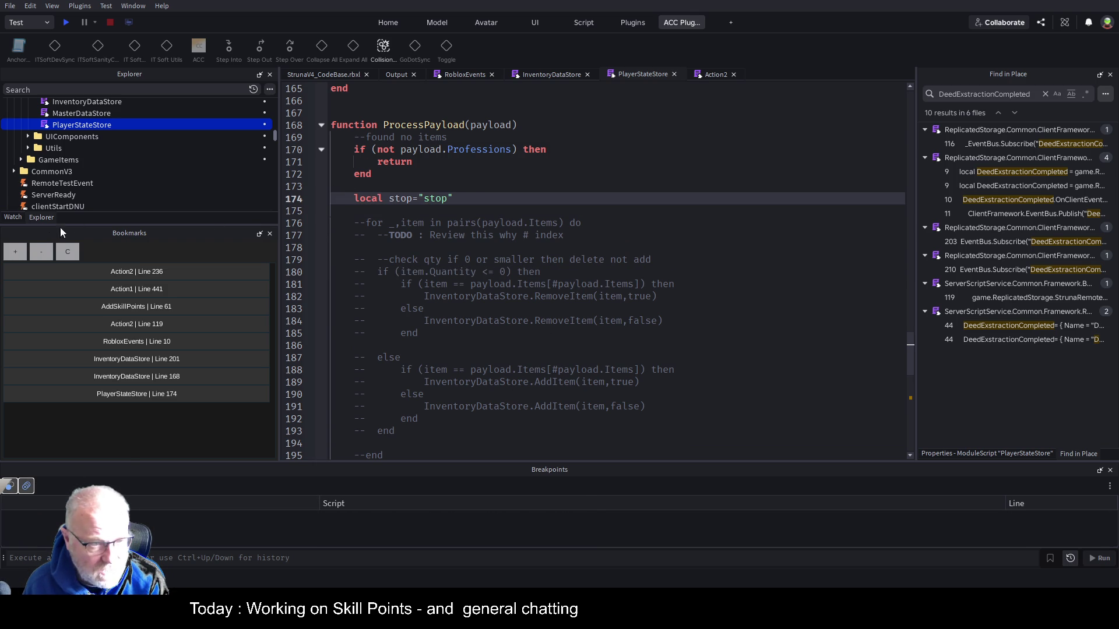
Replace the bookmarks with PlayerStateStore line 174 and RobloxEvents line 10, then view Action2
{"action": "left_click", "coordinate": [65, 252]}
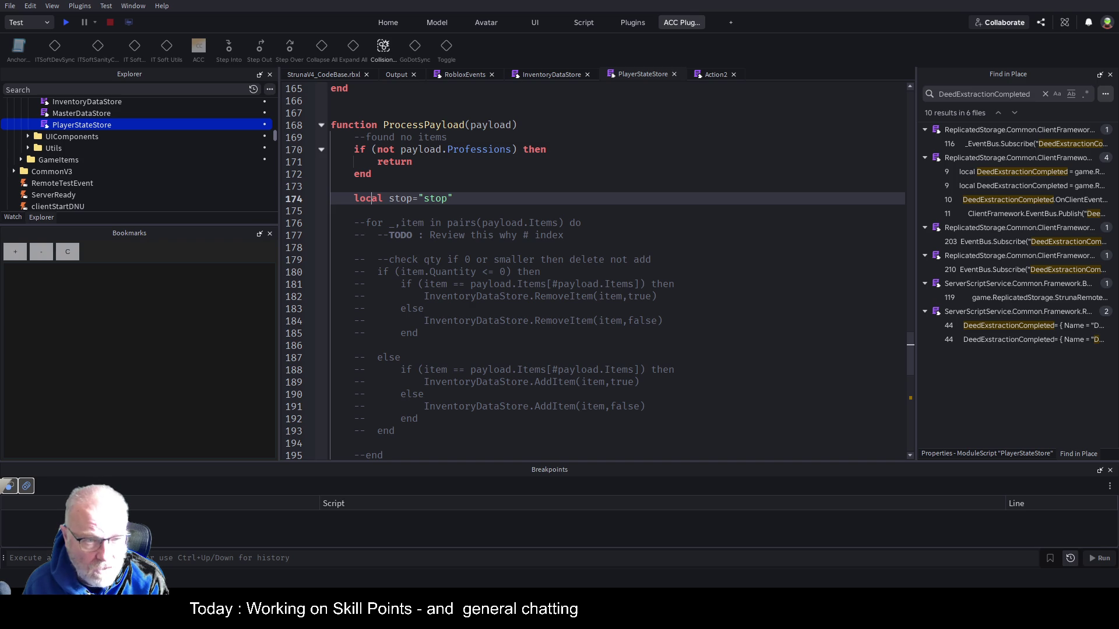
{"action": "left_click", "coordinate": [15, 252]}
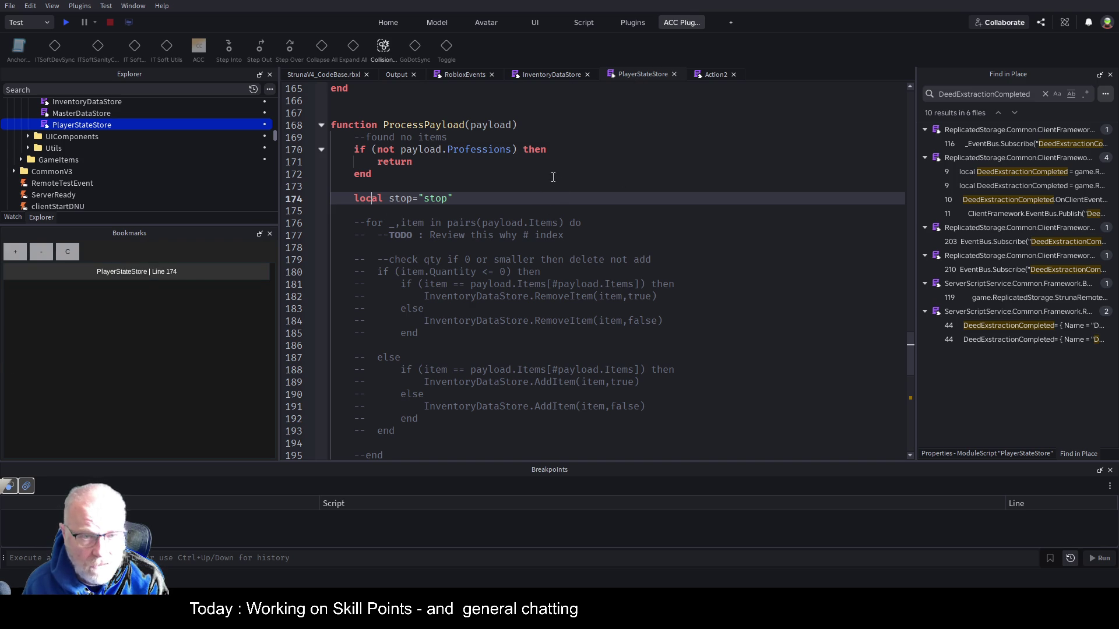
{"action": "left_click", "coordinate": [465, 74]}
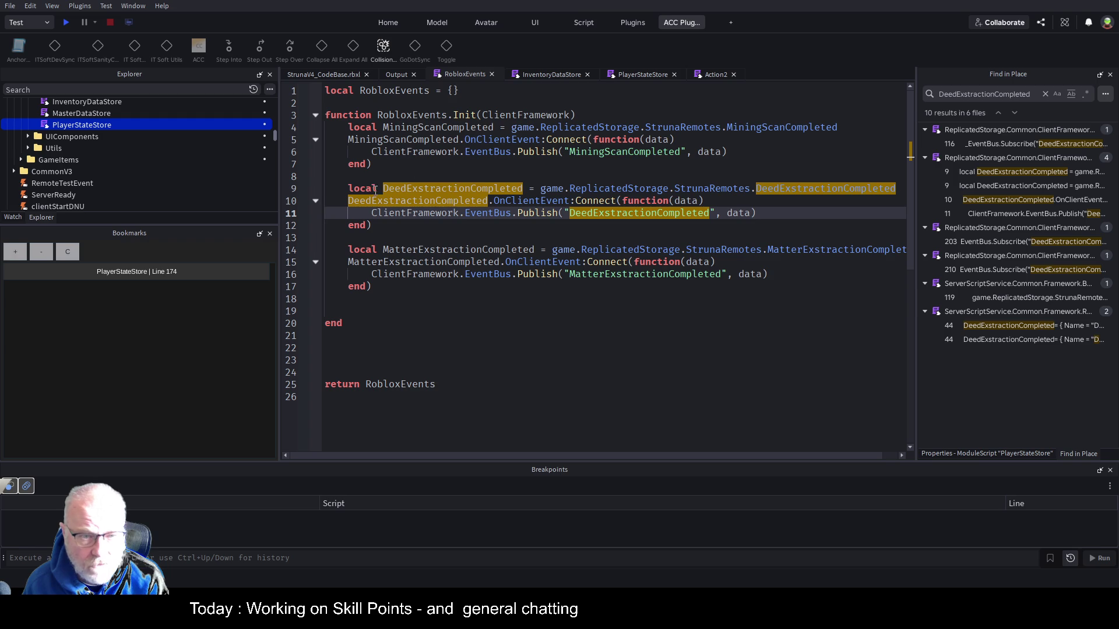
{"action": "left_click", "coordinate": [363, 201]}
{"action": "left_click", "coordinate": [15, 252]}
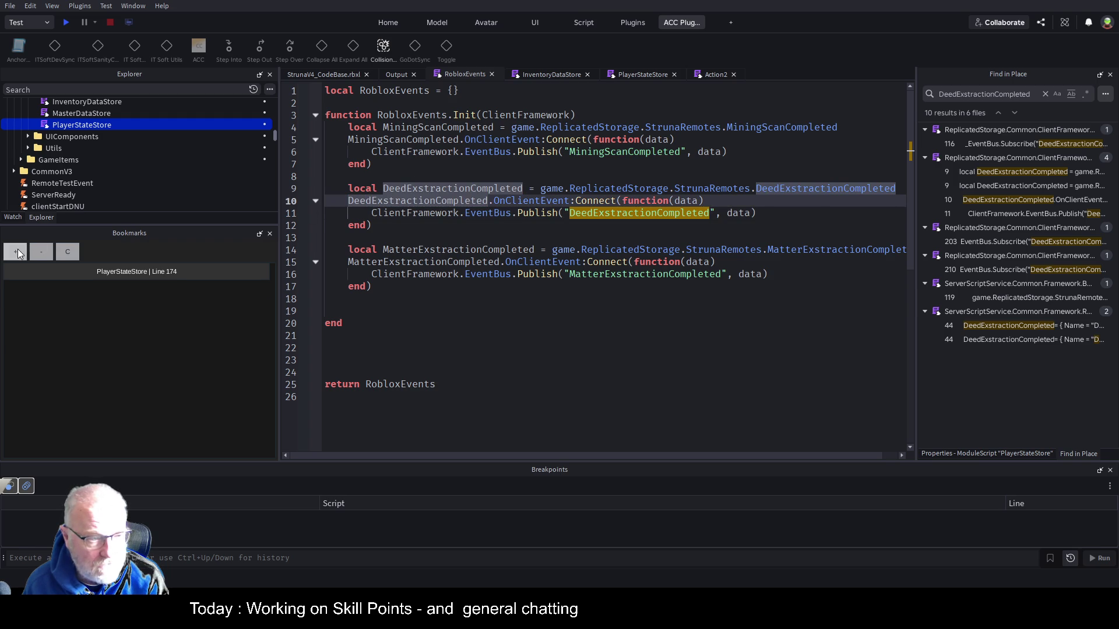
{"action": "left_click", "coordinate": [650, 75]}
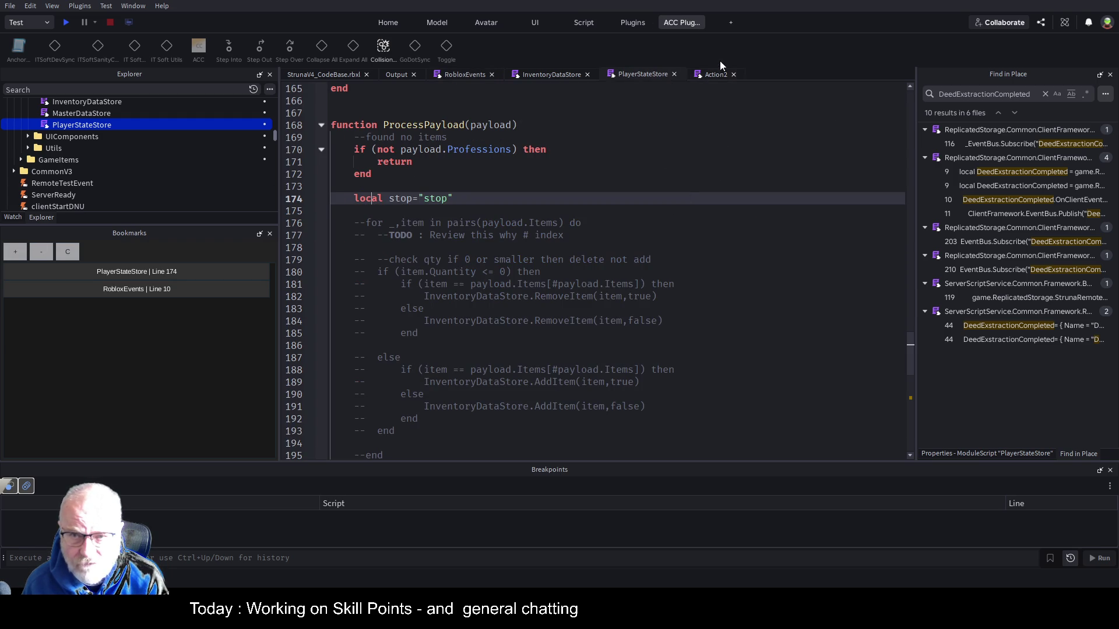
{"action": "left_click", "coordinate": [708, 75]}
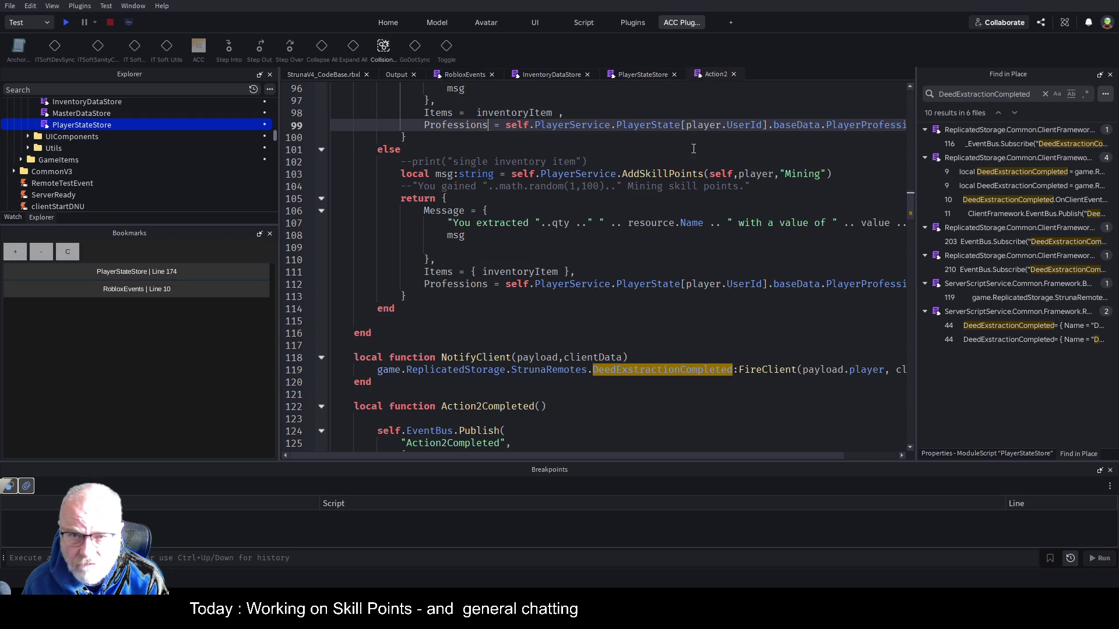
{"action": "left_click", "coordinate": [662, 278]}
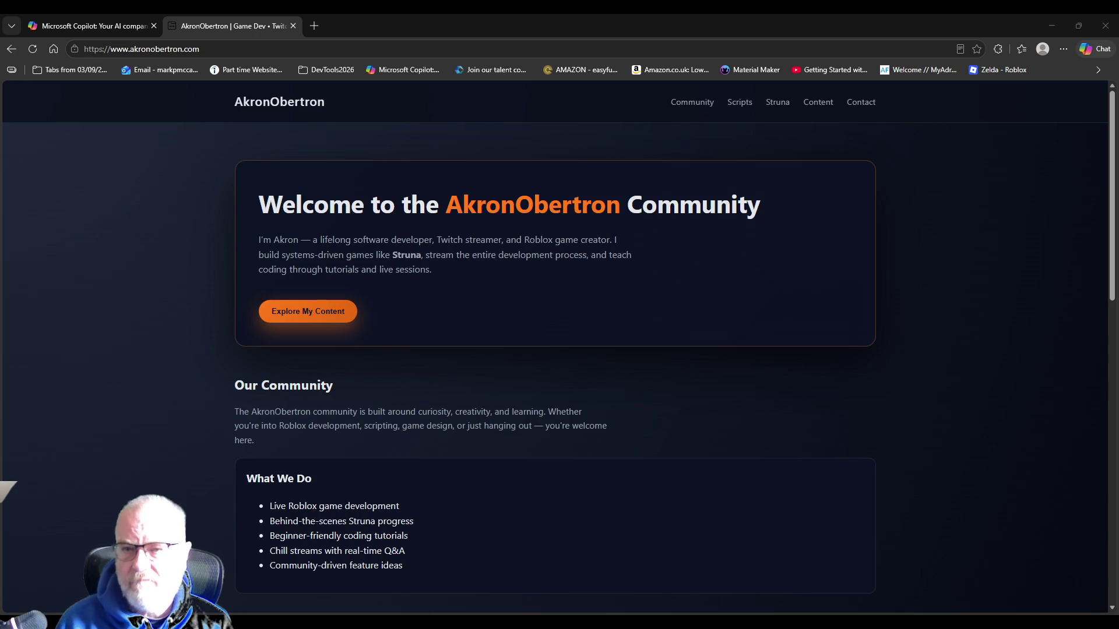
Open the site's Scripts page and display the Plugin - Bookmarks script code
{"action": "scroll", "coordinate": [558, 356], "scroll_direction": "down", "scroll_amount": 1}
{"action": "scroll", "coordinate": [558, 355], "scroll_direction": "up", "scroll_amount": 1}
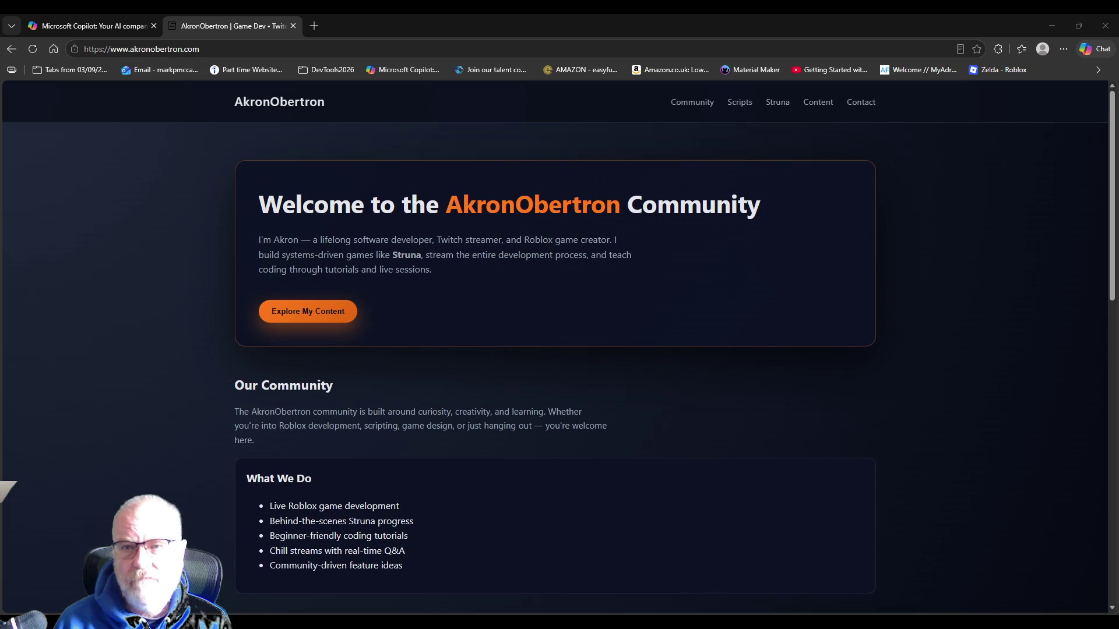
{"action": "scroll", "coordinate": [558, 355], "scroll_direction": "down", "scroll_amount": 7}
{"action": "scroll", "coordinate": [559, 356], "scroll_direction": "down", "scroll_amount": 3}
{"action": "scroll", "coordinate": [558, 356], "scroll_direction": "up", "scroll_amount": 10}
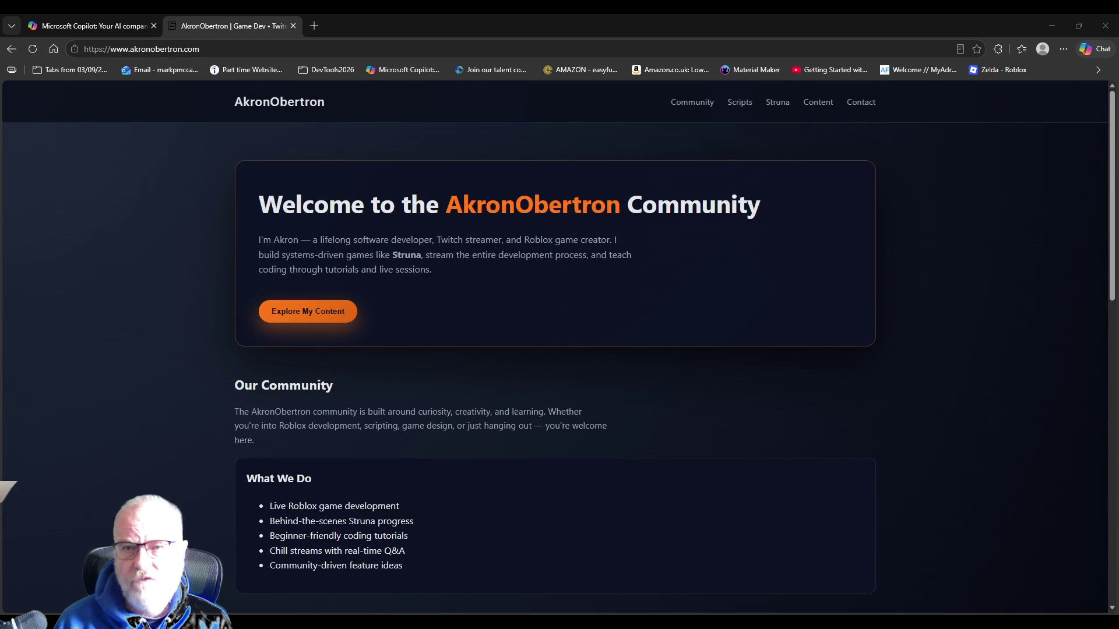
{"action": "left_click", "coordinate": [739, 102]}
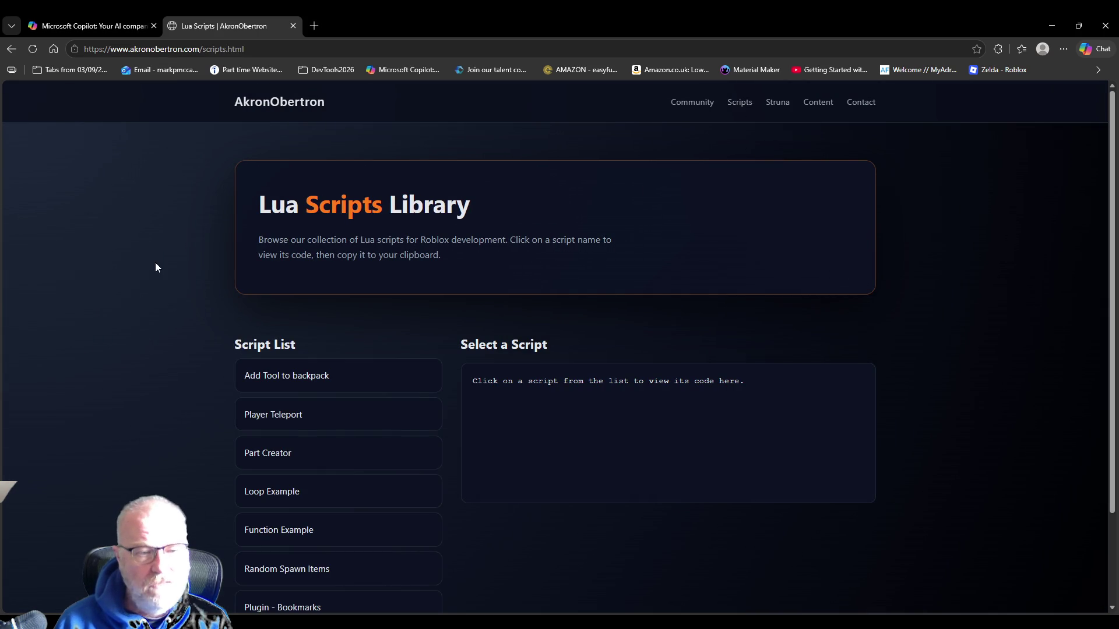
{"action": "scroll", "coordinate": [158, 274], "scroll_direction": "down", "scroll_amount": 2}
{"action": "left_click", "coordinate": [324, 497]}
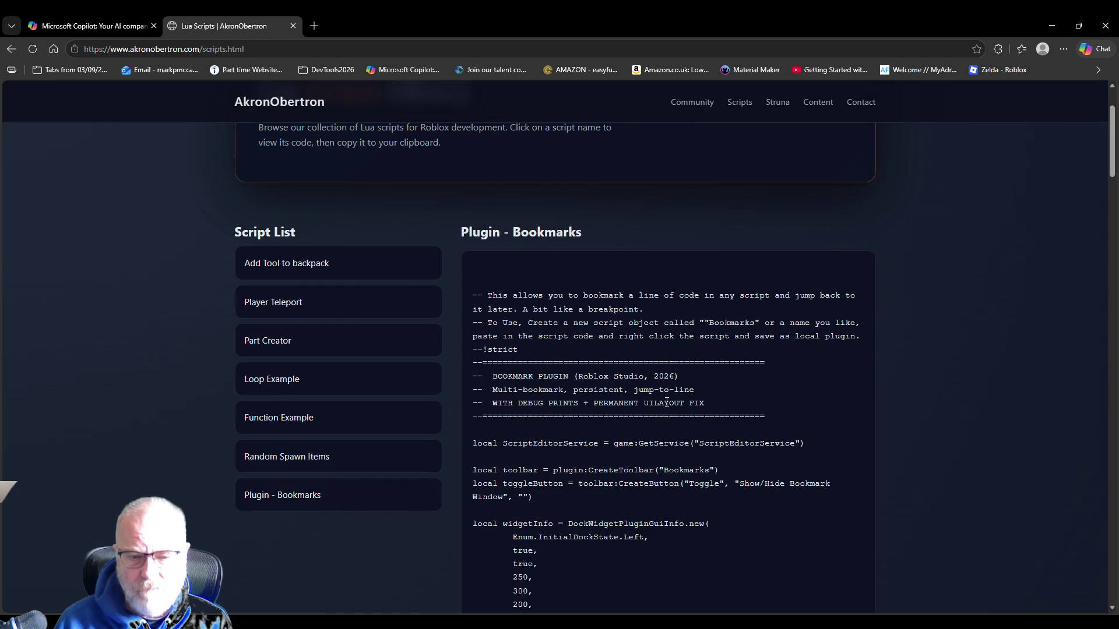
Read through the Plugin - Bookmarks code and dismiss the address bar suggestions
{"action": "scroll", "coordinate": [642, 385], "scroll_direction": "down", "scroll_amount": 3}
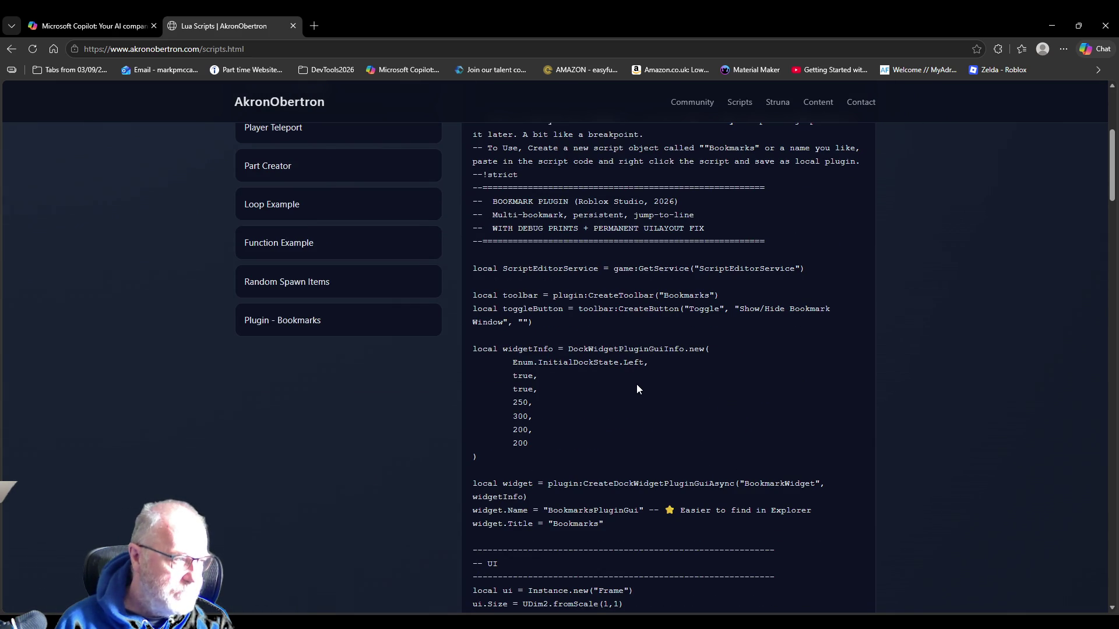
{"action": "scroll", "coordinate": [601, 401], "scroll_direction": "up", "scroll_amount": 4}
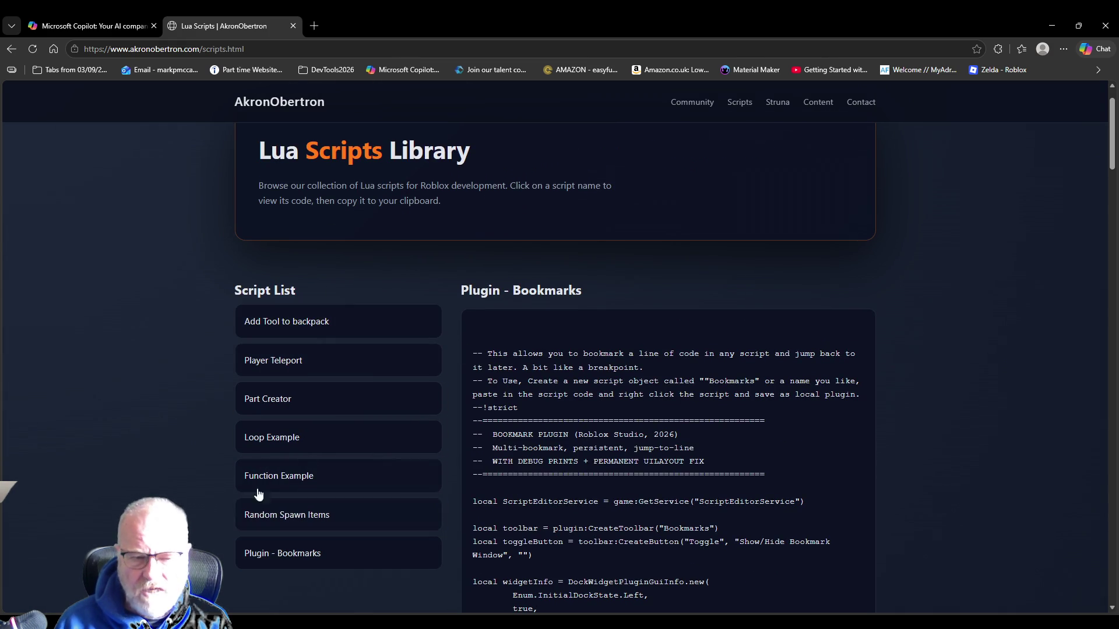
{"action": "scroll", "coordinate": [344, 373], "scroll_direction": "down", "scroll_amount": 1}
{"action": "scroll", "coordinate": [344, 371], "scroll_direction": "down", "scroll_amount": 1}
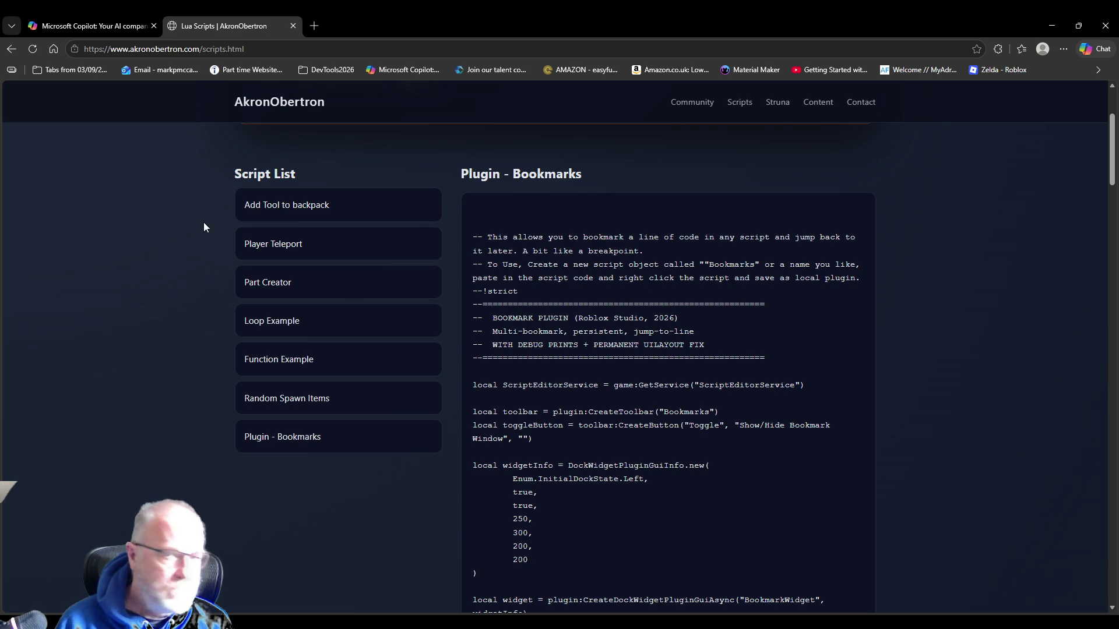
{"action": "left_click", "coordinate": [192, 49]}
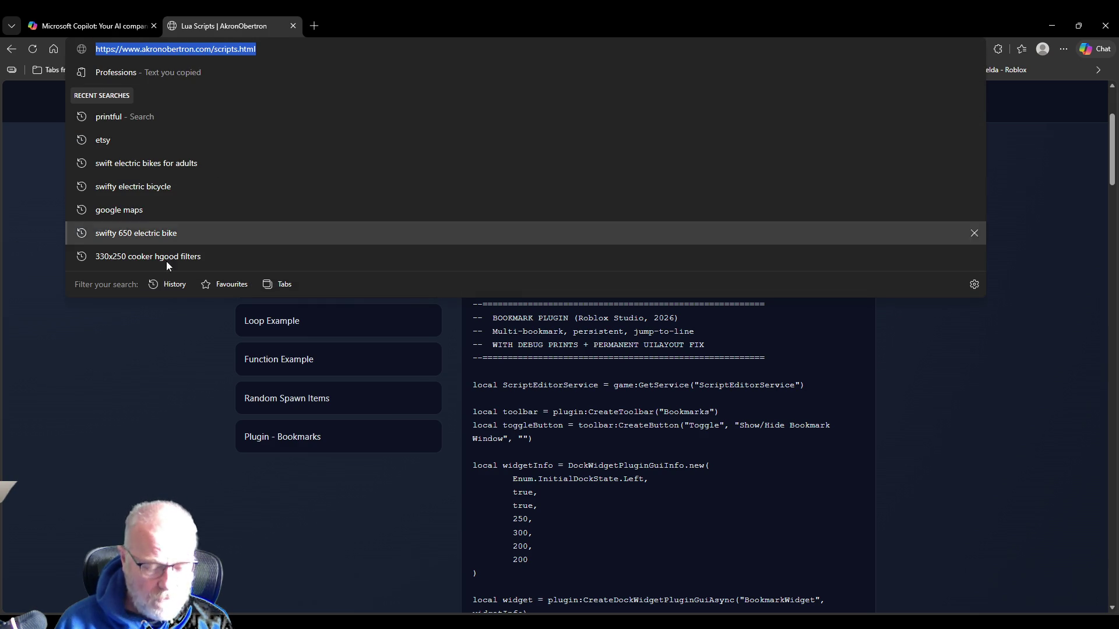
{"action": "key", "text": "Escape"}
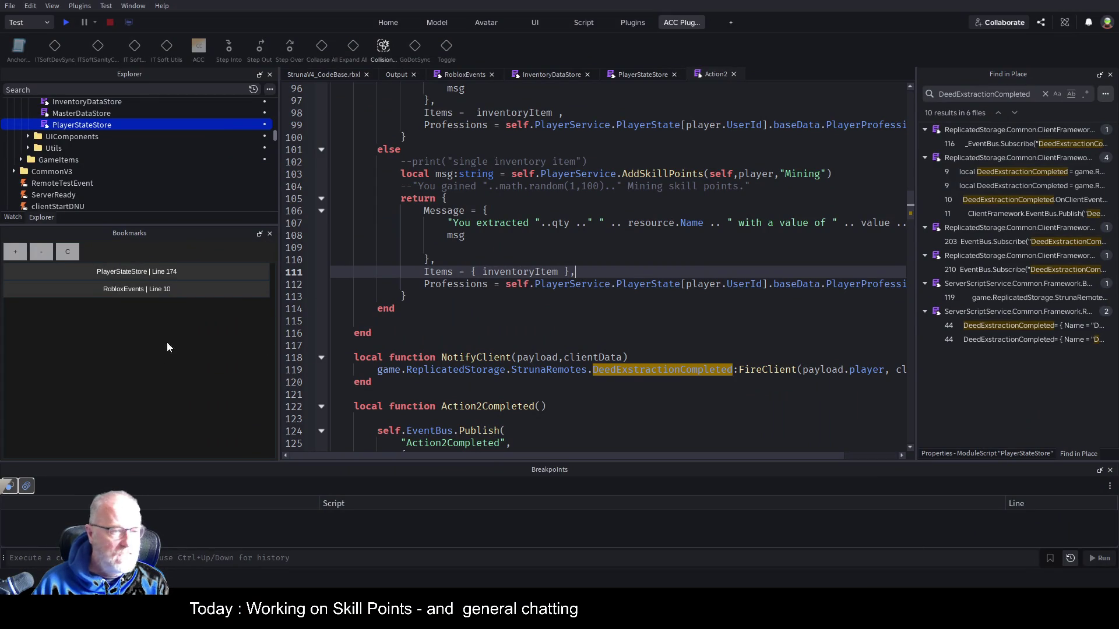
Jump via bookmarks to RobloxEvents line 10 and inspect the forwarding code on lines 12, 17 and 20
{"action": "left_click", "coordinate": [145, 289]}
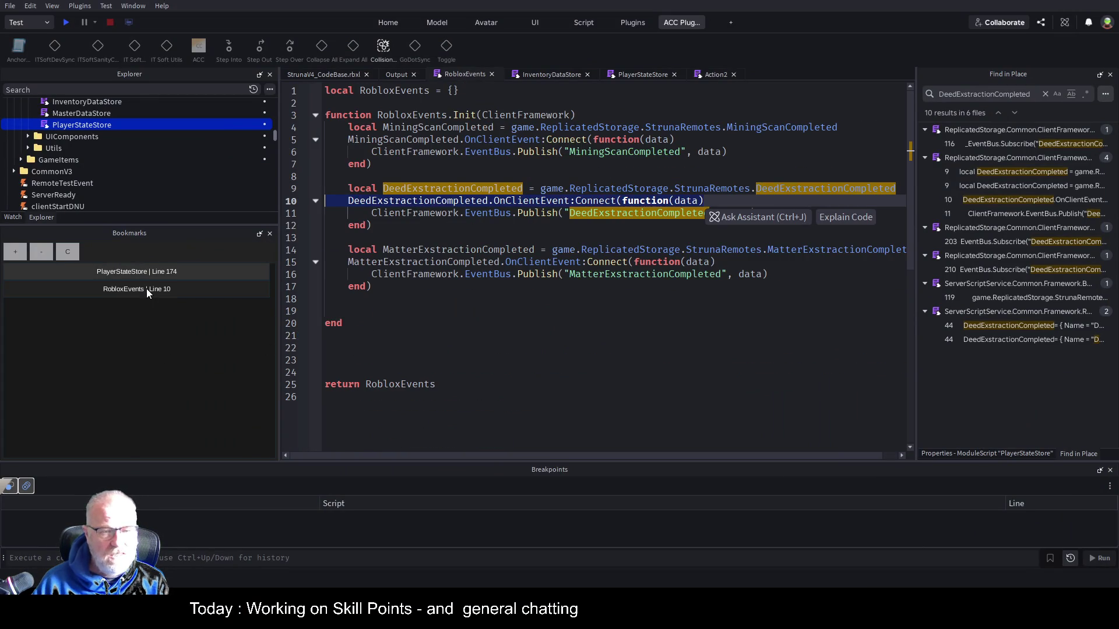
{"action": "left_click", "coordinate": [182, 275]}
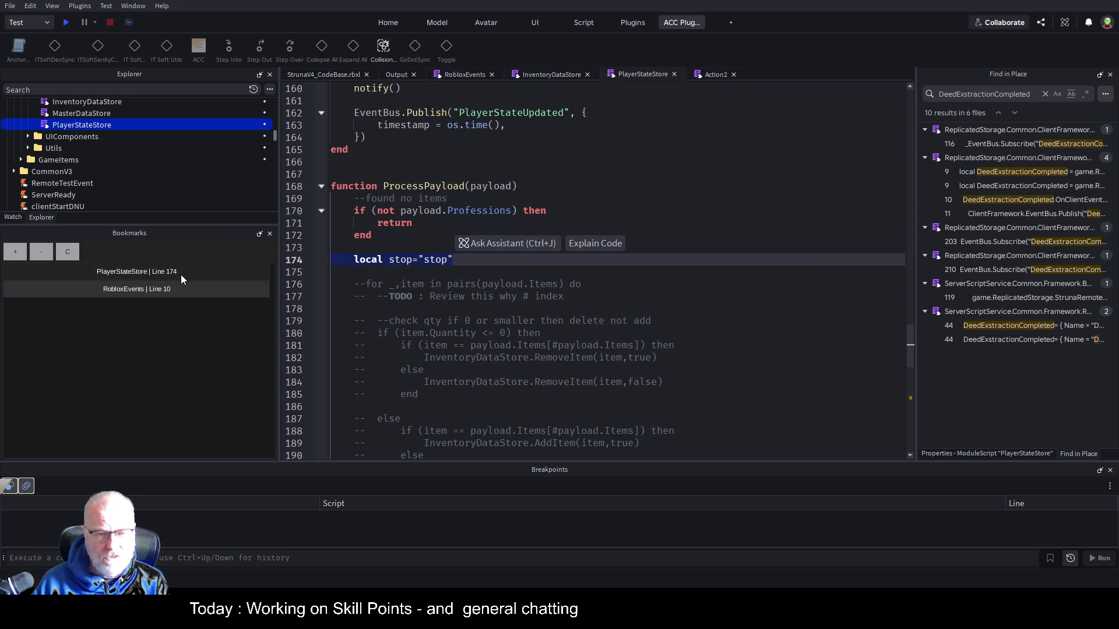
{"action": "left_click", "coordinate": [155, 288]}
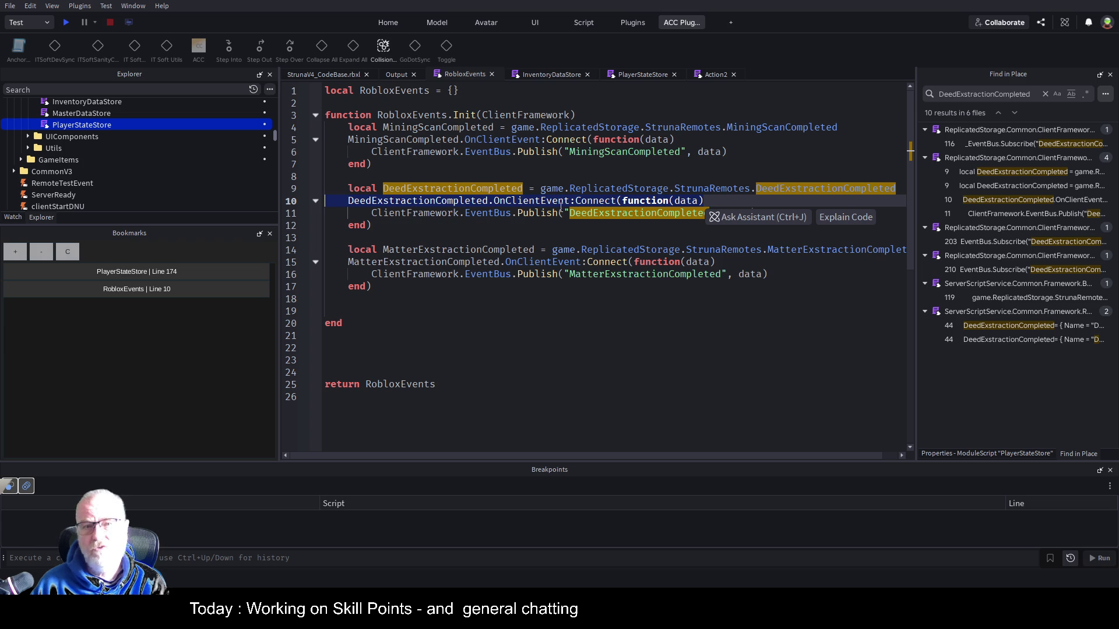
{"action": "left_click", "coordinate": [599, 348]}
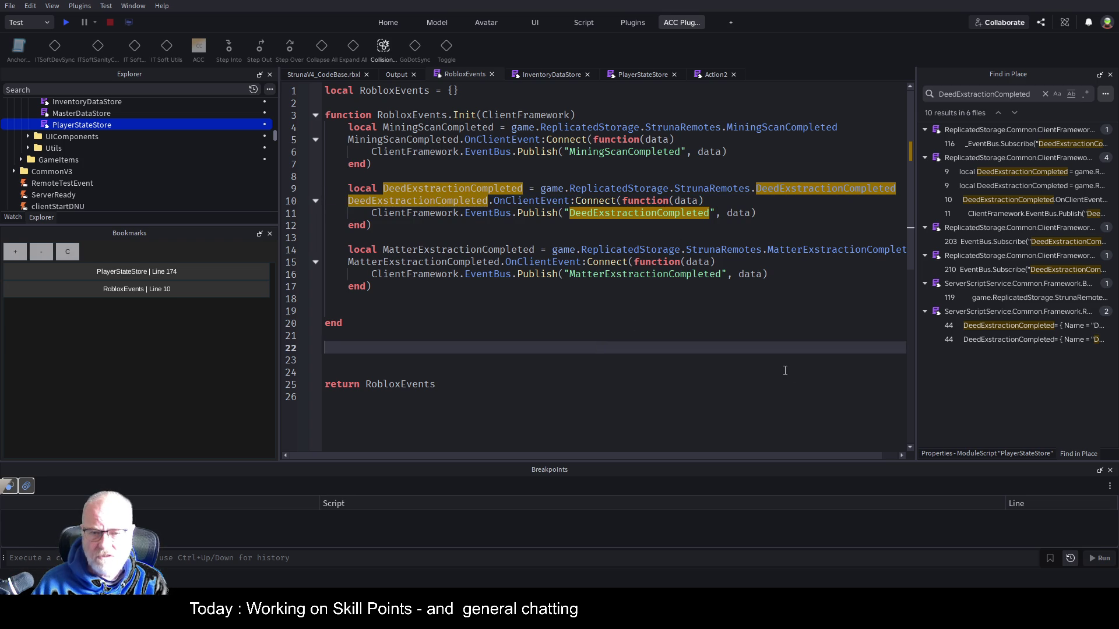
{"action": "left_click", "coordinate": [498, 221]}
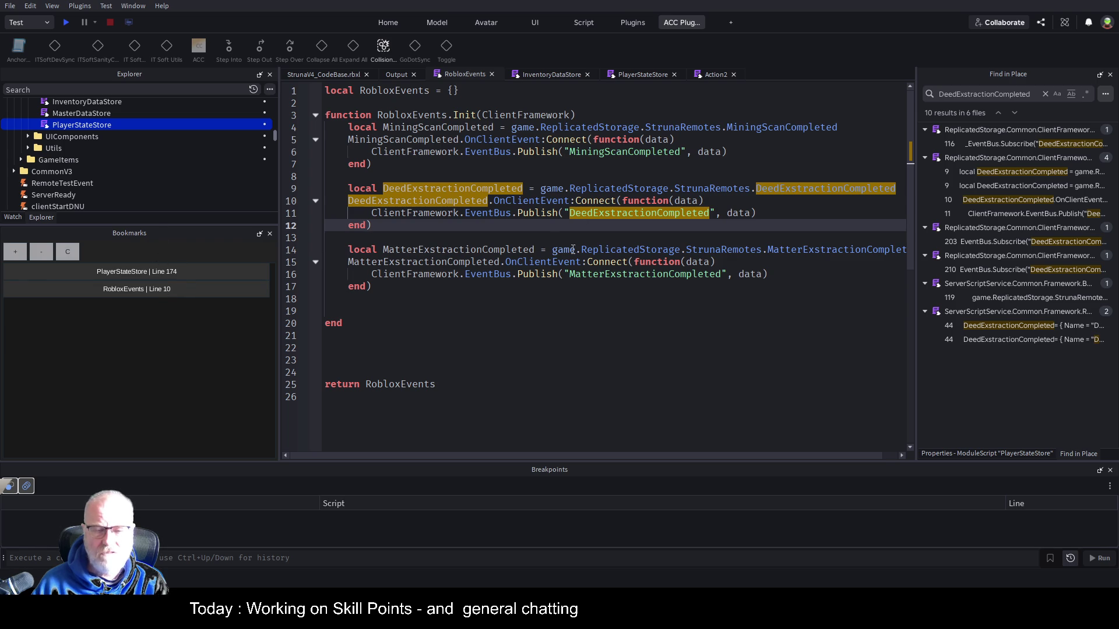
{"action": "left_click", "coordinate": [468, 288]}
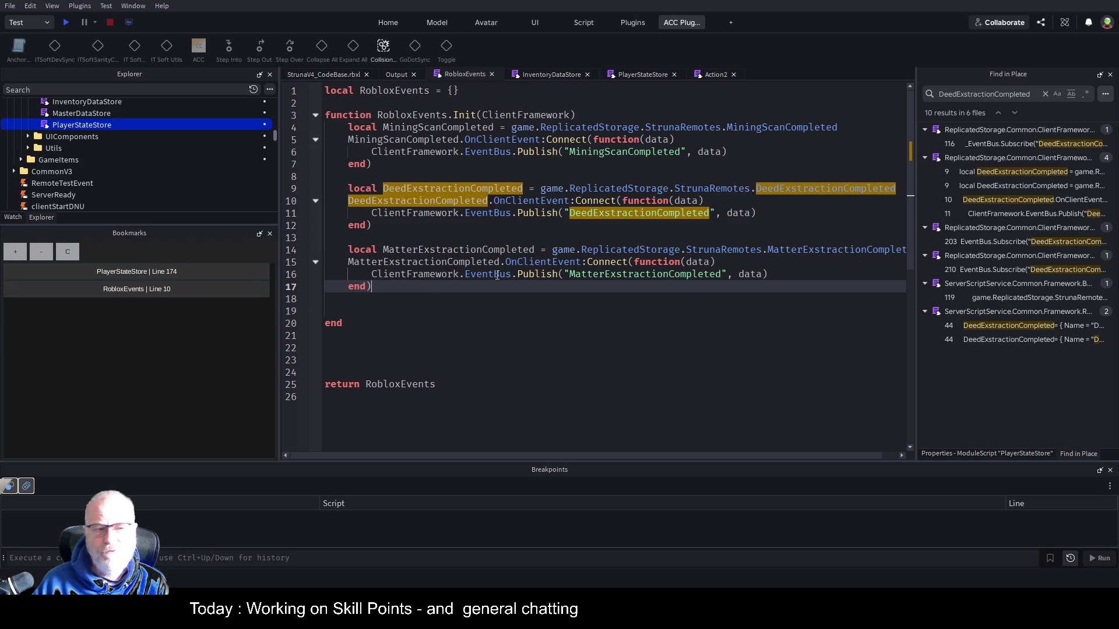
{"action": "left_click", "coordinate": [462, 320]}
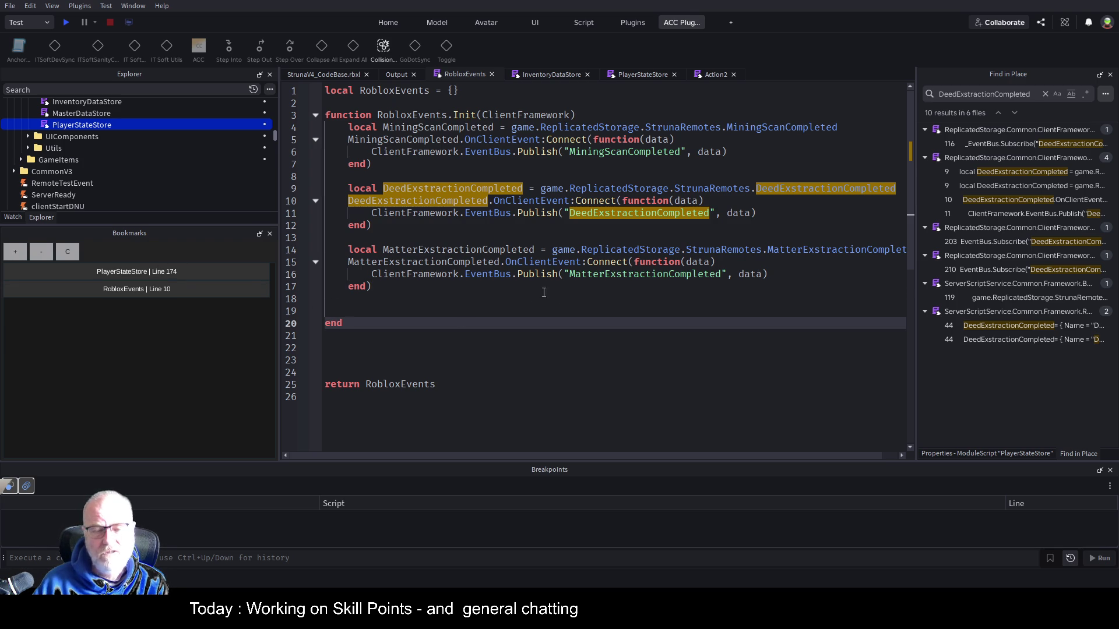
{"action": "key", "text": "Down"}
{"action": "key", "text": "Down"}
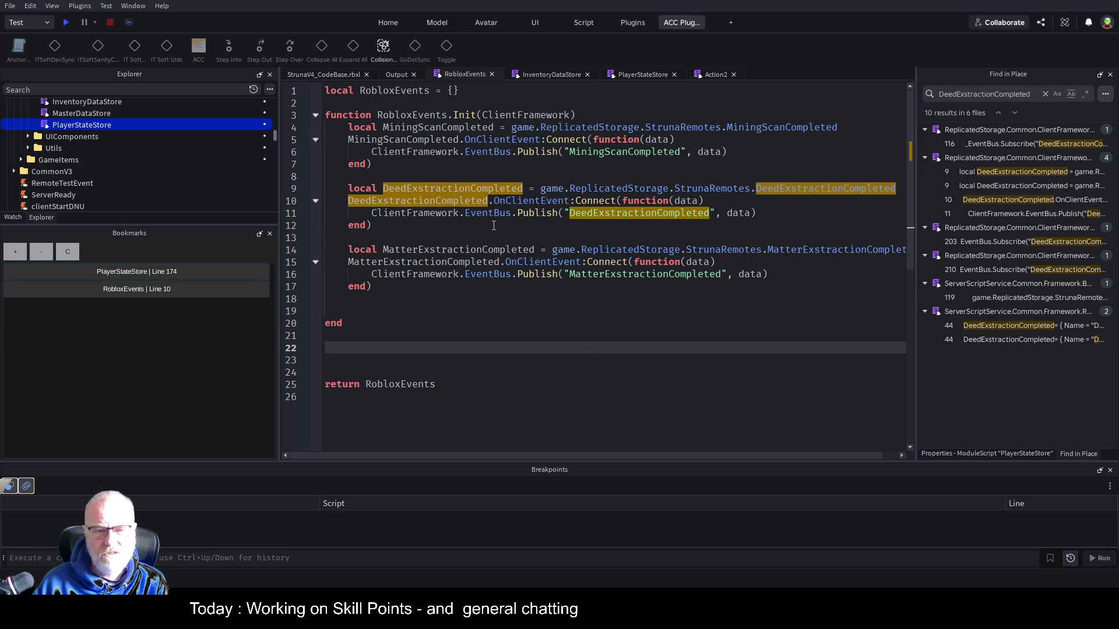
{"action": "left_click", "coordinate": [652, 75]}
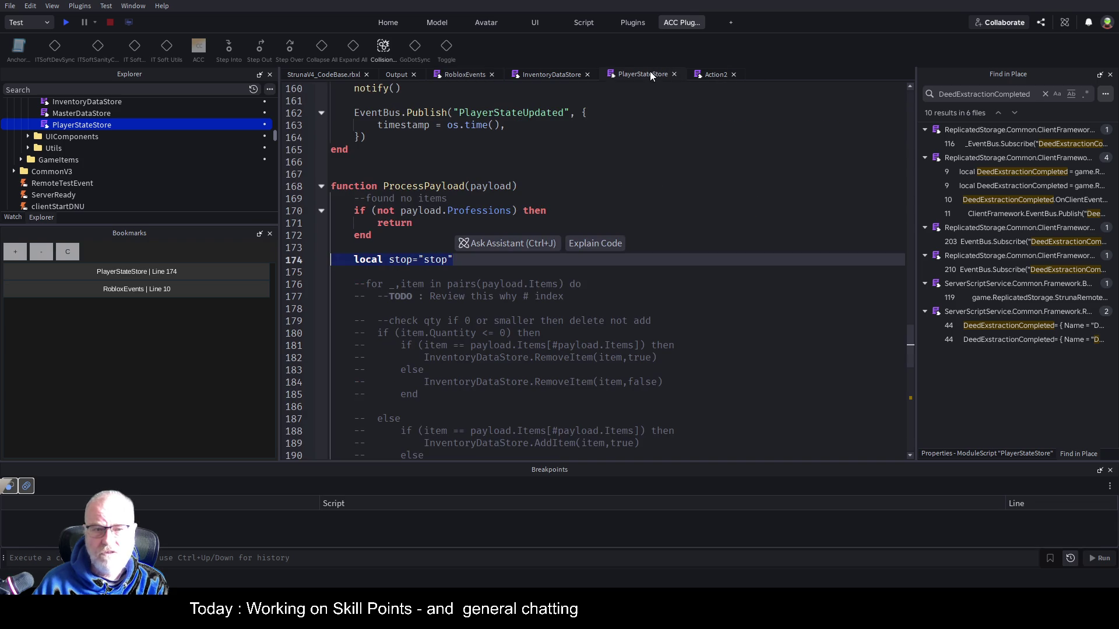
Add a breakpoint on line 174 in ProcessPayload and start a play test
{"action": "left_click", "coordinate": [447, 284]}
{"action": "scroll", "coordinate": [482, 256], "scroll_direction": "down", "scroll_amount": 2}
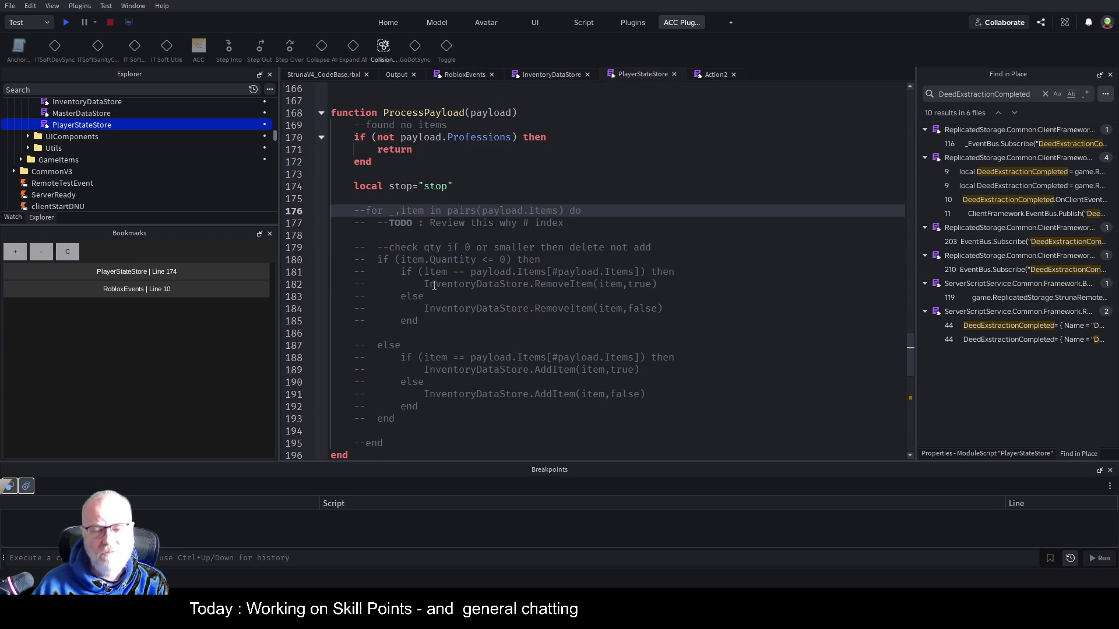
{"action": "scroll", "coordinate": [438, 268], "scroll_direction": "up", "scroll_amount": 7}
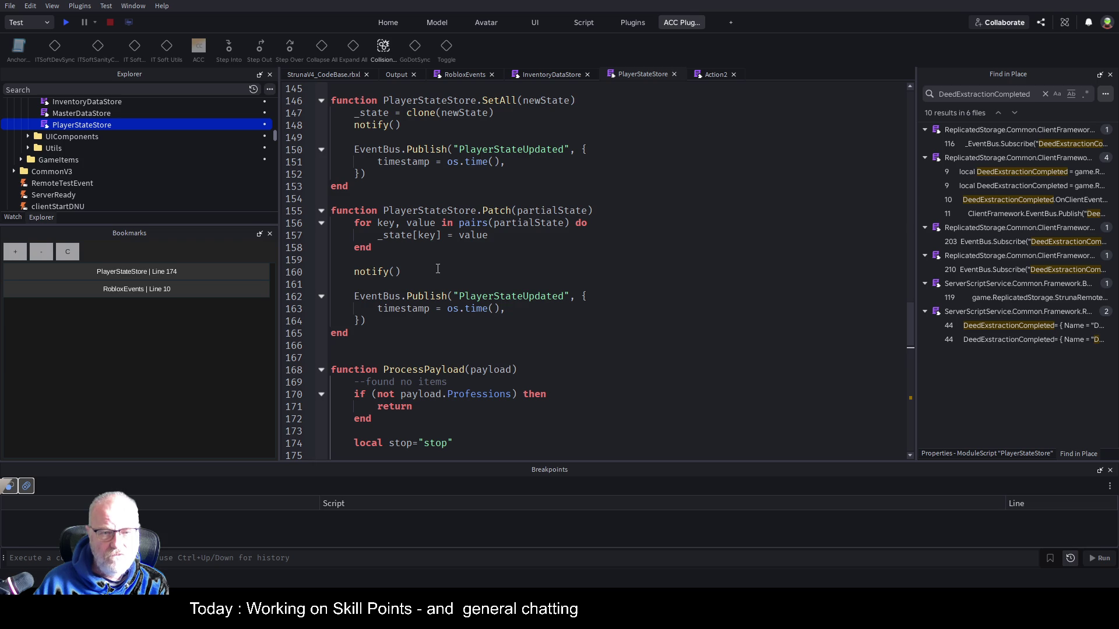
{"action": "scroll", "coordinate": [438, 269], "scroll_direction": "up", "scroll_amount": 4}
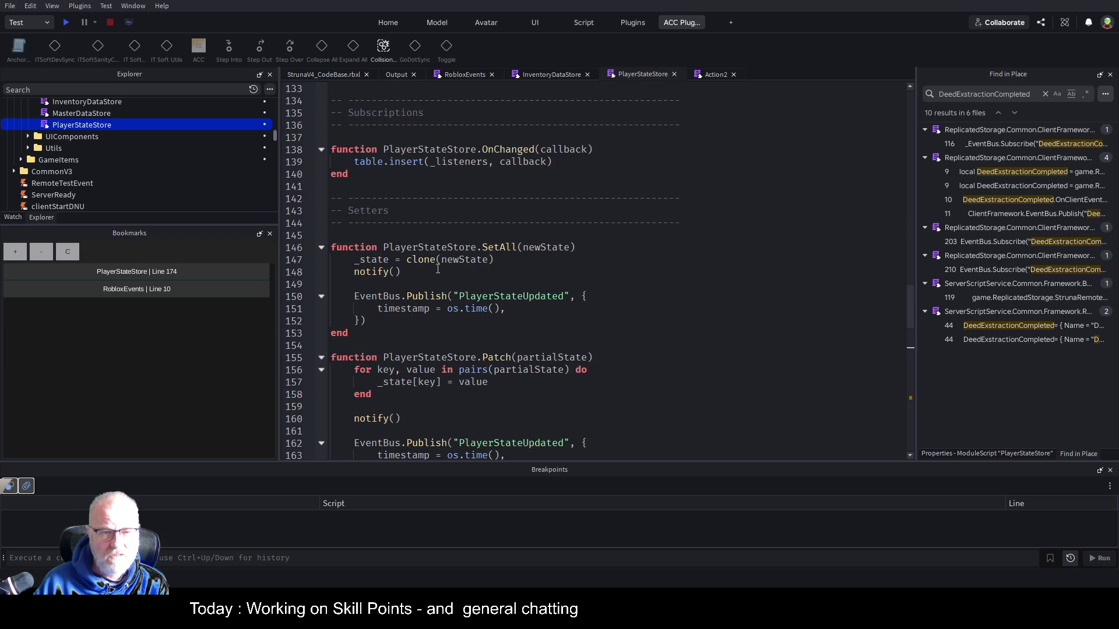
{"action": "left_click", "coordinate": [390, 259]}
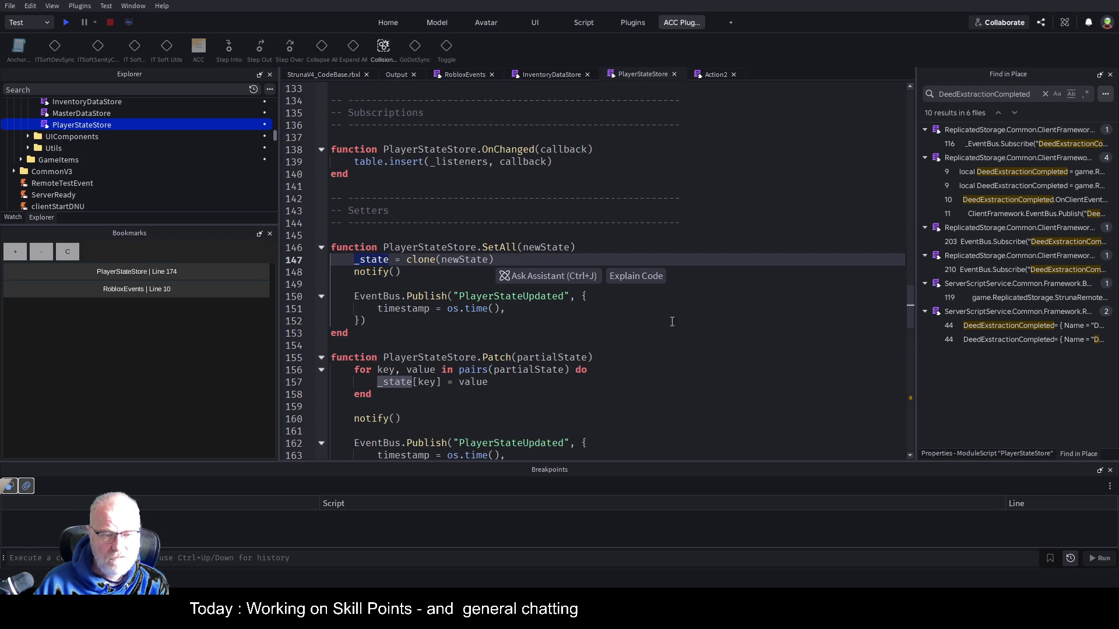
{"action": "scroll", "coordinate": [454, 319], "scroll_direction": "down", "scroll_amount": 11}
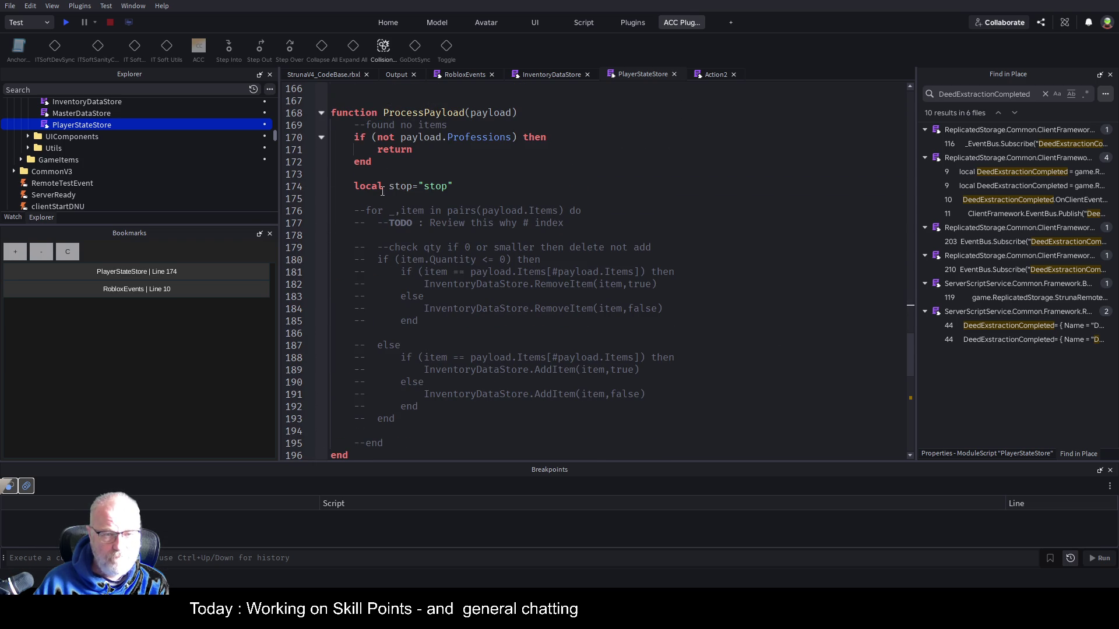
{"action": "left_click", "coordinate": [309, 188]}
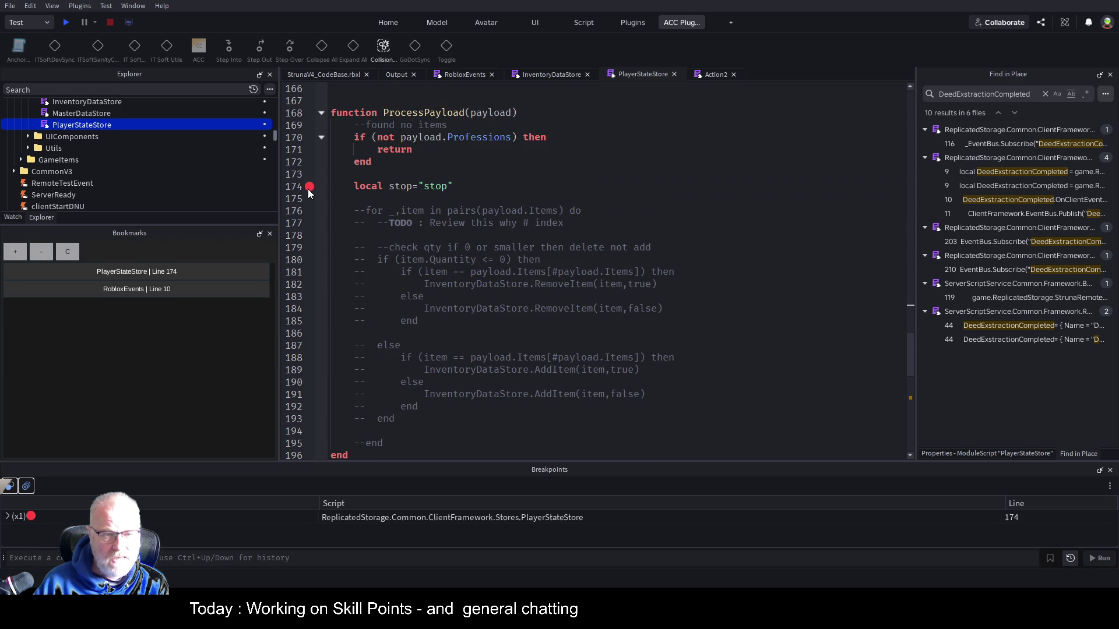
{"action": "left_click", "coordinate": [66, 22]}
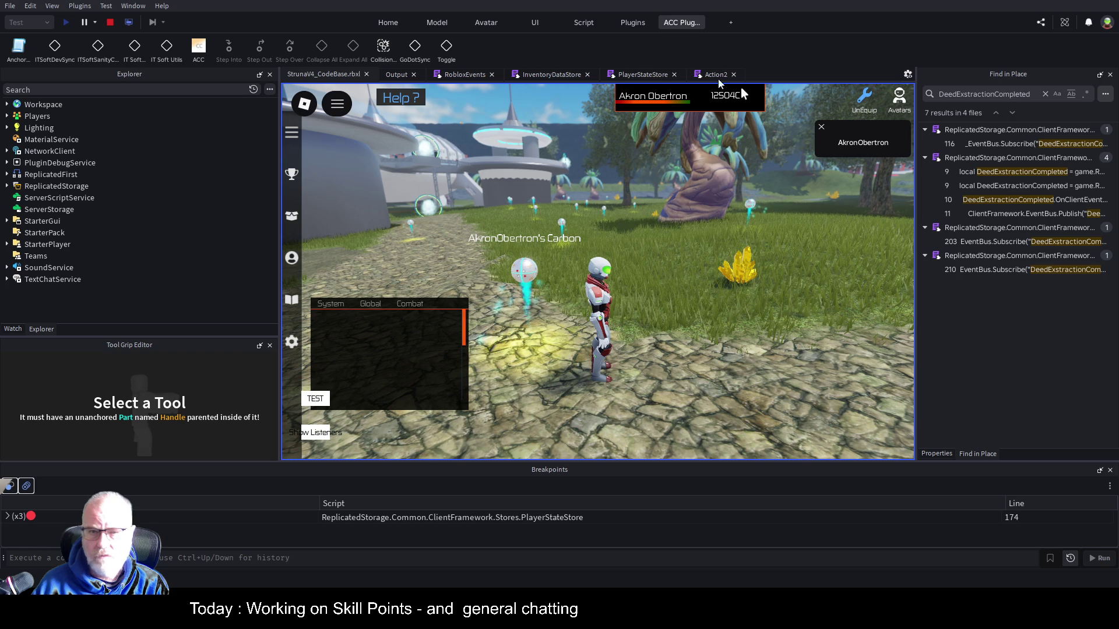
Check the client Output log and dock the Bookmarks panel into the left pane
{"action": "left_click", "coordinate": [396, 74]}
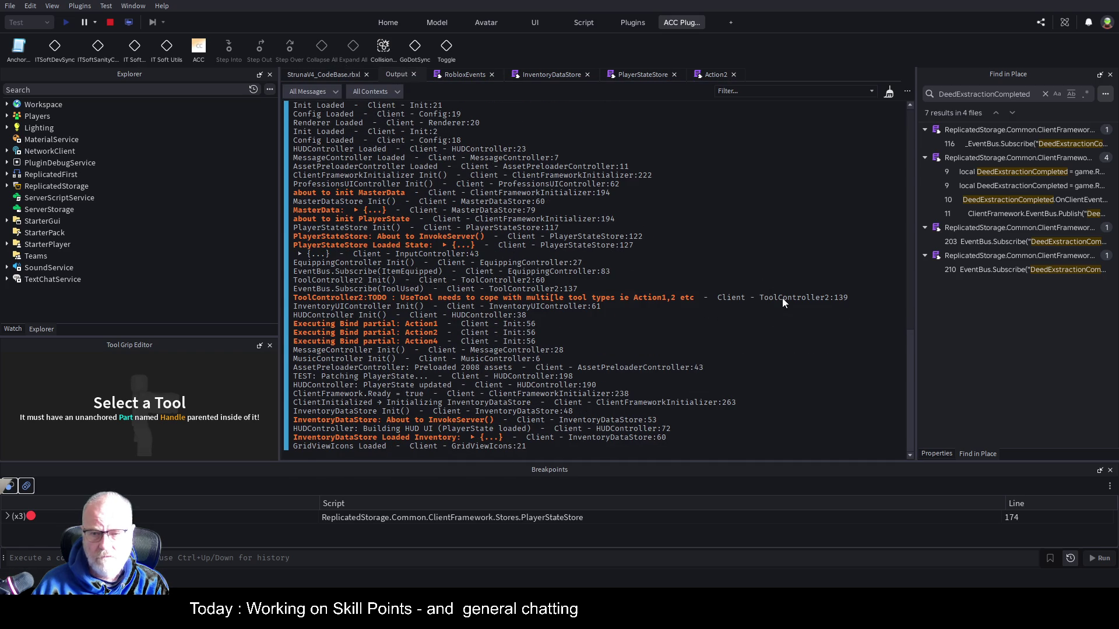
{"action": "mouse_move", "coordinate": [494, 209]}
{"action": "left_mouse_down"}
{"action": "mouse_move", "coordinate": [120, 194]}
{"action": "mouse_move", "coordinate": [141, 202]}
{"action": "left_mouse_up"}
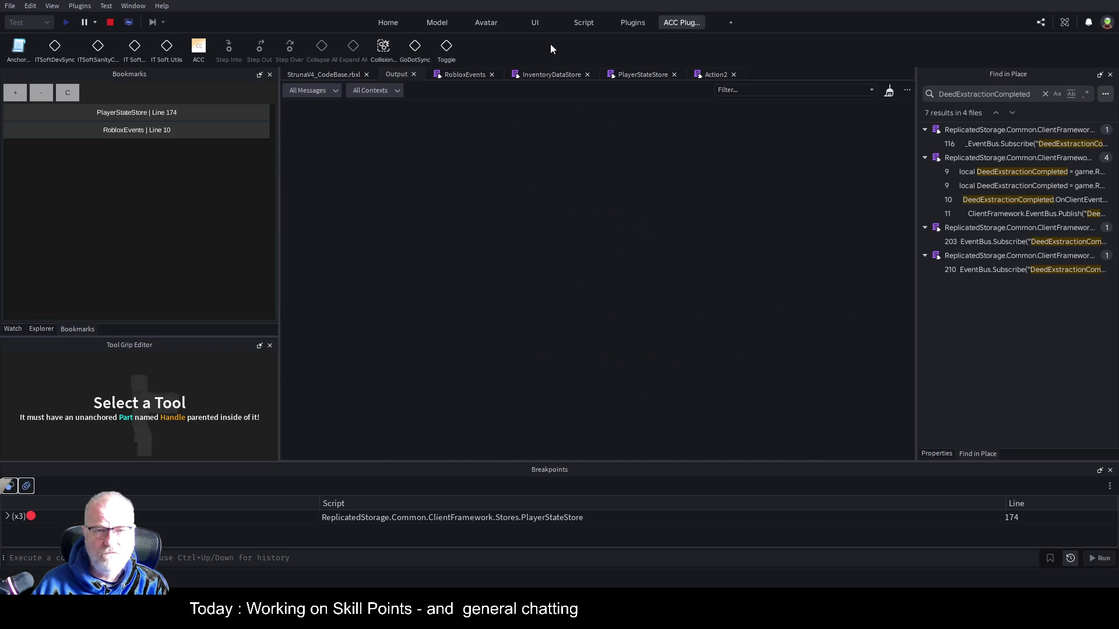
{"action": "left_click", "coordinate": [322, 74]}
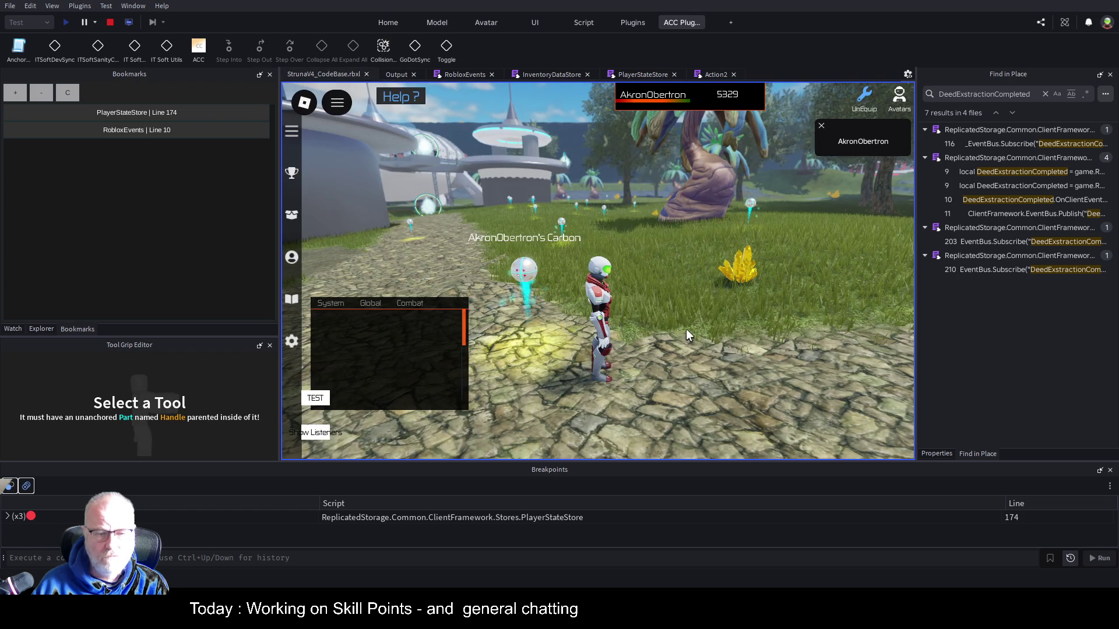
In the running game, equip the OME001 tool from the Tools inventory
{"action": "key", "text": "i"}
{"action": "left_click", "coordinate": [566, 204]}
{"action": "left_click", "coordinate": [541, 348]}
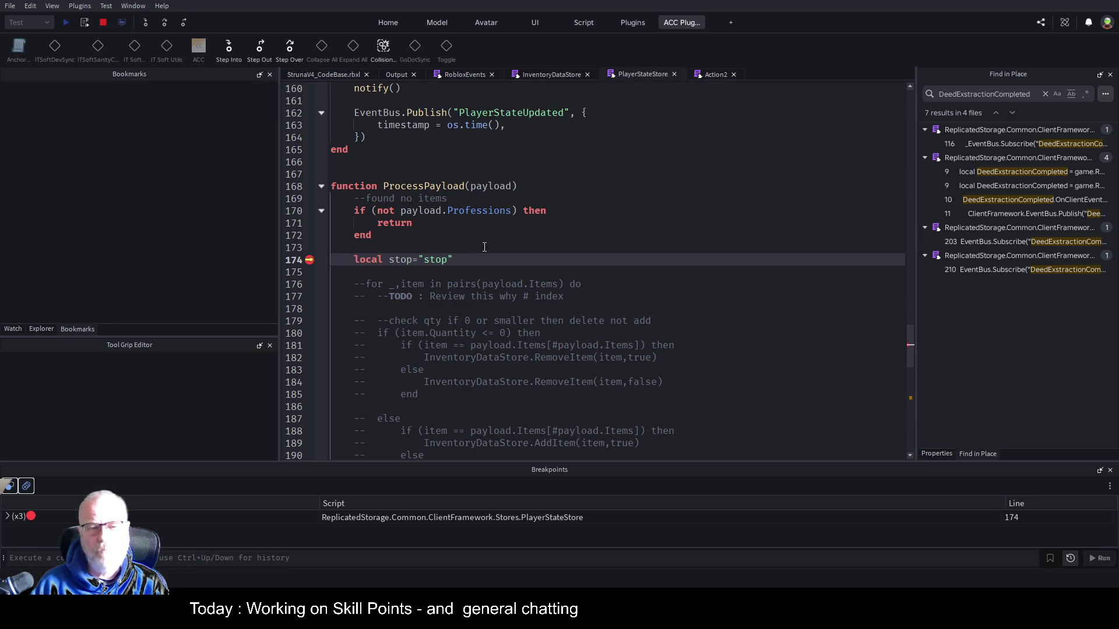
At the line 174 breakpoint, show the Variables view (payload, ProcessPayload, script, shared) and scroll up through the code
{"action": "scroll", "coordinate": [483, 285], "scroll_direction": "up", "scroll_amount": 1}
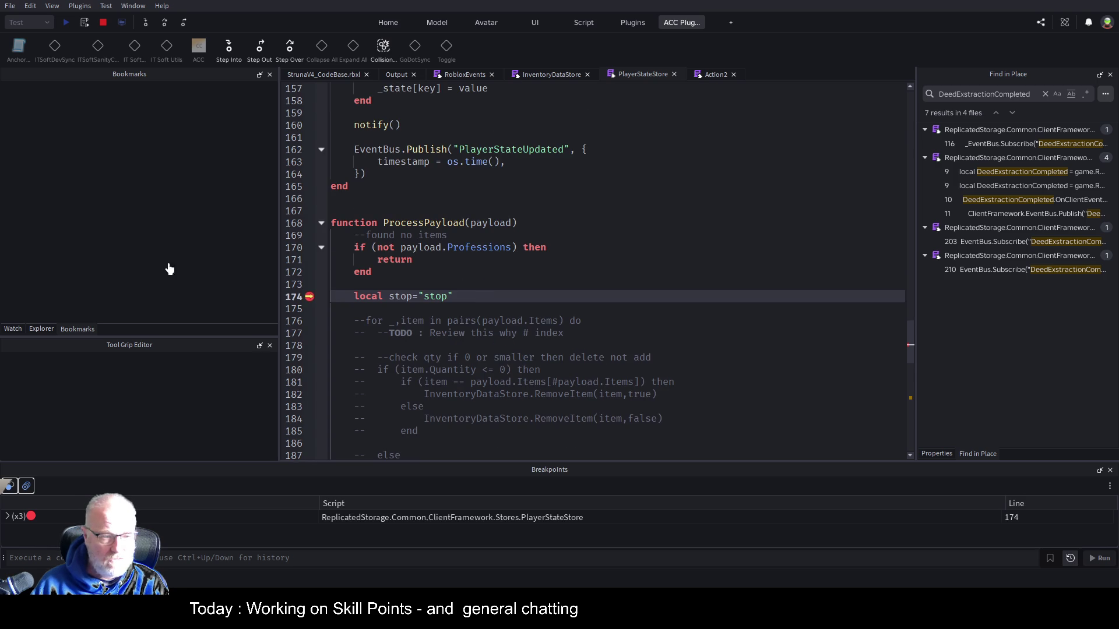
{"action": "left_click", "coordinate": [12, 330]}
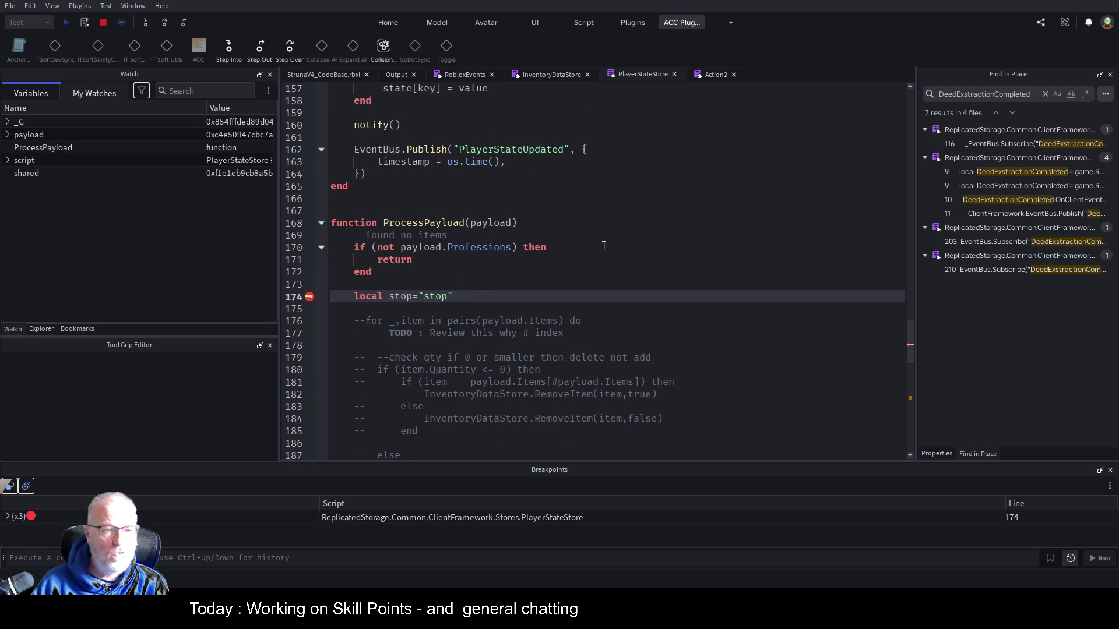
{"action": "left_click", "coordinate": [579, 214]}
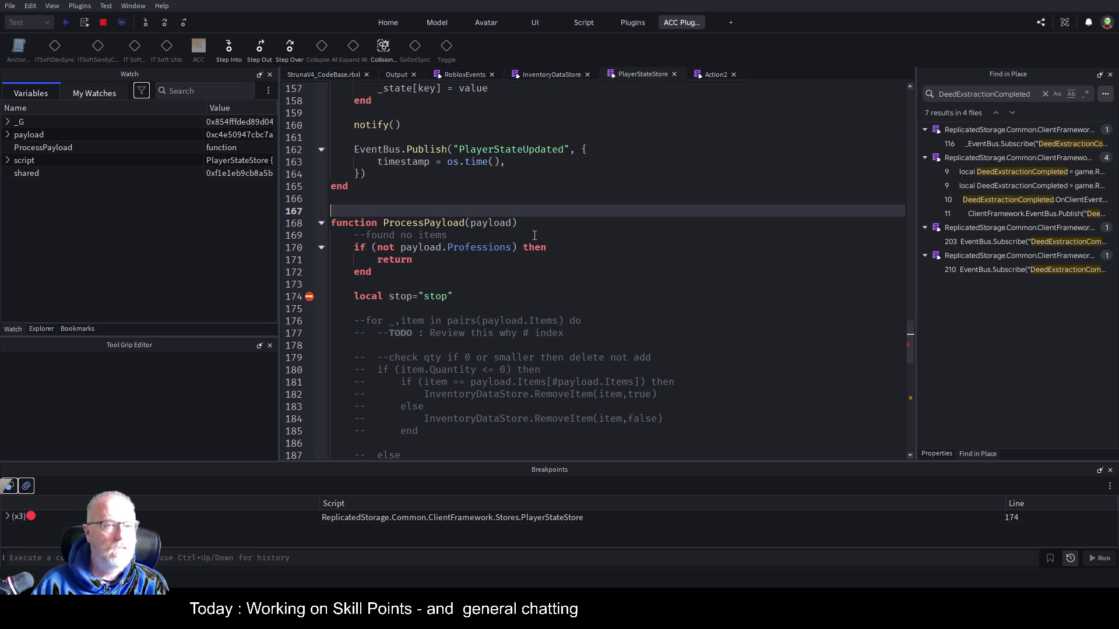
{"action": "scroll", "coordinate": [534, 235], "scroll_direction": "up", "scroll_amount": 4}
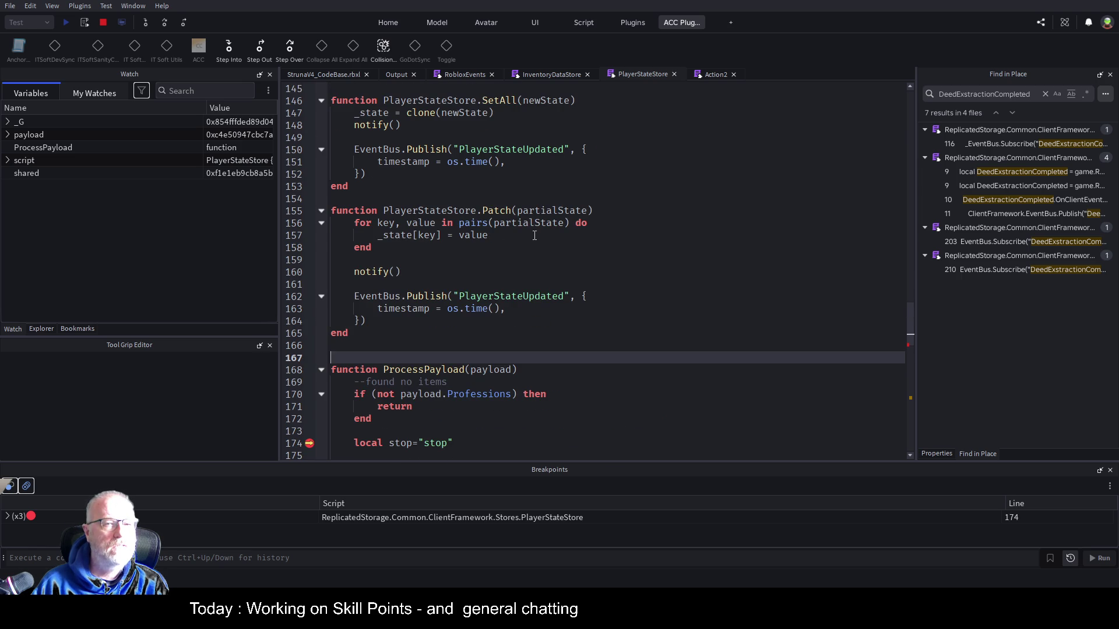
{"action": "scroll", "coordinate": [535, 236], "scroll_direction": "up", "scroll_amount": 5}
{"action": "scroll", "coordinate": [535, 235], "scroll_direction": "up", "scroll_amount": 9}
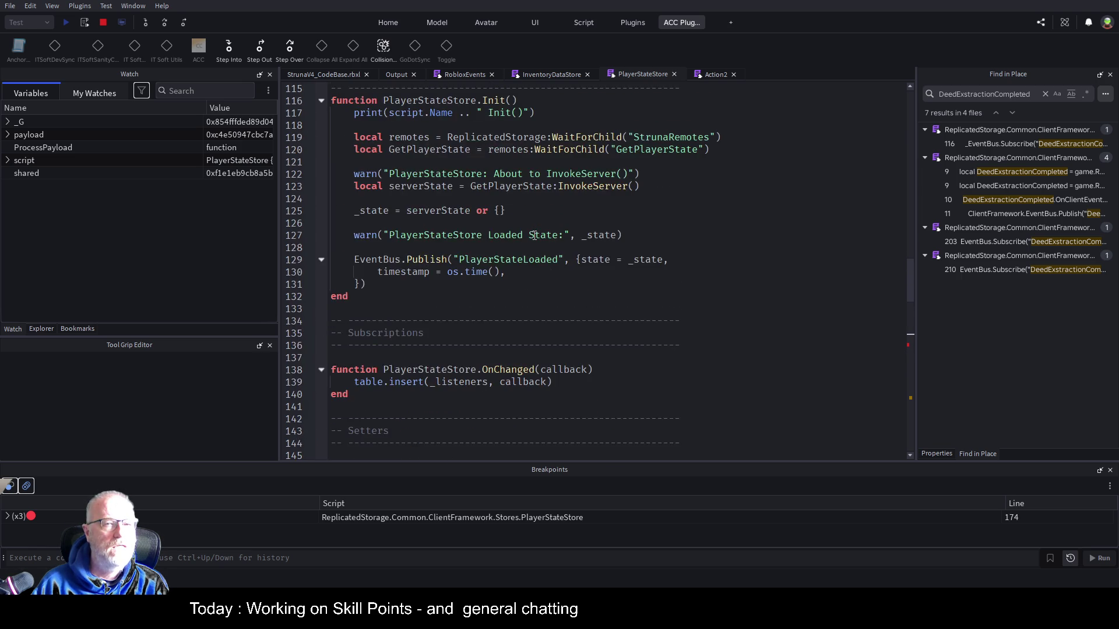
{"action": "scroll", "coordinate": [534, 236], "scroll_direction": "up", "scroll_amount": 5}
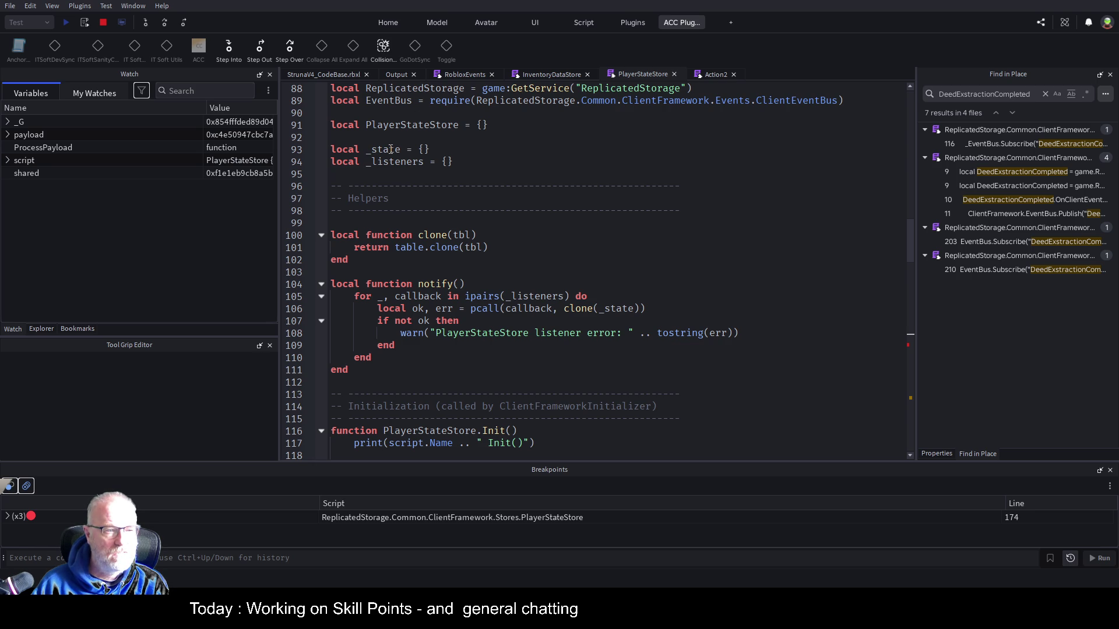
Add _state as a new expression under My Watches
{"action": "left_click", "coordinate": [101, 93]}
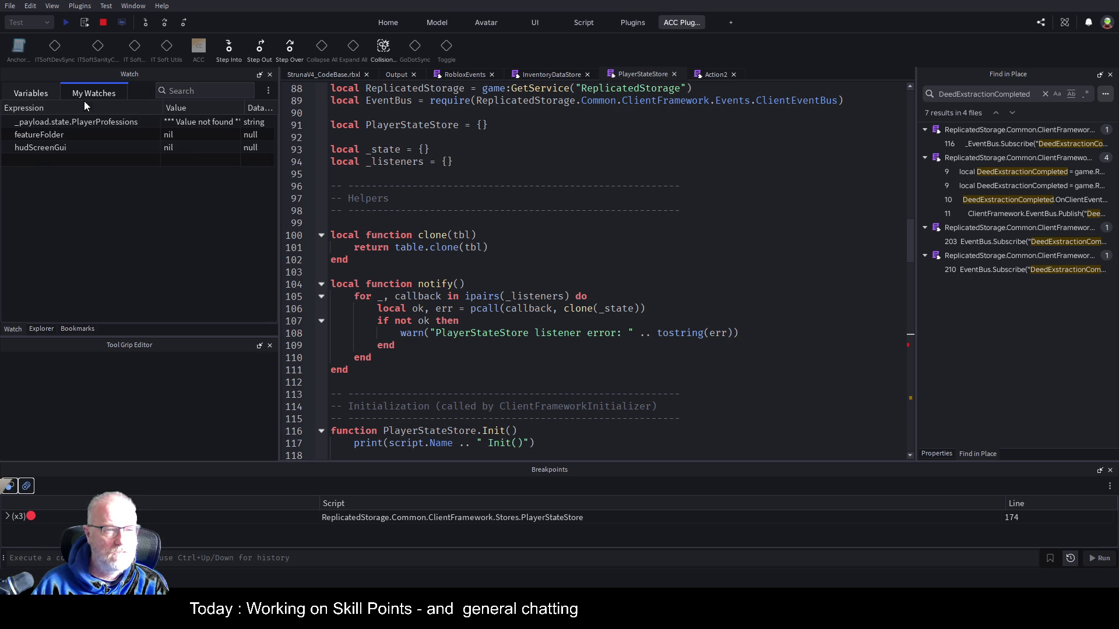
{"action": "left_click", "coordinate": [42, 157]}
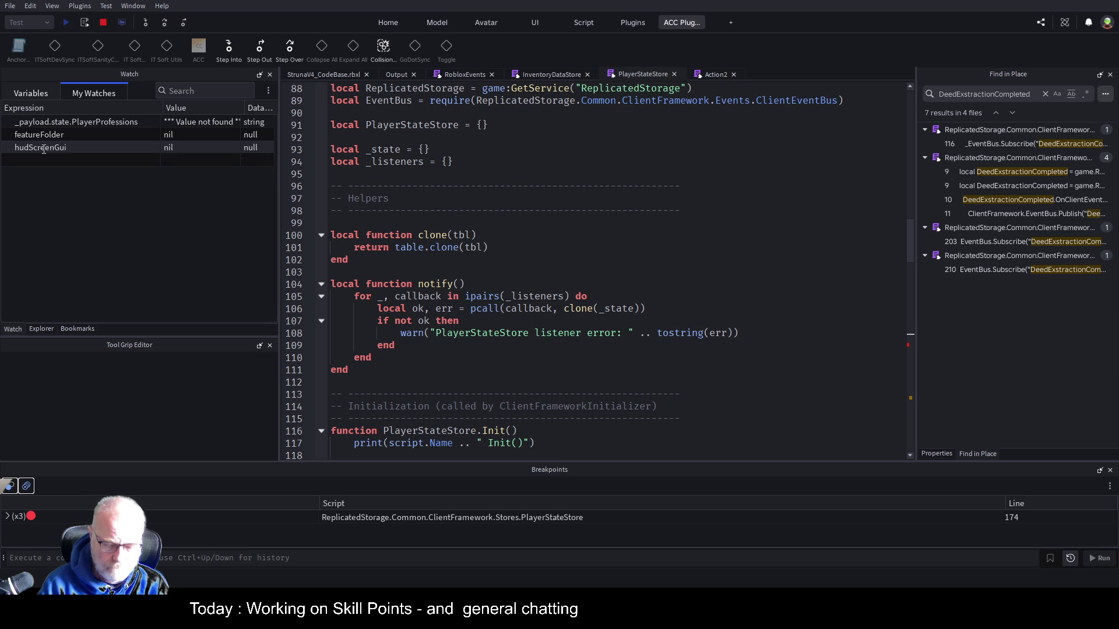
{"action": "type", "text": "_state"}
{"action": "key", "text": "Return"}
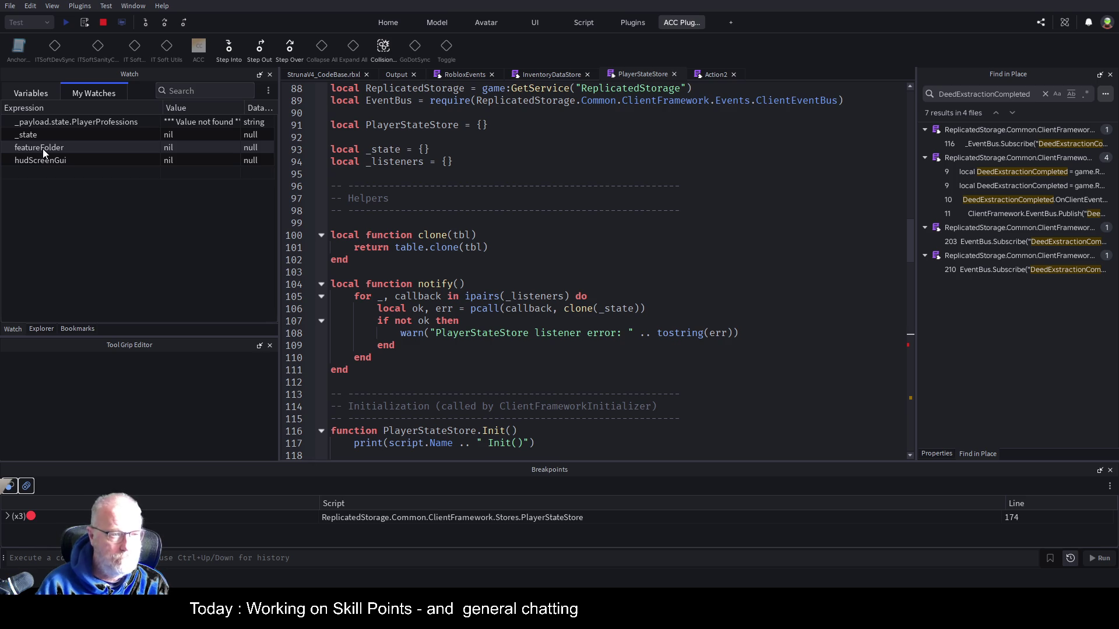
Scroll through PlayerStateStore around line 103 and highlight every use of notify
{"action": "left_click", "coordinate": [496, 274]}
{"action": "scroll", "coordinate": [513, 303], "scroll_direction": "down", "scroll_amount": 11}
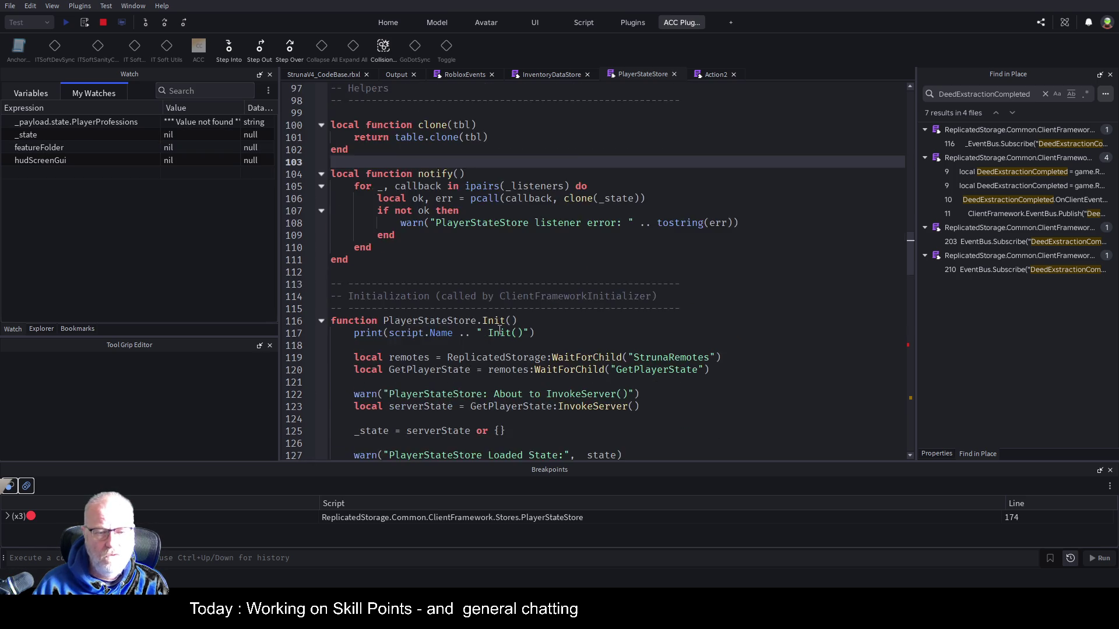
{"action": "scroll", "coordinate": [533, 348], "scroll_direction": "up", "scroll_amount": 3}
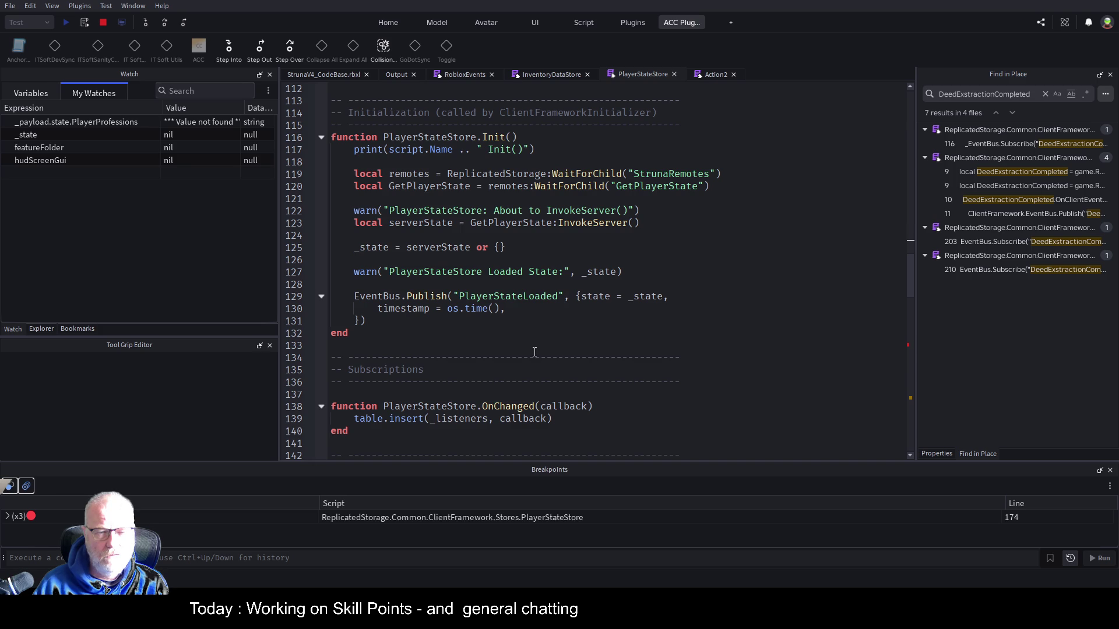
{"action": "scroll", "coordinate": [535, 352], "scroll_direction": "down", "scroll_amount": 11}
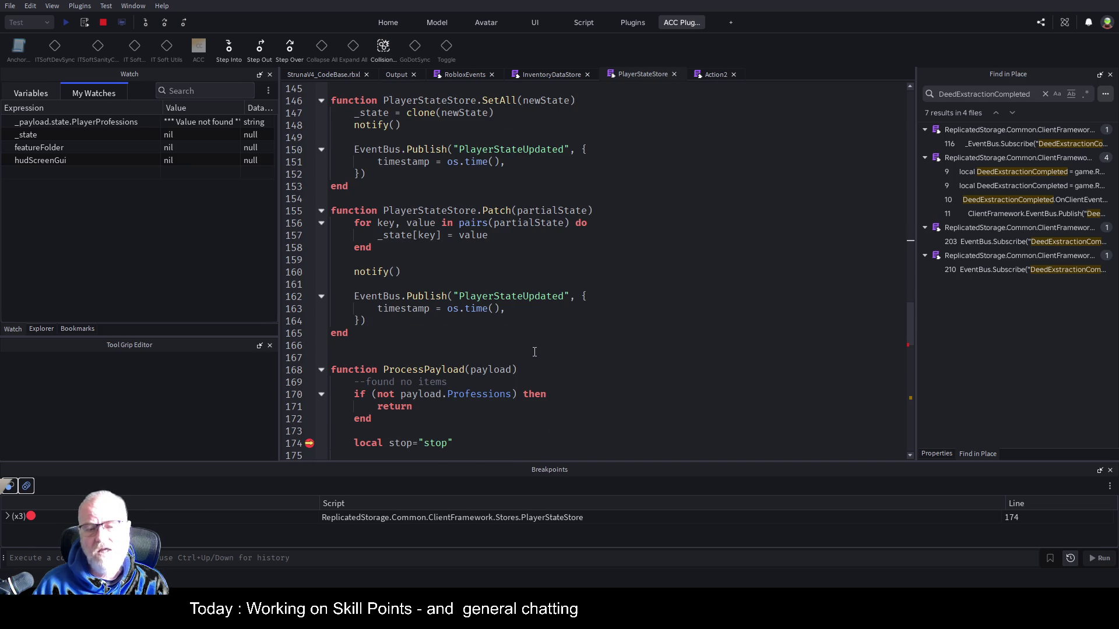
{"action": "scroll", "coordinate": [577, 388], "scroll_direction": "down", "scroll_amount": 2}
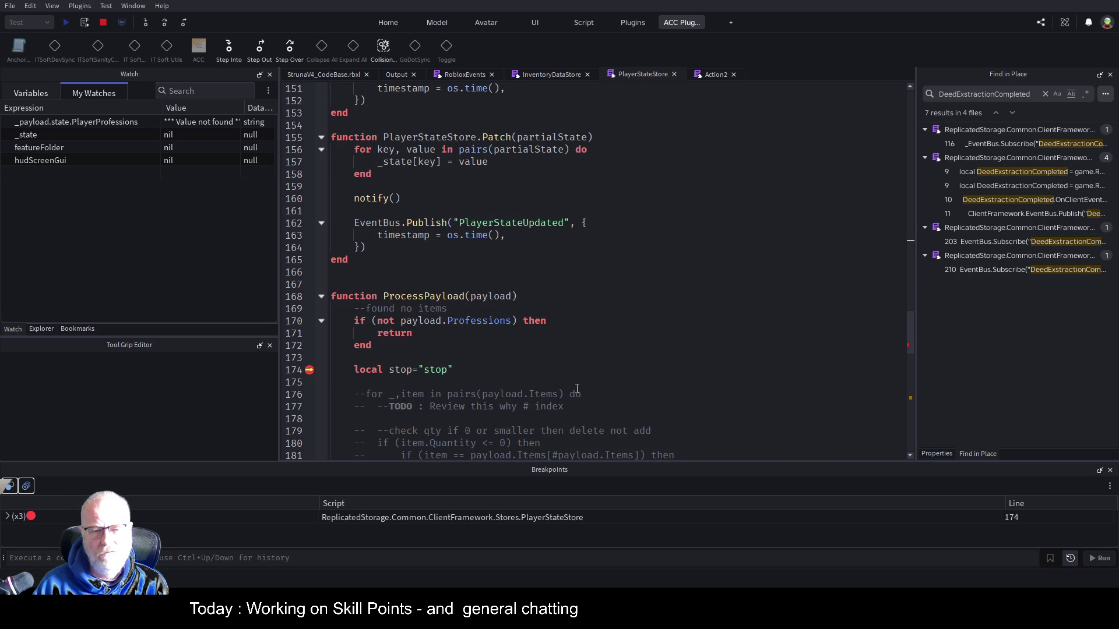
{"action": "scroll", "coordinate": [577, 389], "scroll_direction": "up", "scroll_amount": 3}
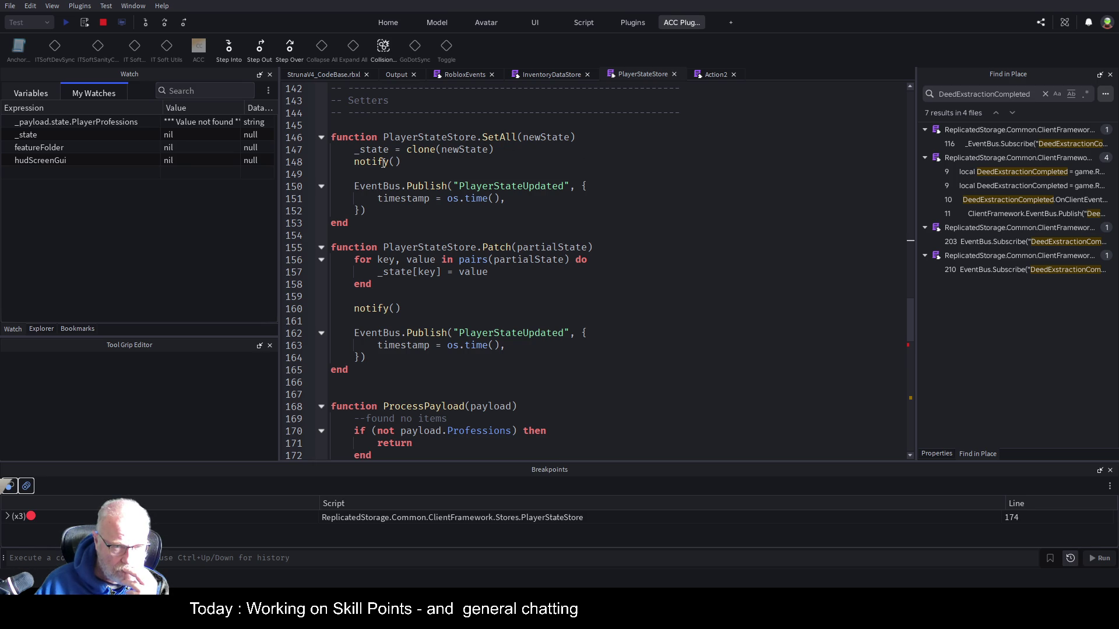
{"action": "left_click", "coordinate": [384, 162]}
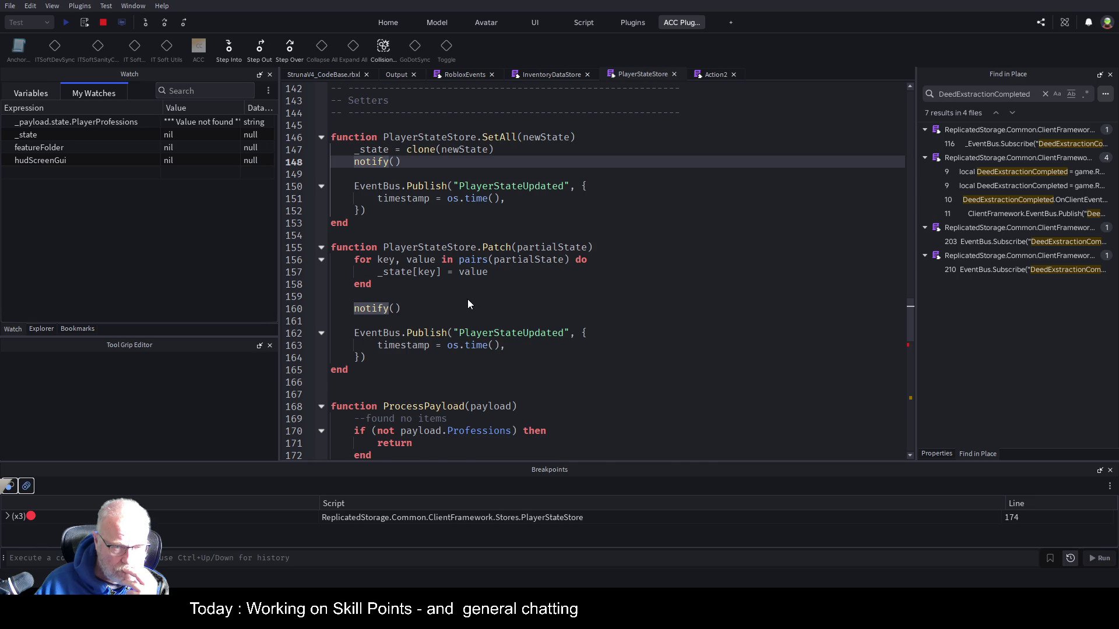
Jump to the notify function's definition and scroll through the surrounding code
{"action": "key", "text": "F12"}
{"action": "left_click", "coordinate": [538, 336]}
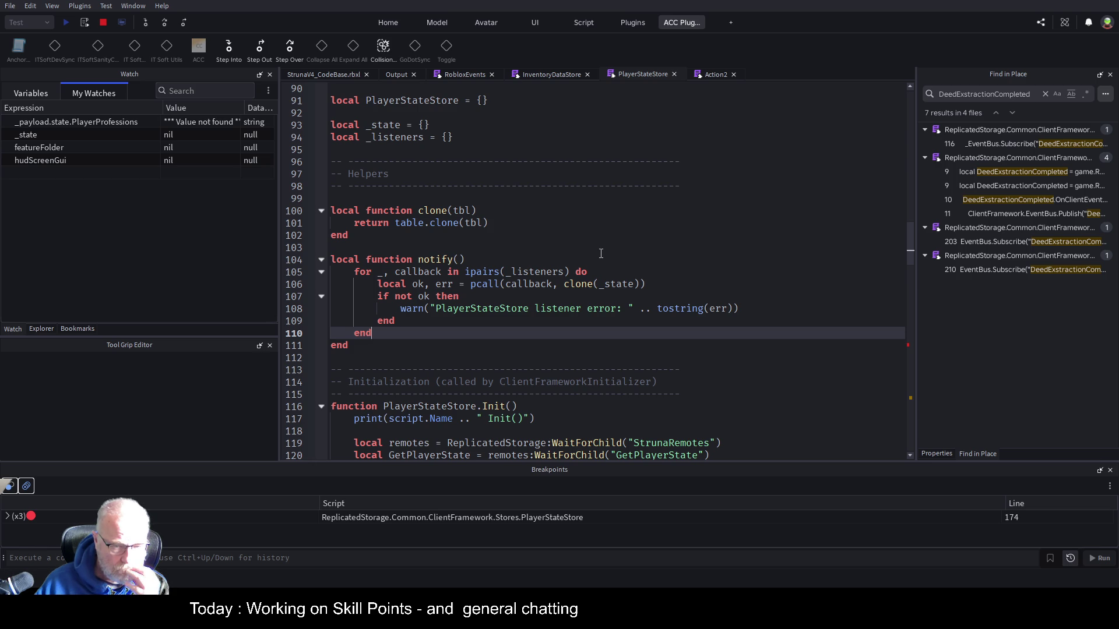
{"action": "scroll", "coordinate": [601, 254], "scroll_direction": "down", "scroll_amount": 3}
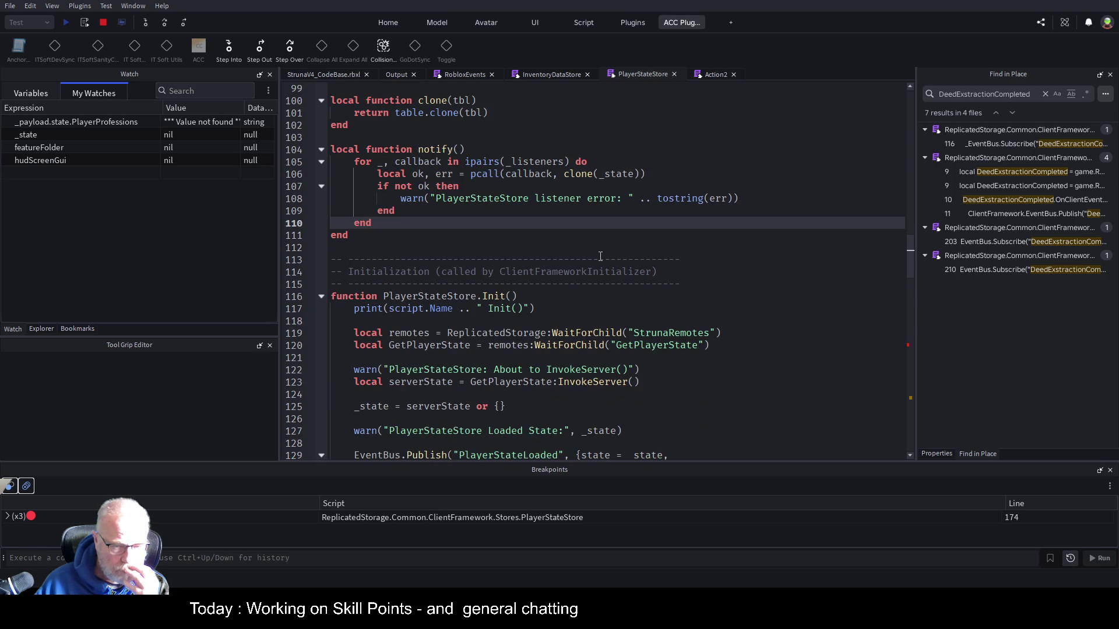
{"action": "scroll", "coordinate": [600, 255], "scroll_direction": "up", "scroll_amount": 6}
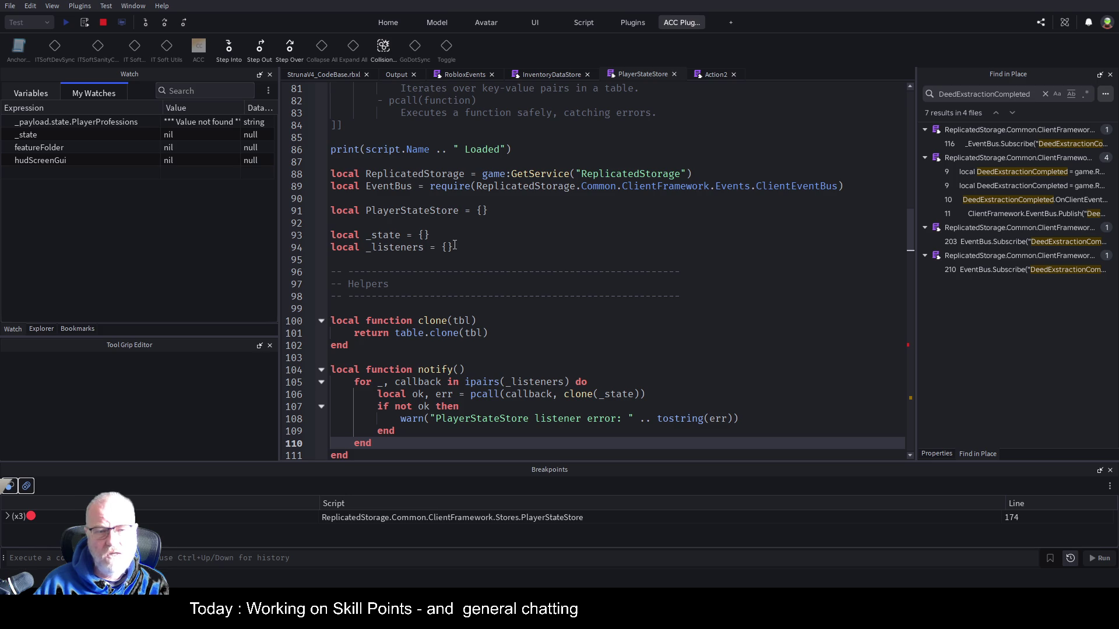
{"action": "scroll", "coordinate": [624, 254], "scroll_direction": "up", "scroll_amount": 2}
{"action": "scroll", "coordinate": [623, 259], "scroll_direction": "up", "scroll_amount": 10}
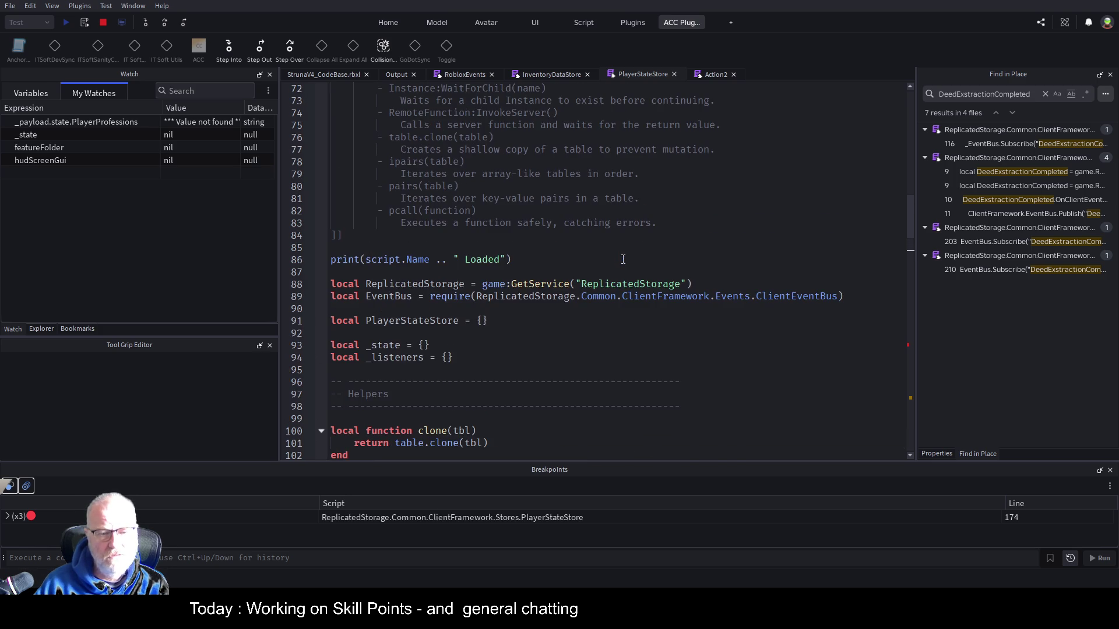
{"action": "scroll", "coordinate": [627, 283], "scroll_direction": "up", "scroll_amount": 5}
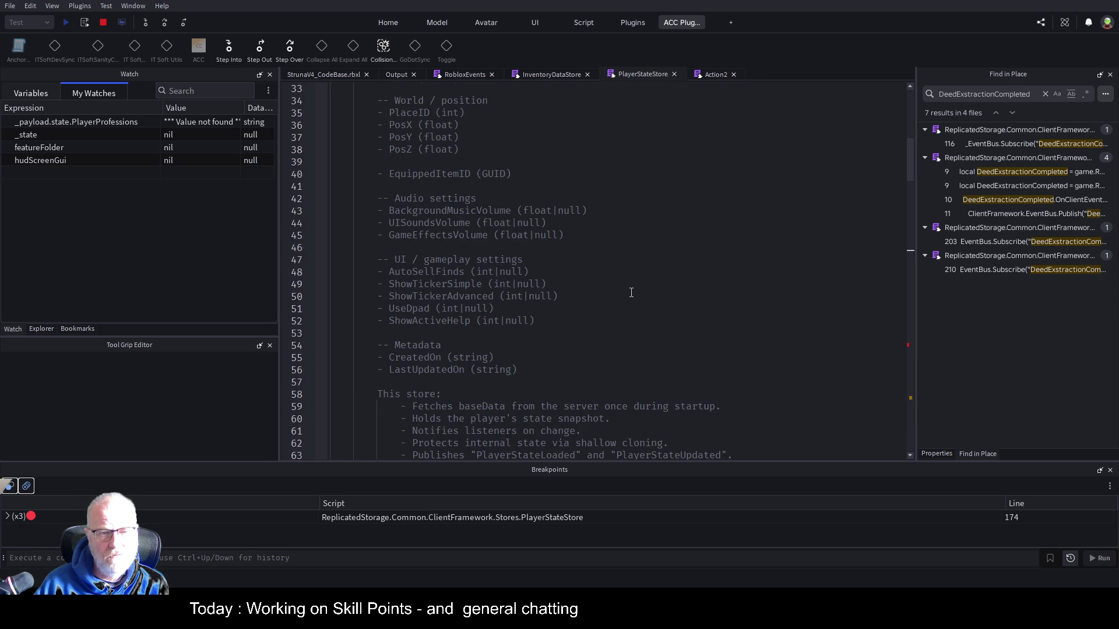
{"action": "scroll", "coordinate": [622, 272], "scroll_direction": "down", "scroll_amount": 19}
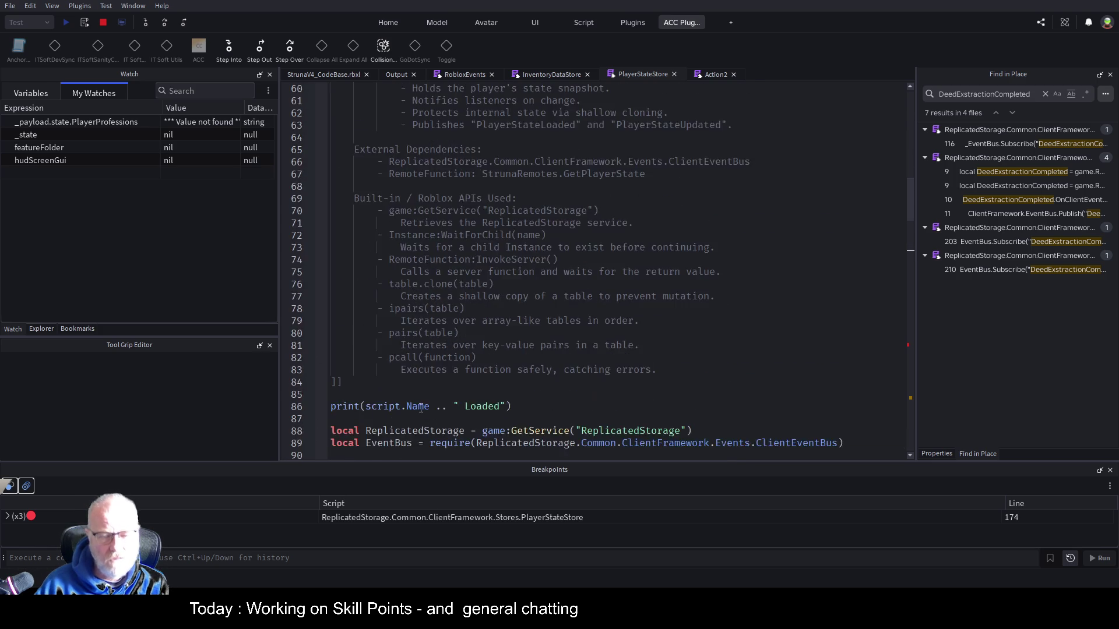
{"action": "scroll", "coordinate": [507, 261], "scroll_direction": "down", "scroll_amount": 13}
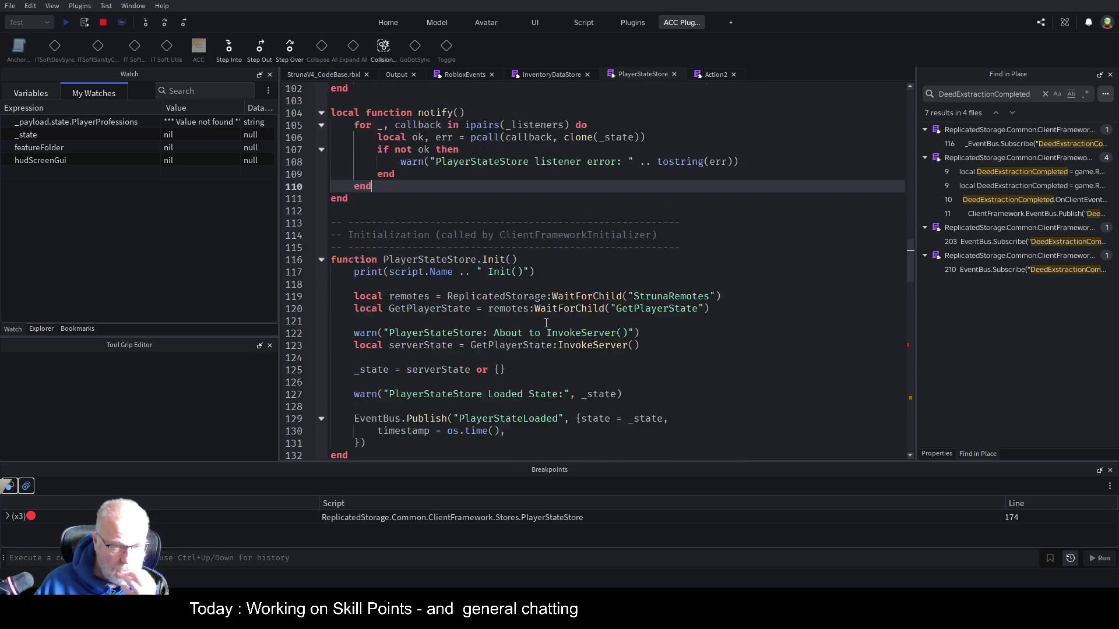
{"action": "scroll", "coordinate": [539, 329], "scroll_direction": "down", "scroll_amount": 3}
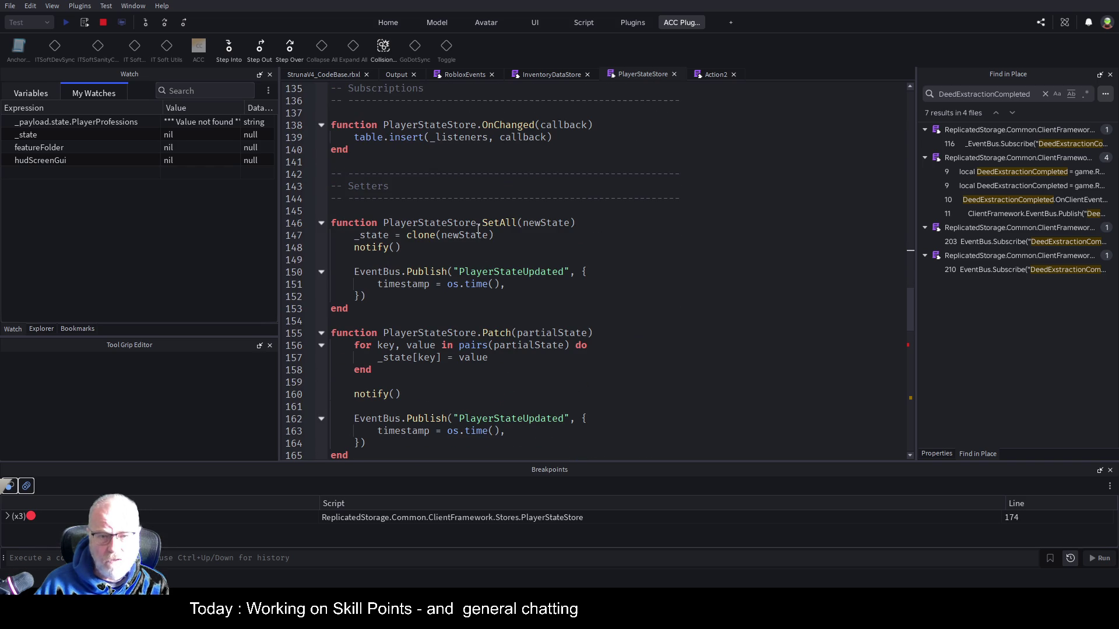
Review the SetAll signature on line 146, then scroll down toward ProcessPayload
{"action": "left_click_drag", "start_coordinate": [384, 222], "coordinate": [575, 223]}
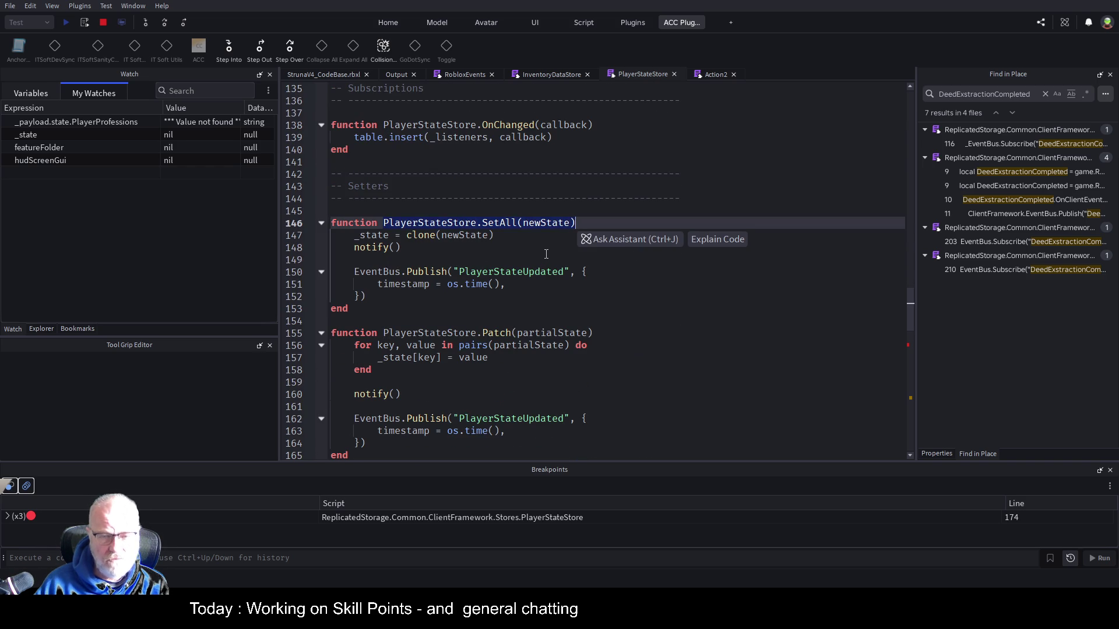
{"action": "left_click", "coordinate": [515, 255]}
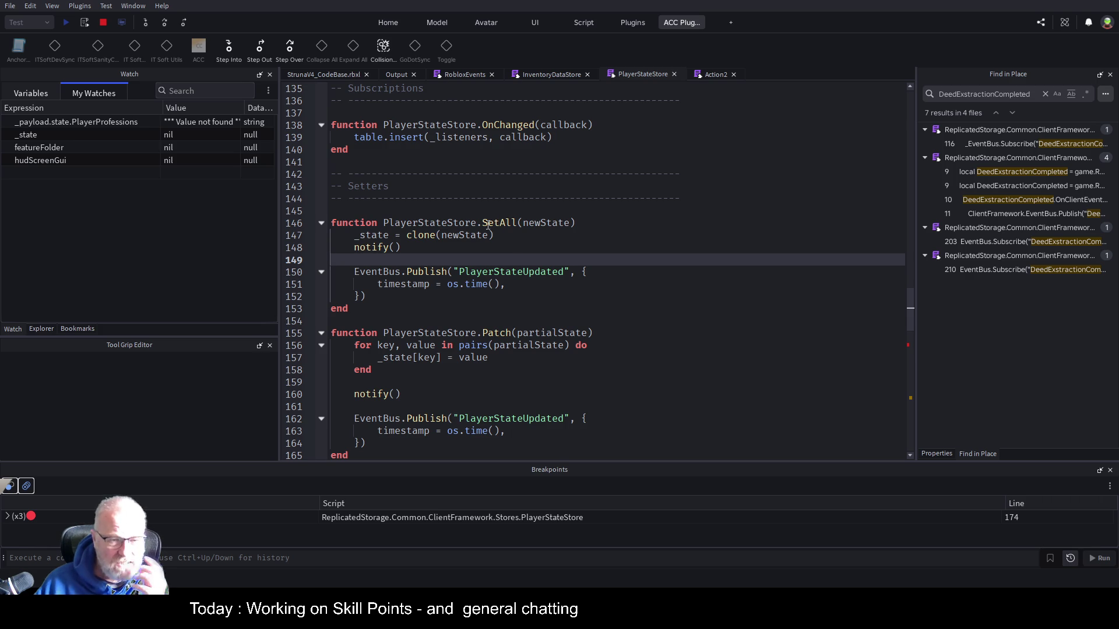
{"action": "left_click", "coordinate": [608, 299]}
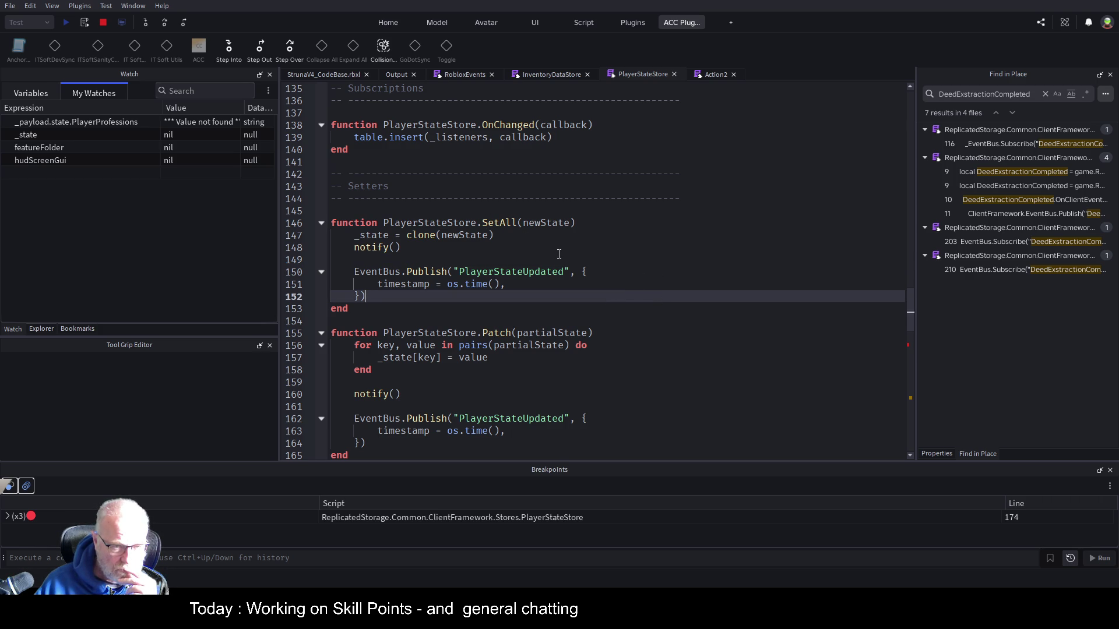
{"action": "scroll", "coordinate": [453, 429], "scroll_direction": "down", "scroll_amount": 8}
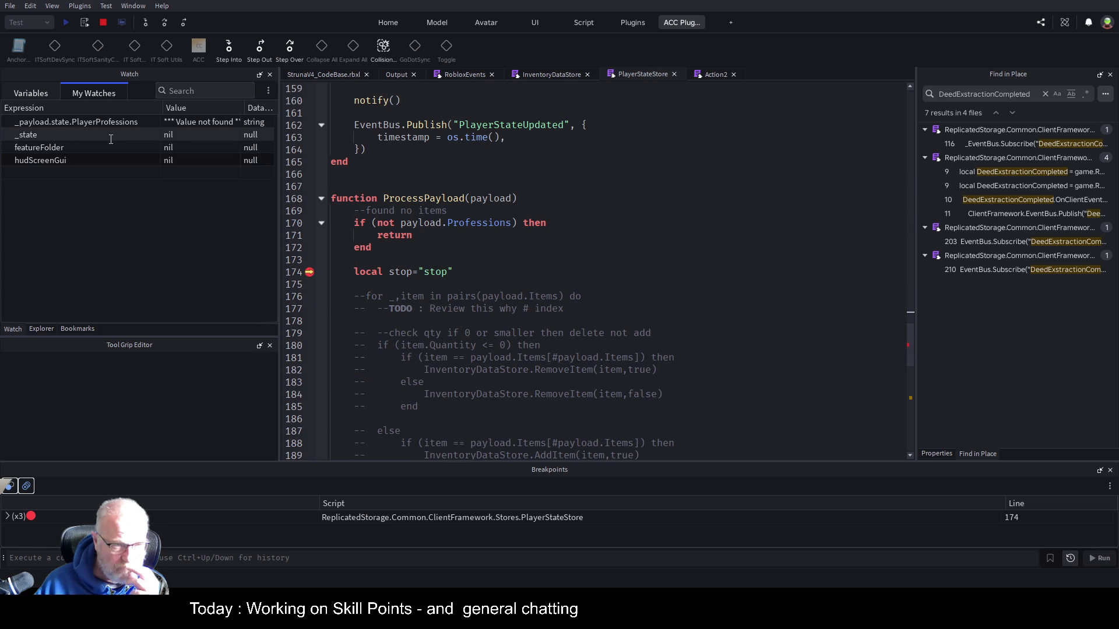
Return to line 175 and list the locals _G, payload, ProcessPayload, script and shared
{"action": "left_click", "coordinate": [525, 284]}
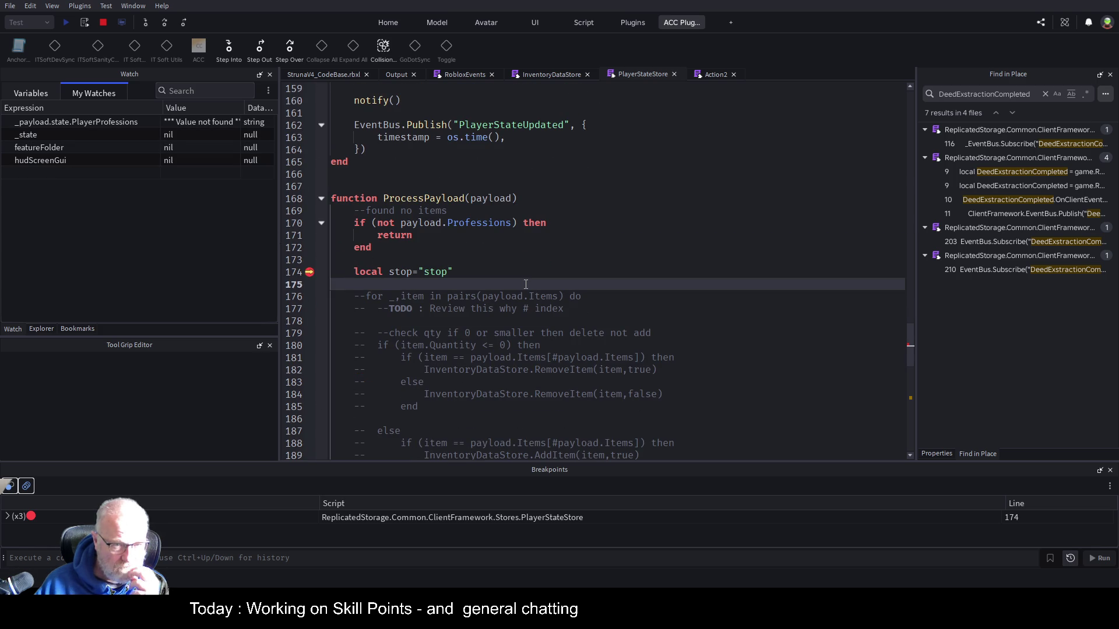
{"action": "scroll", "coordinate": [526, 284], "scroll_direction": "up", "scroll_amount": 2}
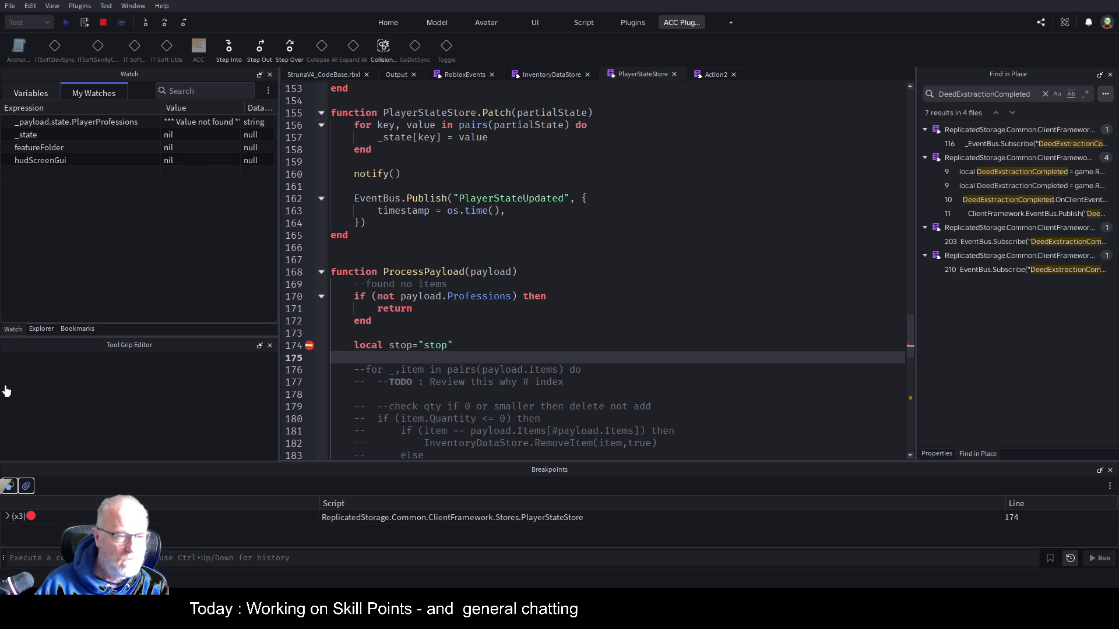
{"action": "left_click", "coordinate": [34, 92]}
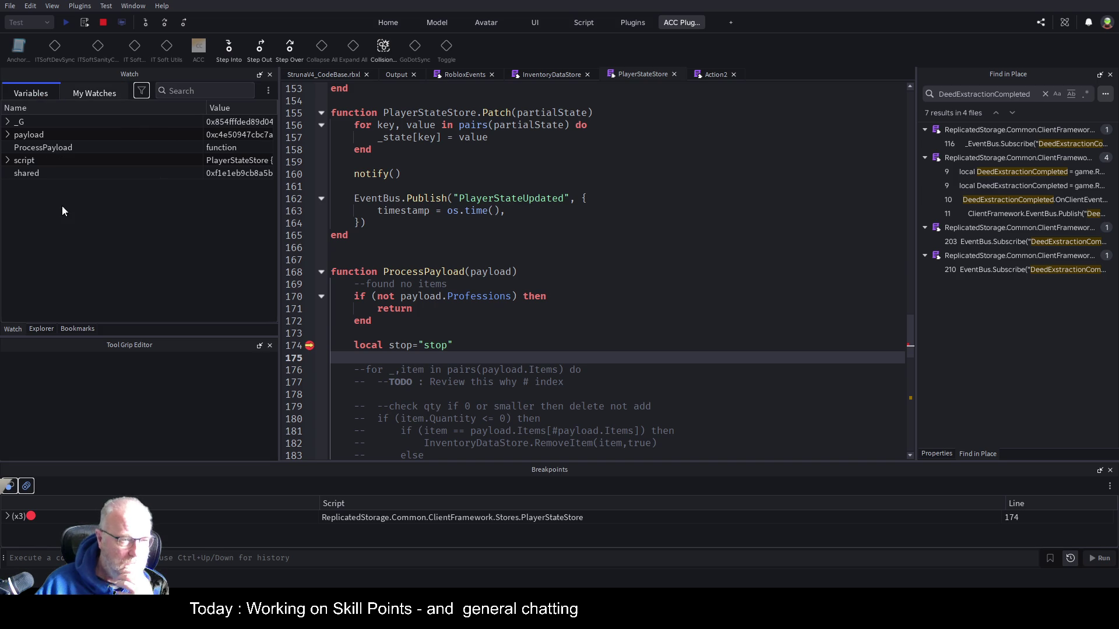
Expand and collapse payload and script in Variables, then go back to My Watches
{"action": "left_click", "coordinate": [7, 135]}
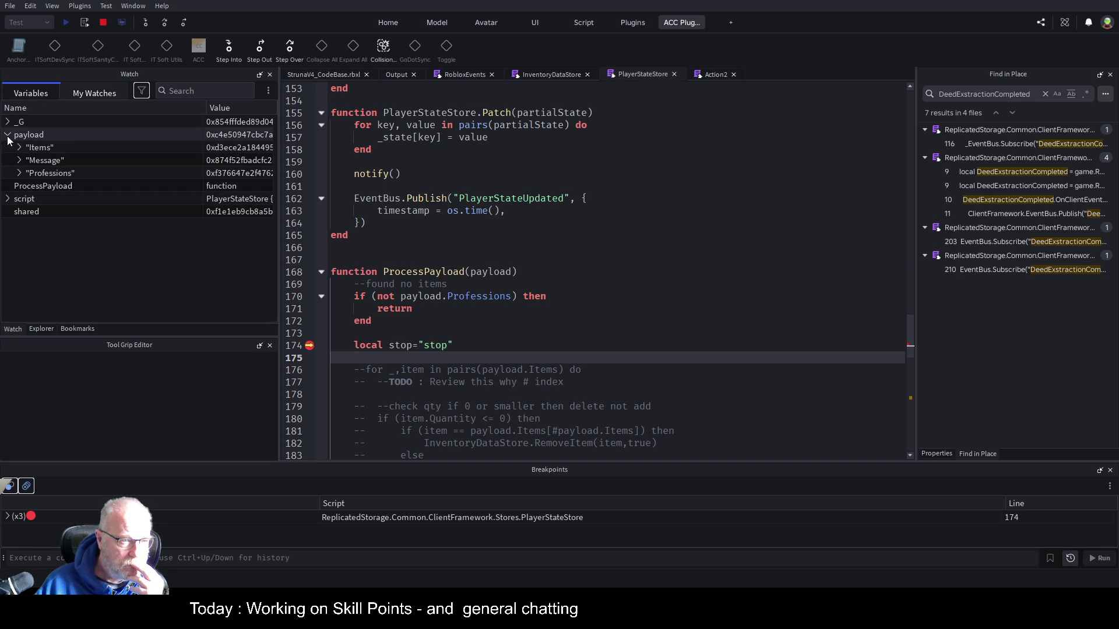
{"action": "left_click", "coordinate": [8, 136]}
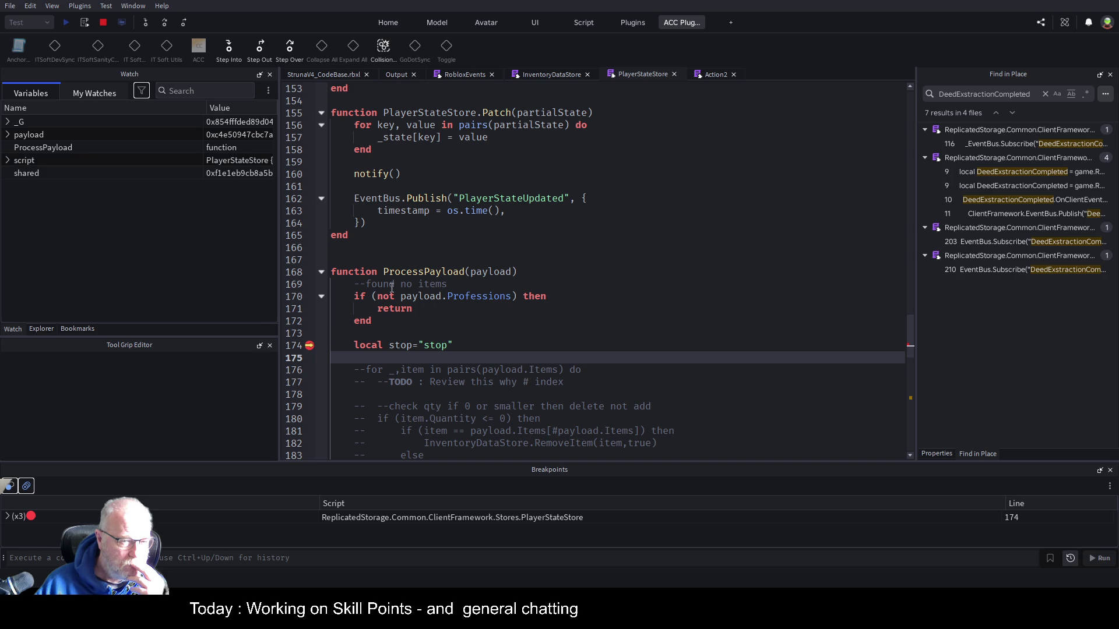
{"action": "left_click", "coordinate": [475, 330]}
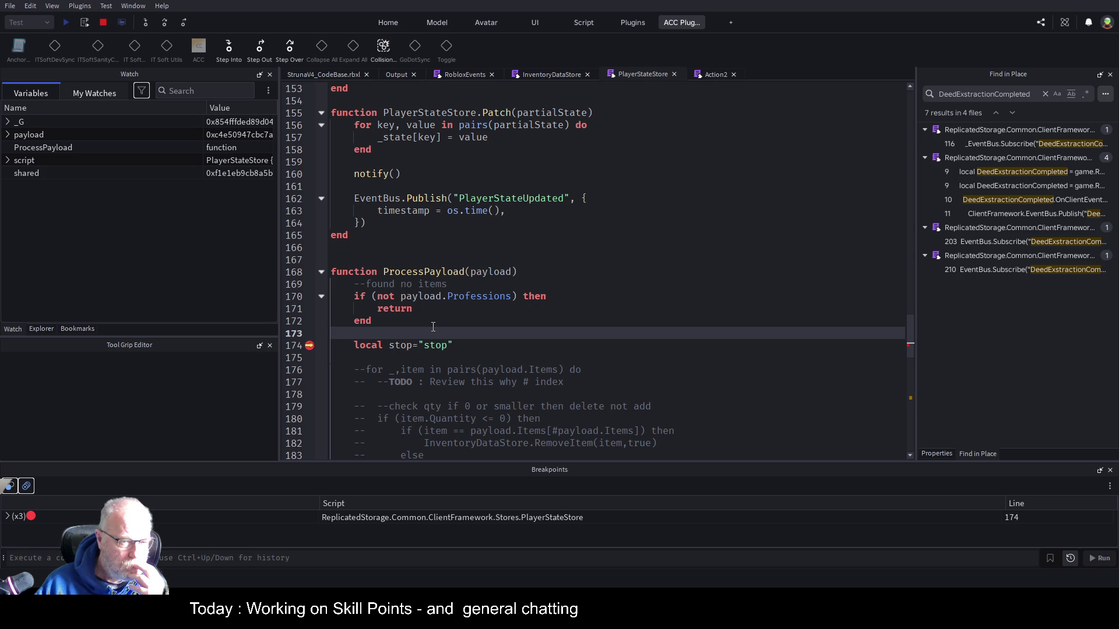
{"action": "left_click", "coordinate": [7, 160]}
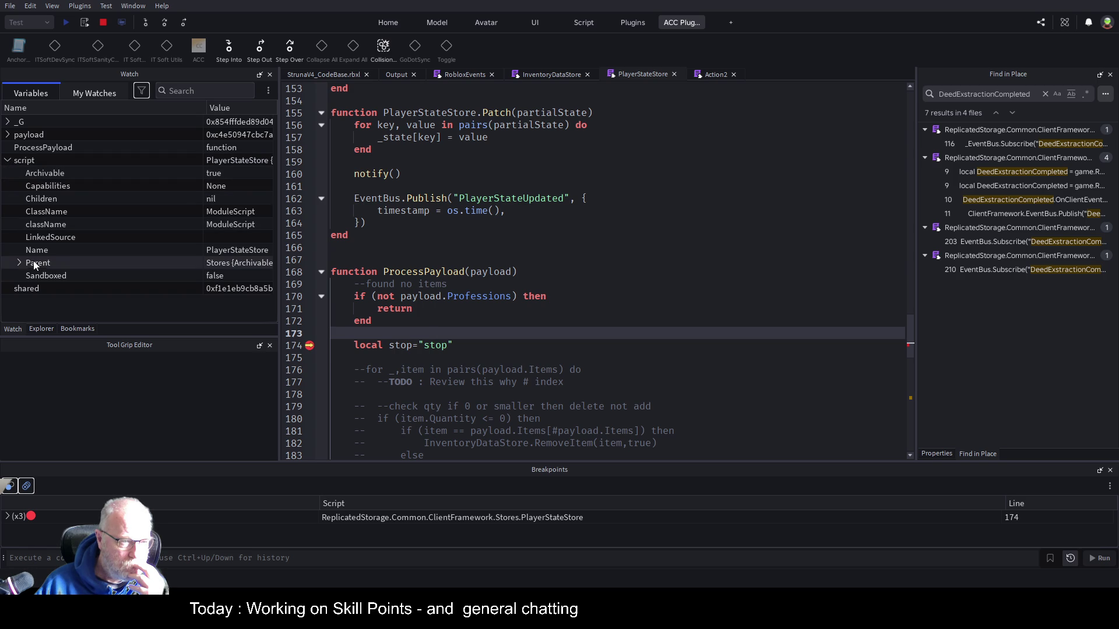
{"action": "left_click", "coordinate": [7, 161]}
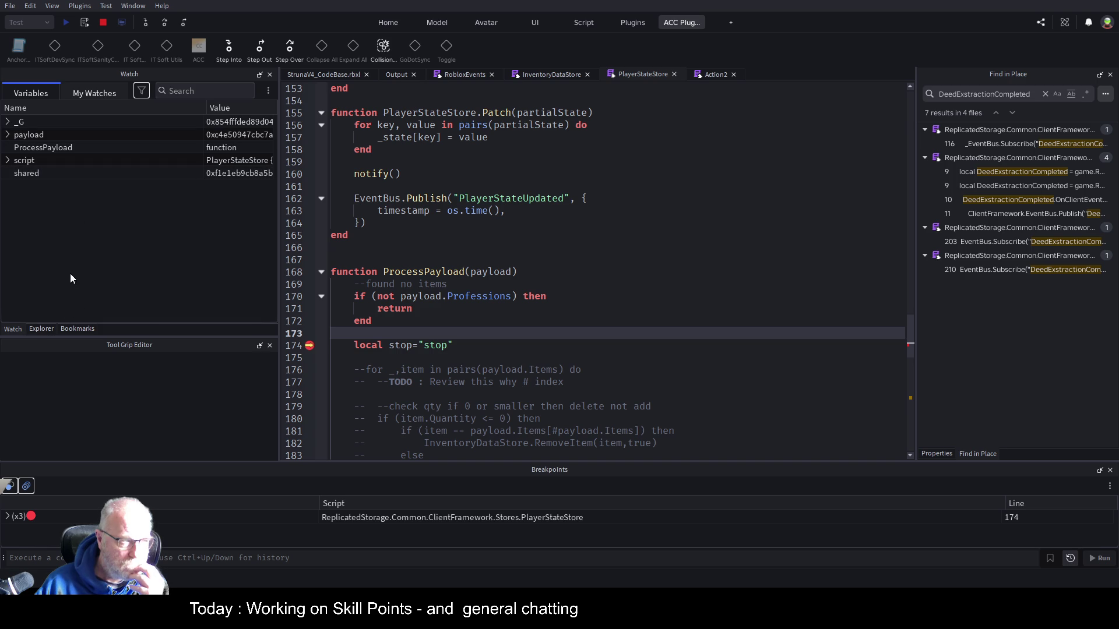
{"action": "left_click", "coordinate": [100, 93]}
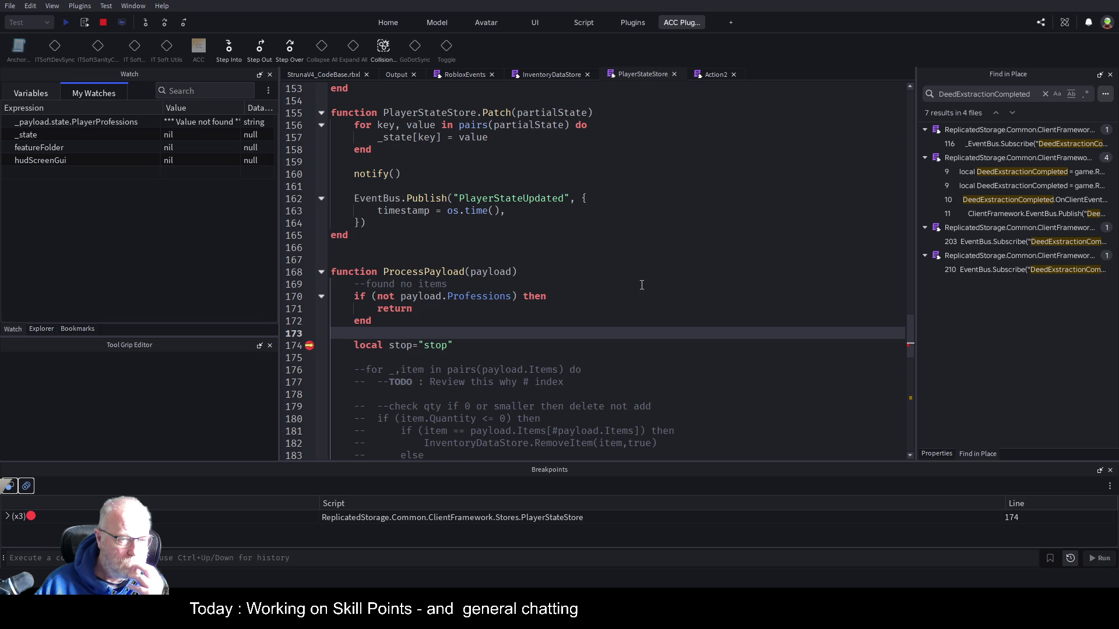
Scroll up to the store description and select the word 'state'
{"action": "scroll", "coordinate": [636, 287], "scroll_direction": "up", "scroll_amount": 10}
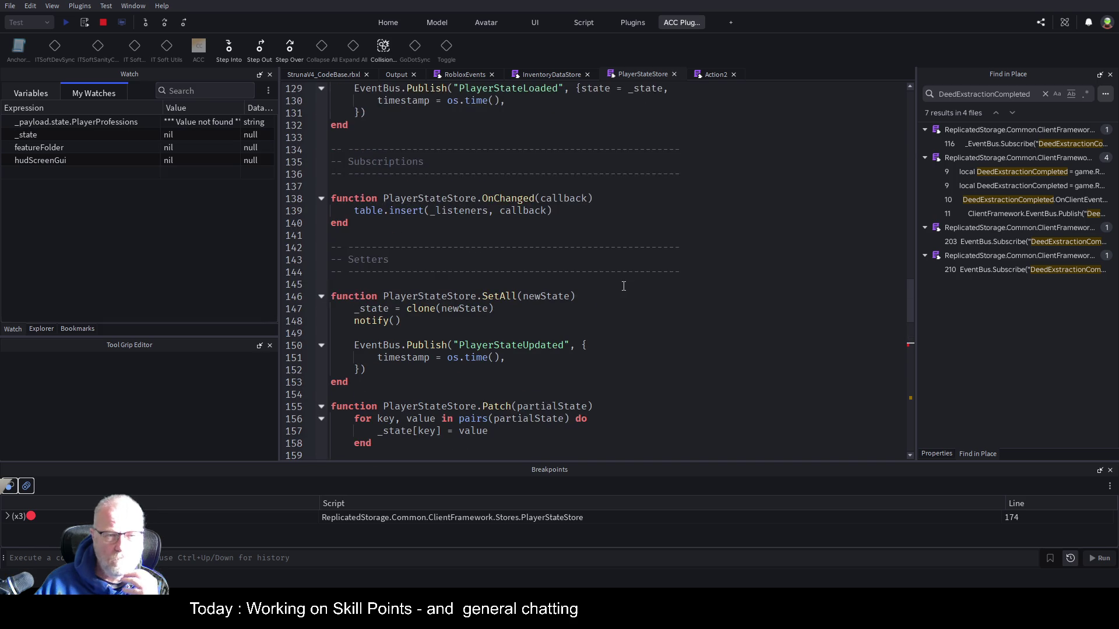
{"action": "scroll", "coordinate": [623, 286], "scroll_direction": "up", "scroll_amount": 10}
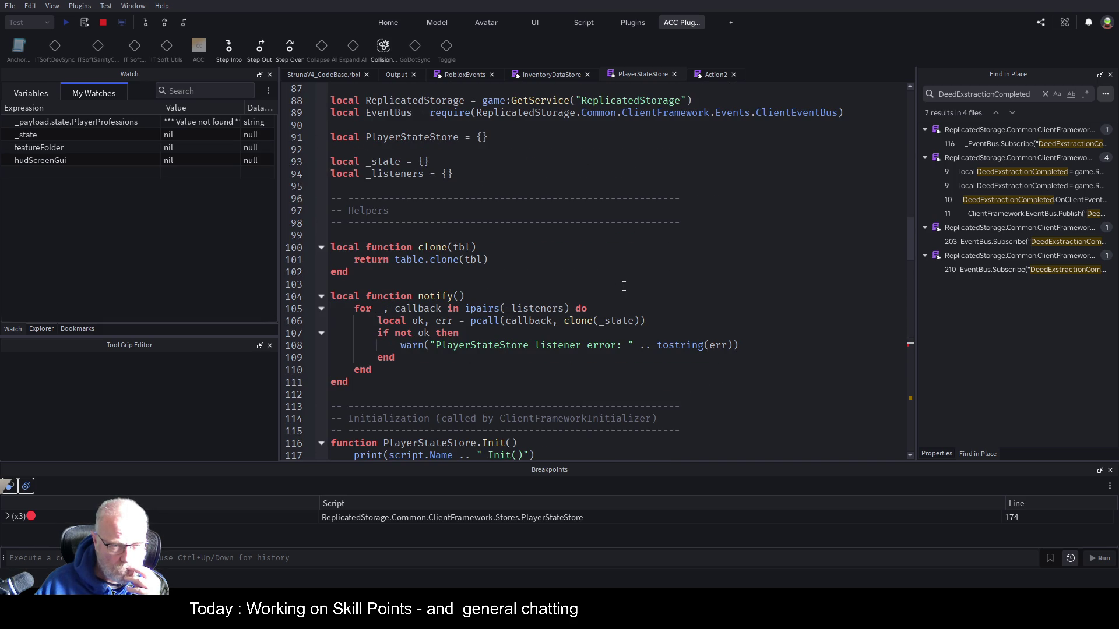
{"action": "scroll", "coordinate": [624, 286], "scroll_direction": "up", "scroll_amount": 4}
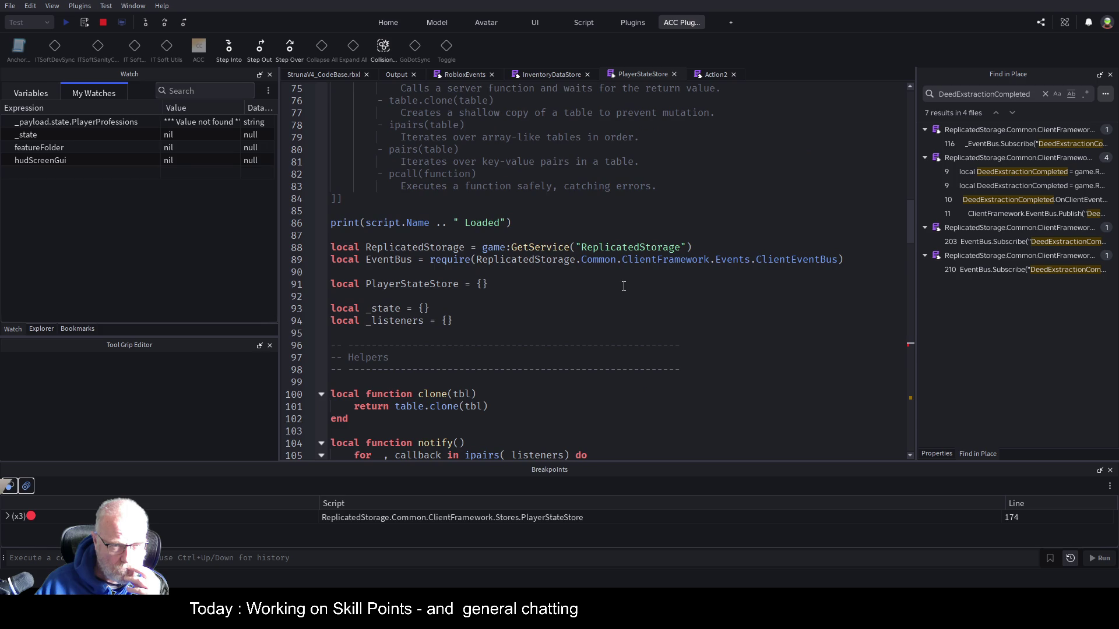
{"action": "scroll", "coordinate": [624, 287], "scroll_direction": "up", "scroll_amount": 4}
{"action": "scroll", "coordinate": [624, 286], "scroll_direction": "up", "scroll_amount": 7}
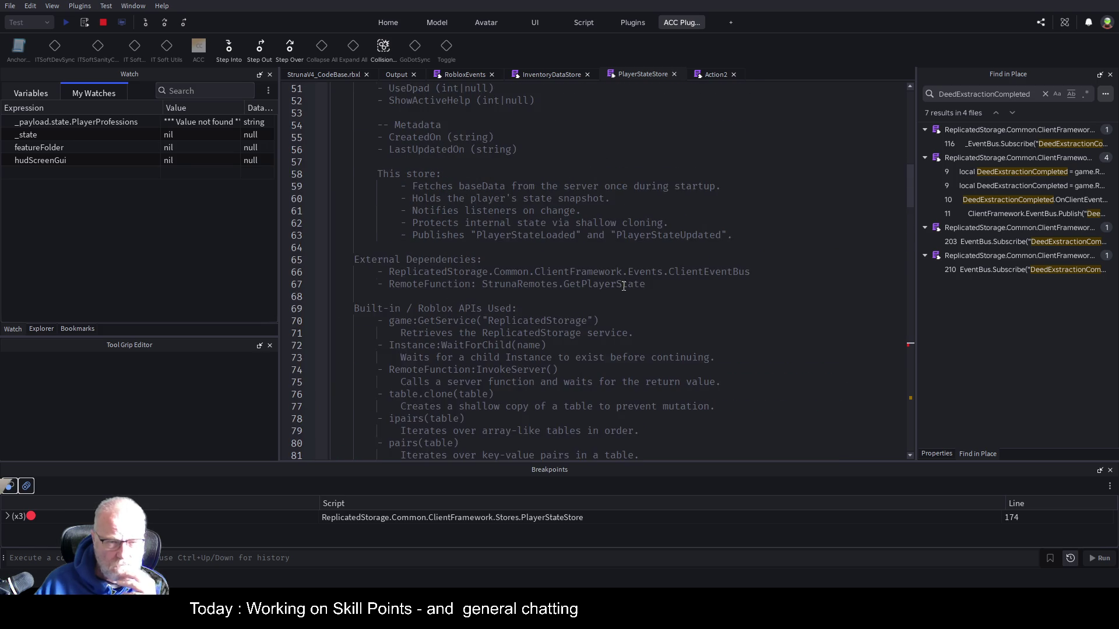
{"action": "scroll", "coordinate": [633, 321], "scroll_direction": "down", "scroll_amount": 2}
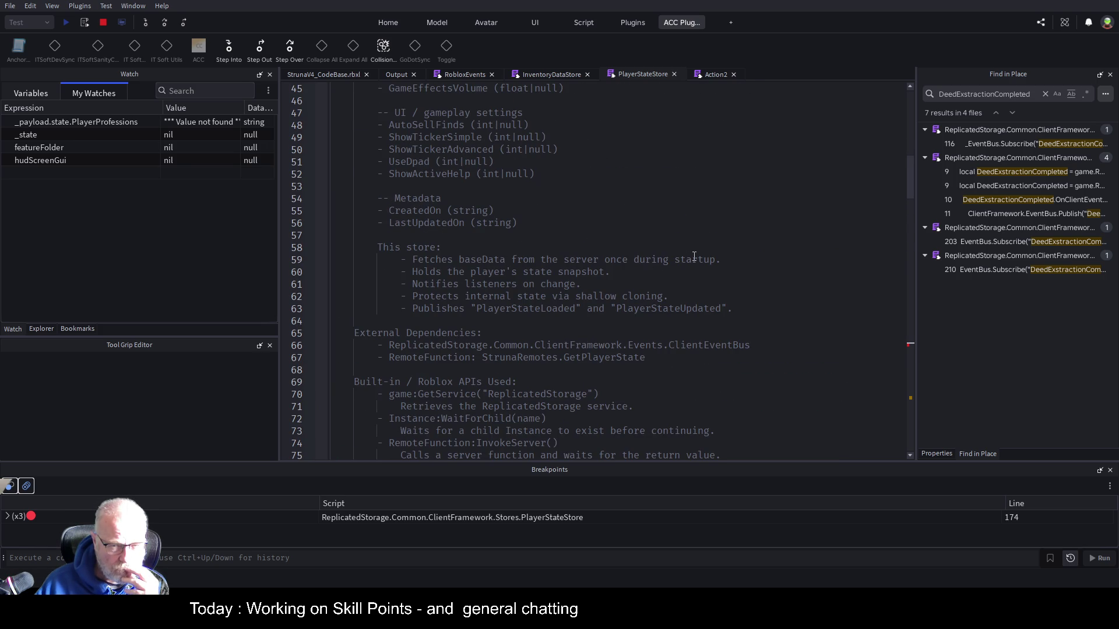
{"action": "double_click", "coordinate": [553, 272]}
Scroll down to the line-174 breakpoint and place the caret inside ProcessPayload
{"action": "scroll", "coordinate": [540, 269], "scroll_direction": "down", "scroll_amount": 9}
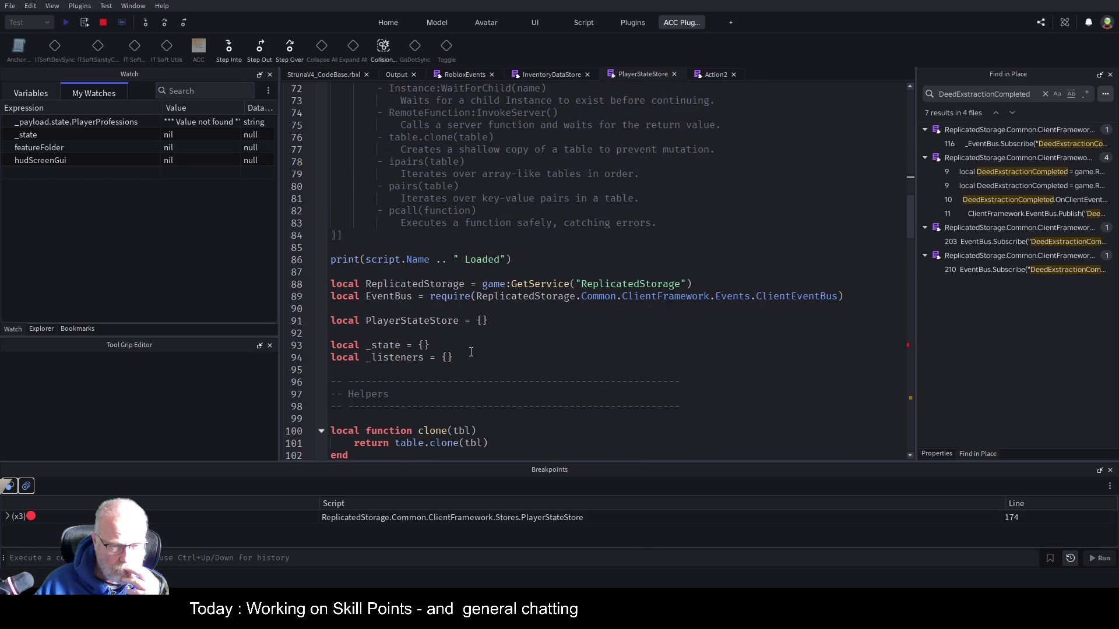
{"action": "scroll", "coordinate": [471, 351], "scroll_direction": "down", "scroll_amount": 3}
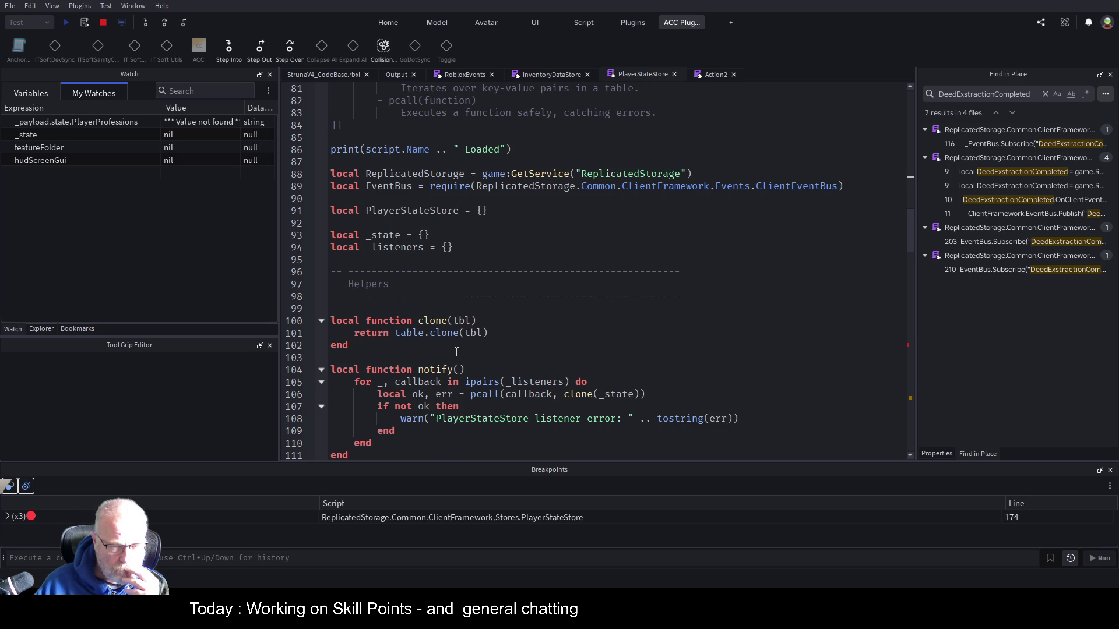
{"action": "scroll", "coordinate": [457, 352], "scroll_direction": "down", "scroll_amount": 5}
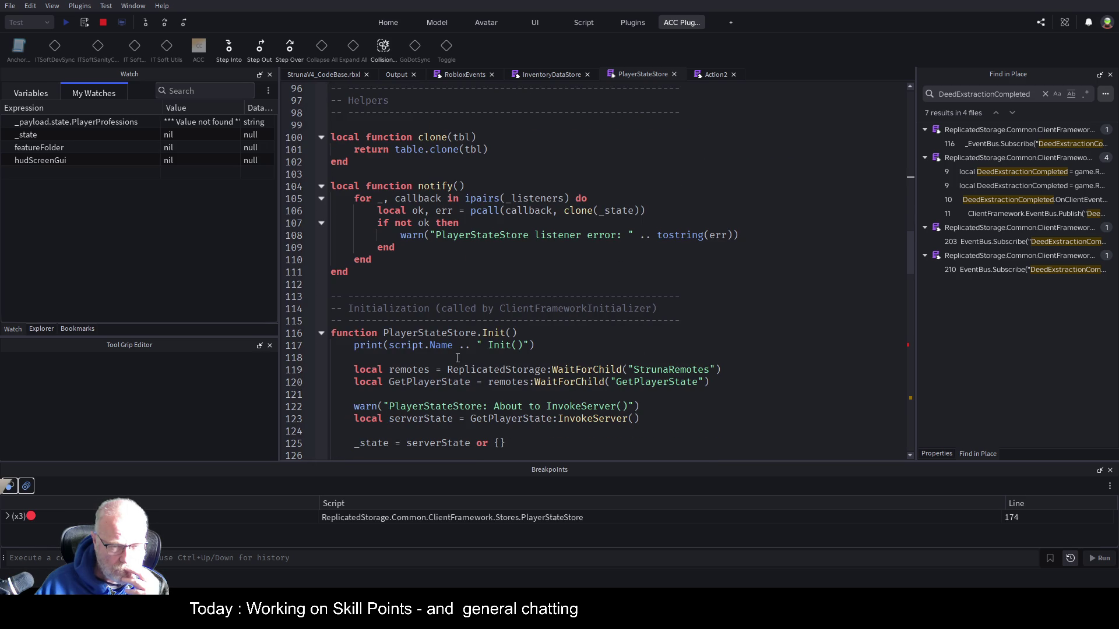
{"action": "scroll", "coordinate": [457, 358], "scroll_direction": "down", "scroll_amount": 4}
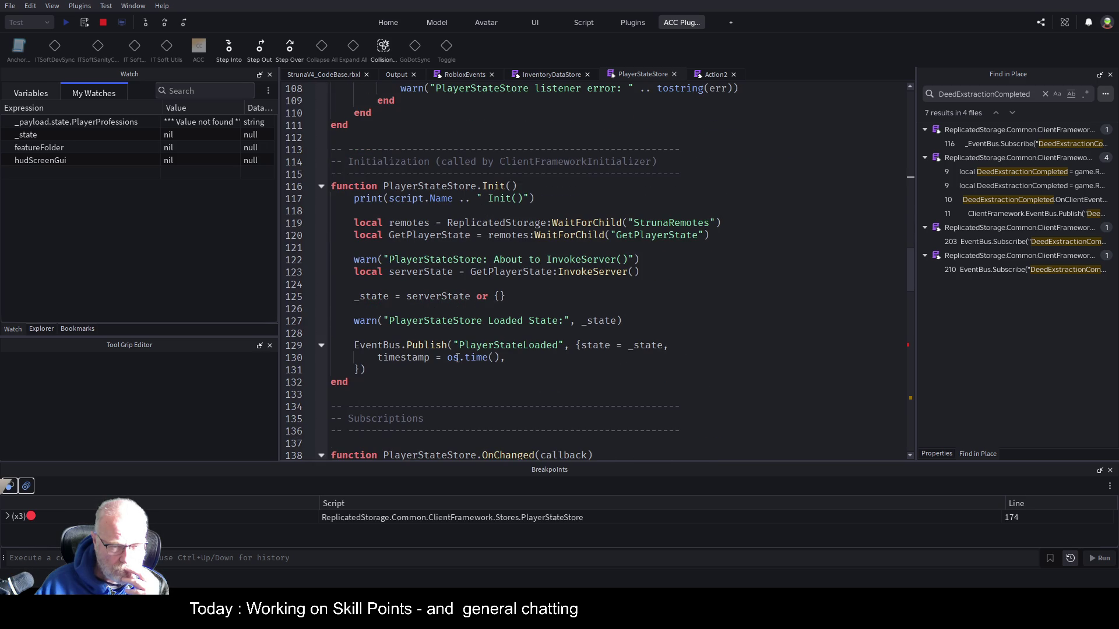
{"action": "scroll", "coordinate": [457, 357], "scroll_direction": "down", "scroll_amount": 2}
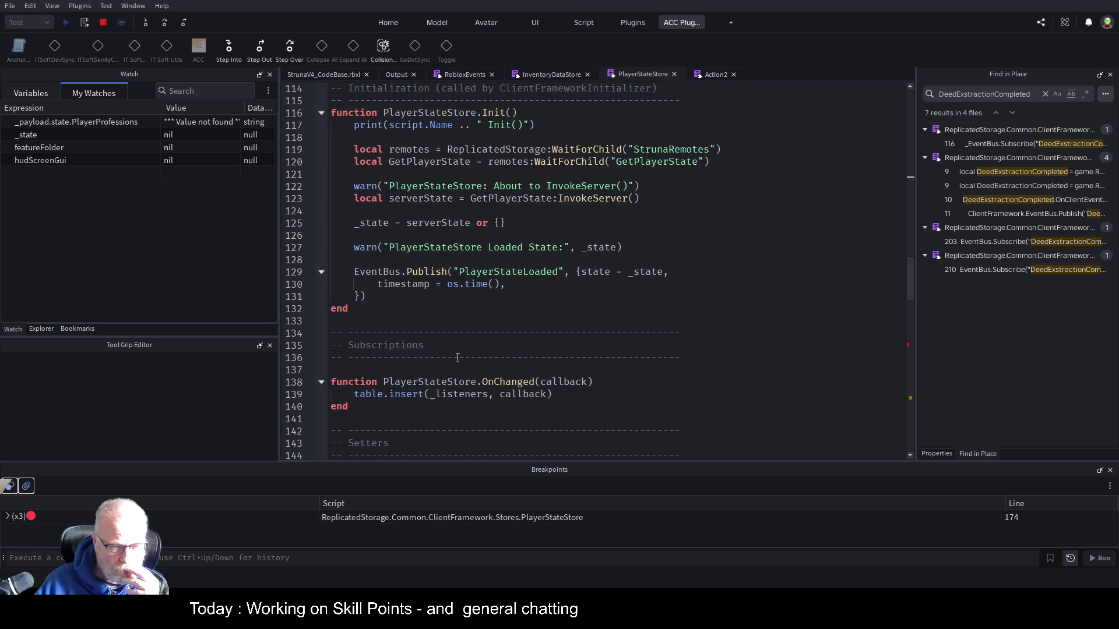
{"action": "scroll", "coordinate": [457, 358], "scroll_direction": "down", "scroll_amount": 1}
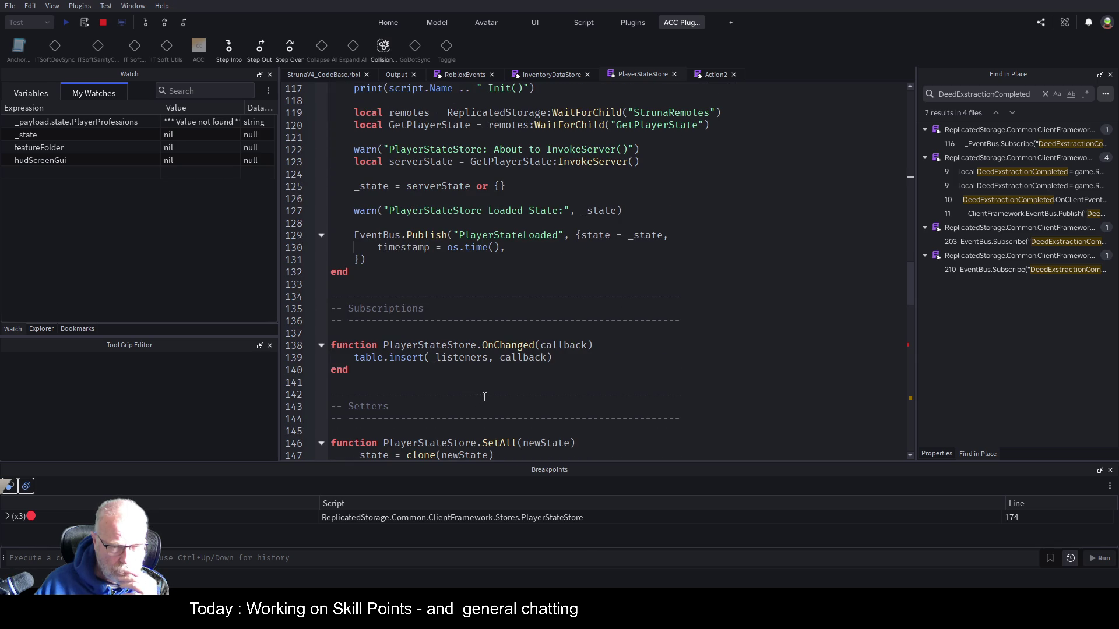
{"action": "scroll", "coordinate": [497, 391], "scroll_direction": "down", "scroll_amount": 1}
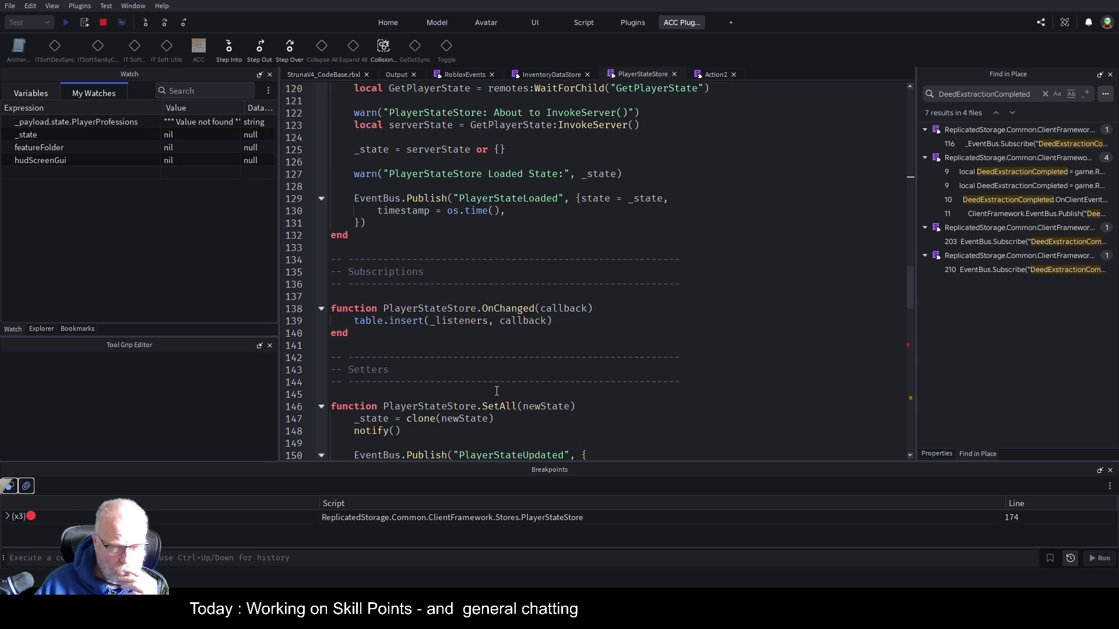
{"action": "scroll", "coordinate": [497, 391], "scroll_direction": "down", "scroll_amount": 1}
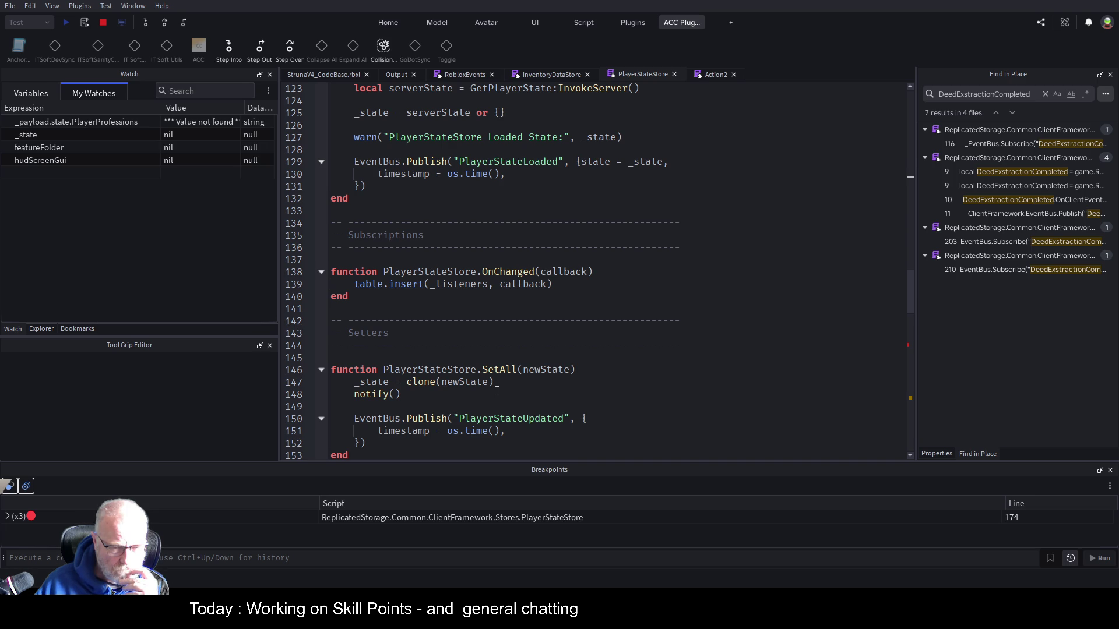
{"action": "scroll", "coordinate": [497, 391], "scroll_direction": "down", "scroll_amount": 2}
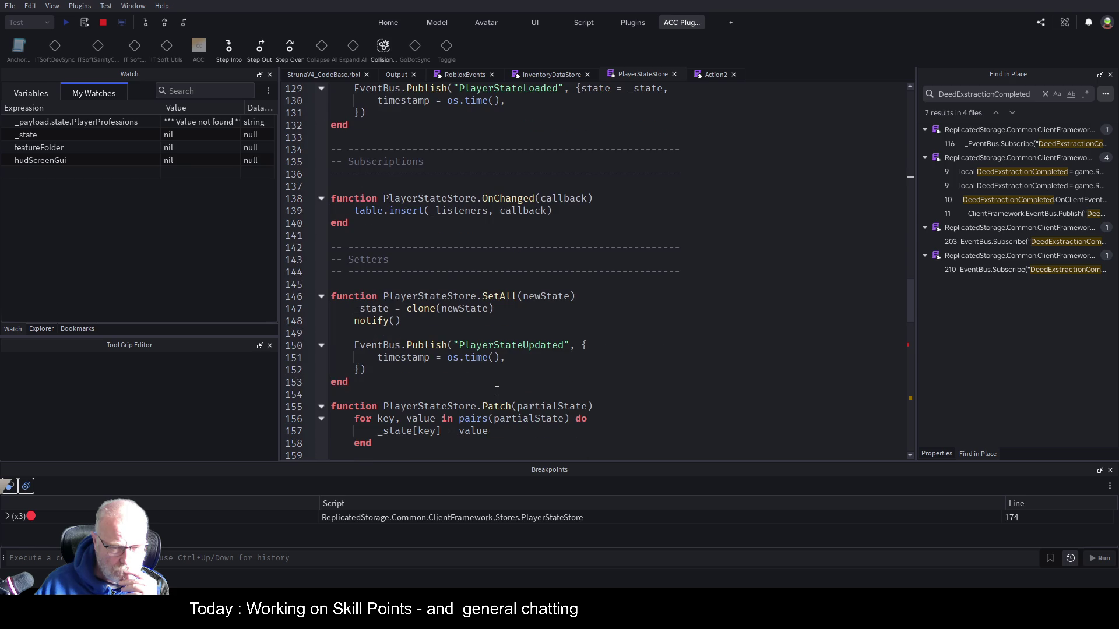
{"action": "scroll", "coordinate": [497, 391], "scroll_direction": "down", "scroll_amount": 2}
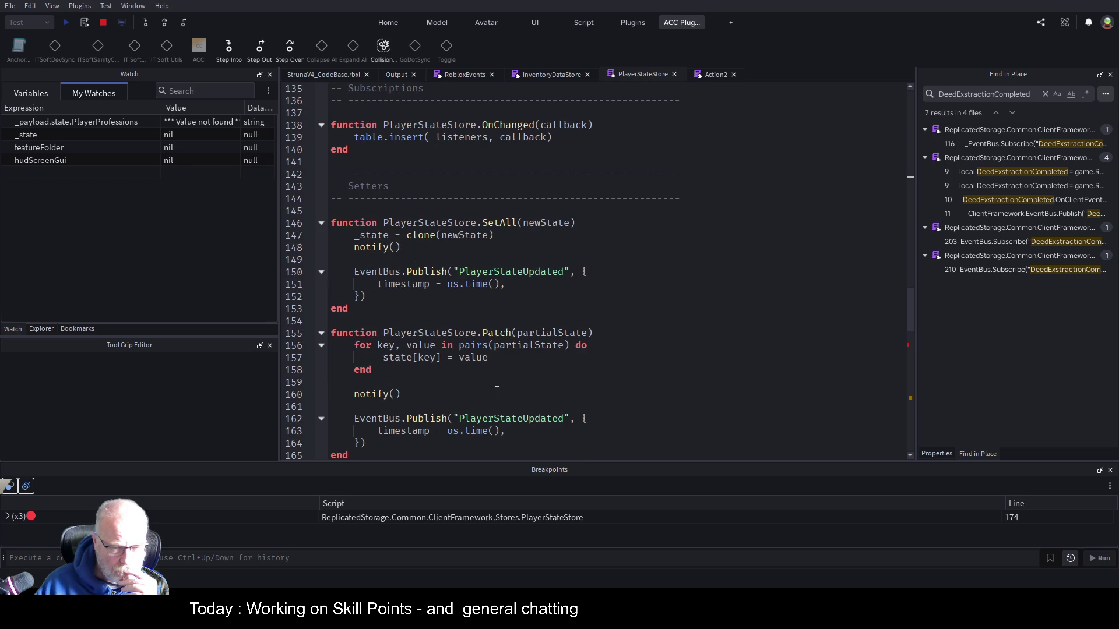
{"action": "scroll", "coordinate": [497, 391], "scroll_direction": "down", "scroll_amount": 1}
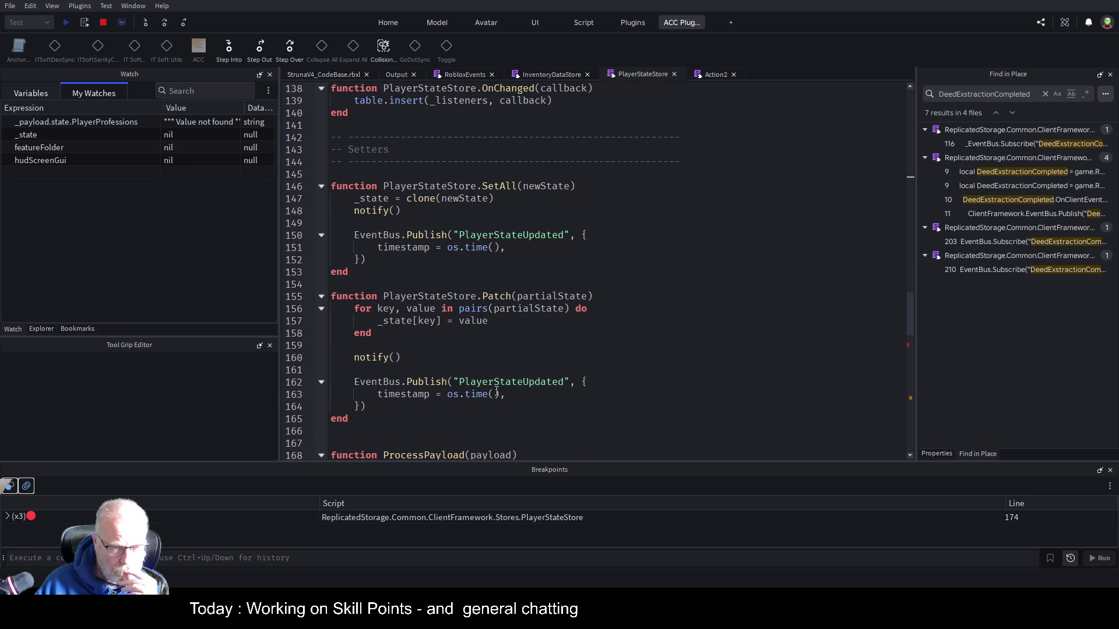
{"action": "scroll", "coordinate": [497, 391], "scroll_direction": "down", "scroll_amount": 2}
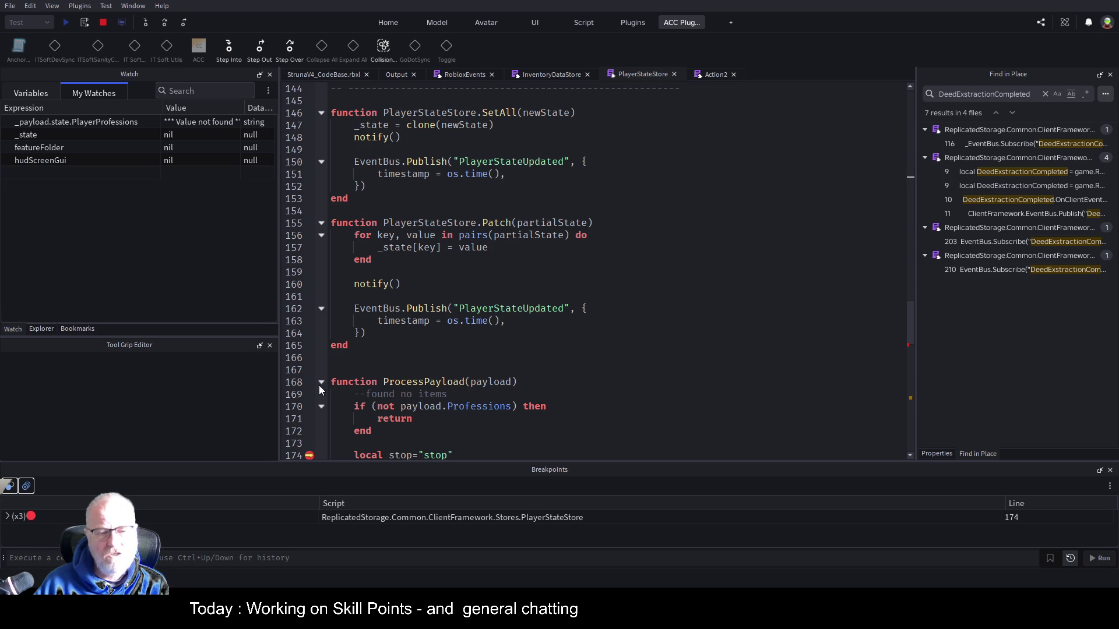
{"action": "left_click", "coordinate": [527, 394]}
Collapse the ProcessPayload function body and place the caret on the PlayerStateStore.Get line
{"action": "scroll", "coordinate": [458, 300], "scroll_direction": "down", "scroll_amount": 4}
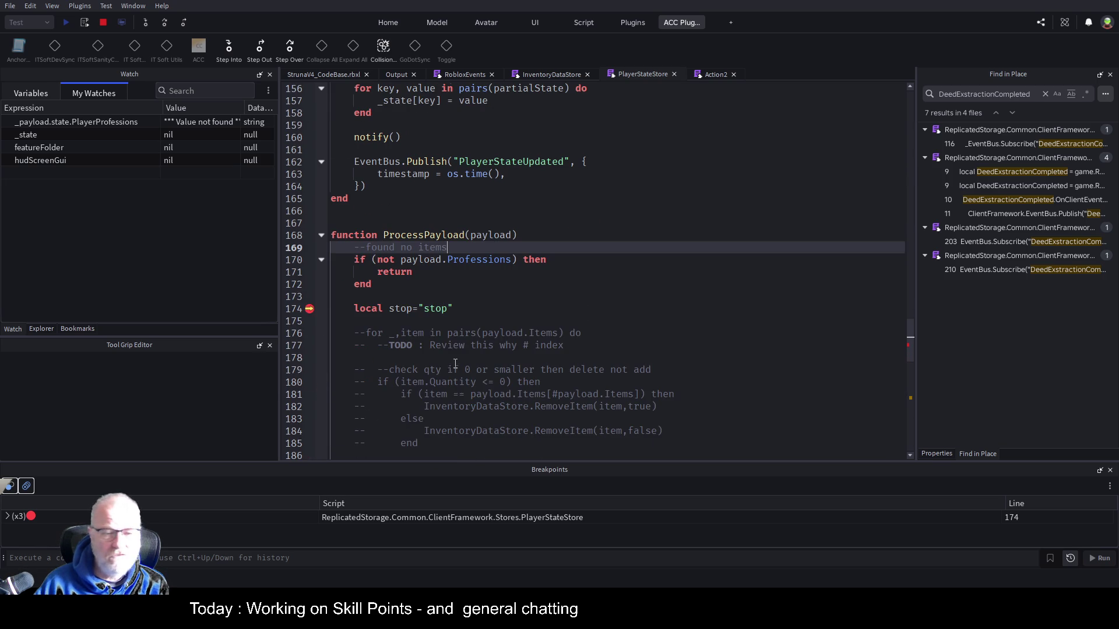
{"action": "left_click", "coordinate": [322, 235]}
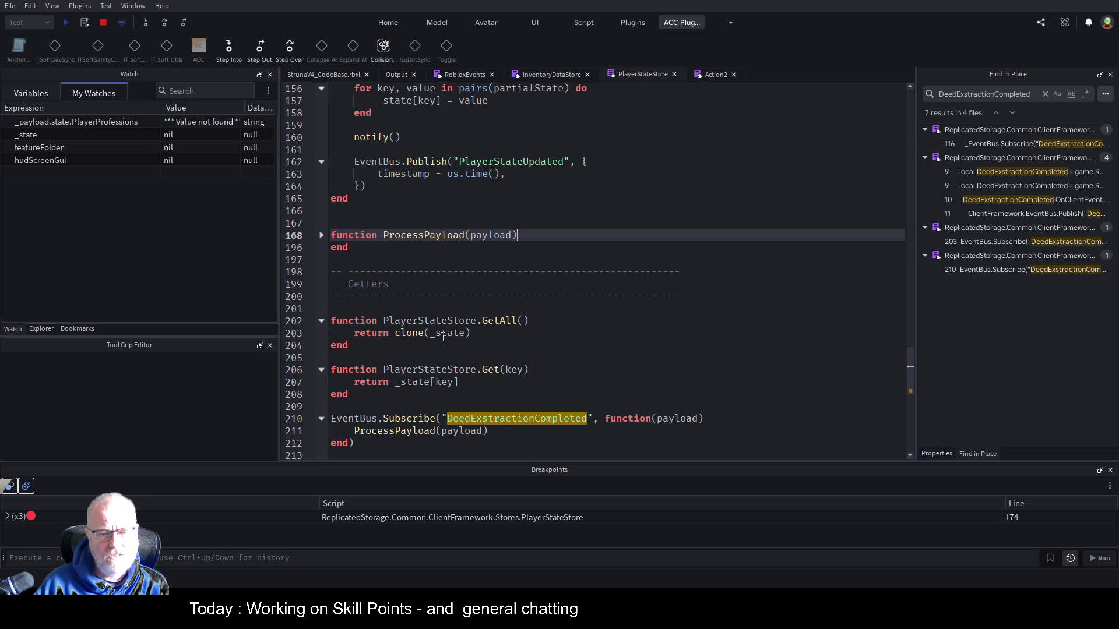
{"action": "left_click", "coordinate": [562, 370]}
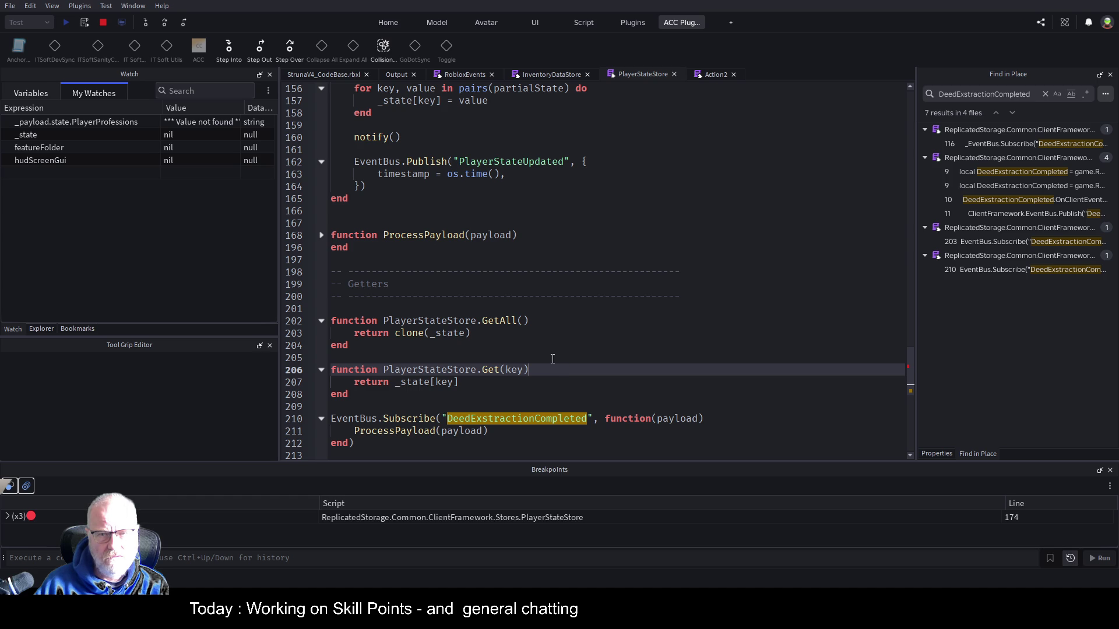
Resume past the breakpoint with F5, check the game view, then return to PlayerStateStore
{"action": "key", "text": "F5"}
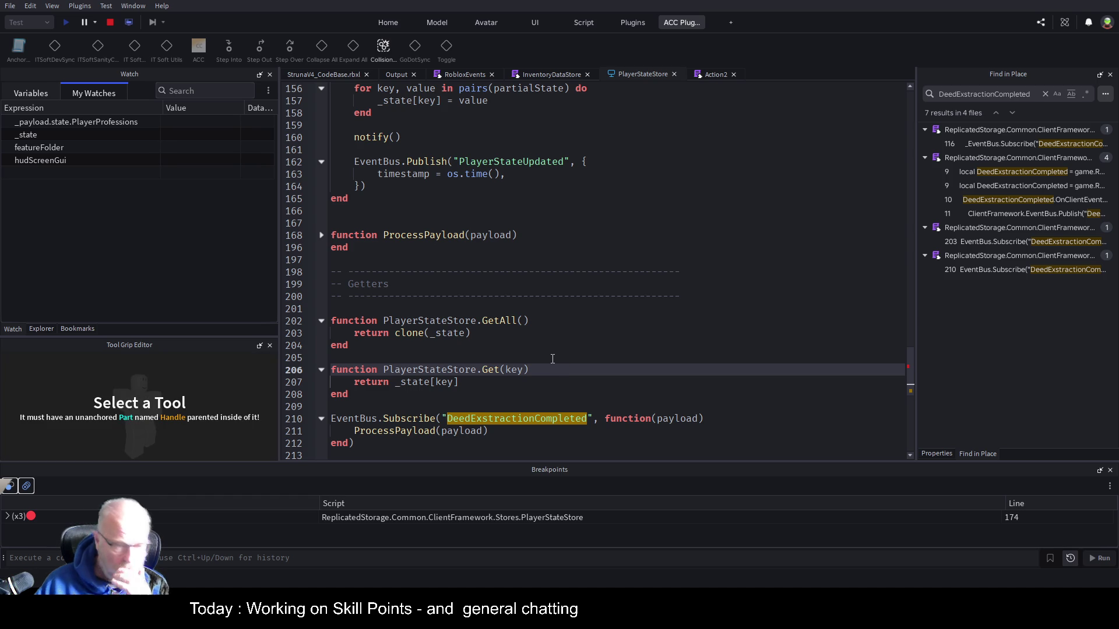
{"action": "left_click", "coordinate": [336, 76]}
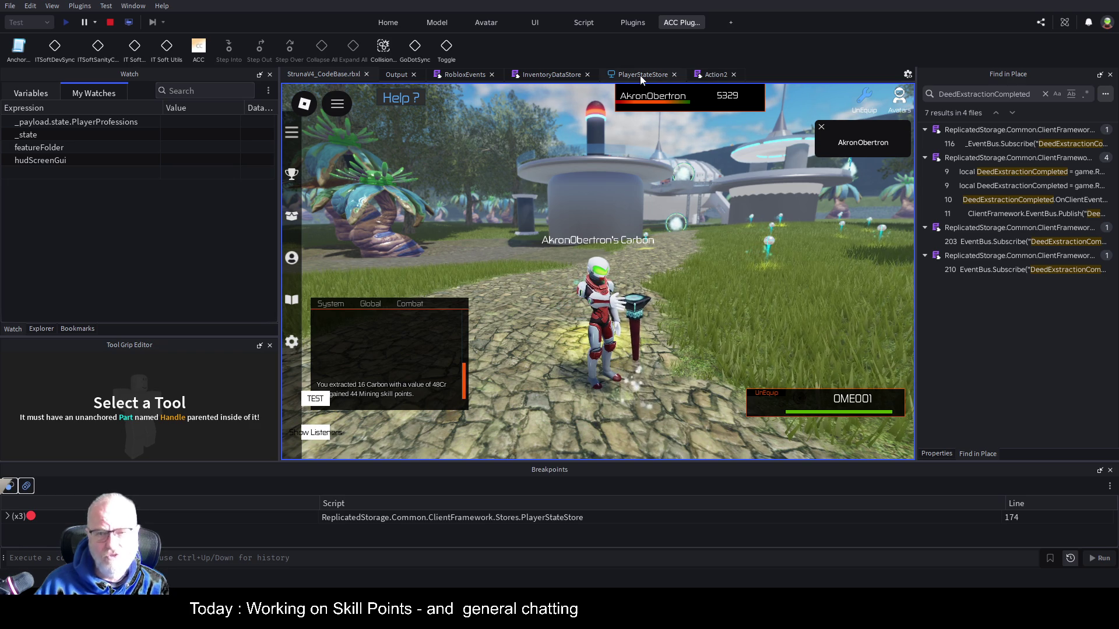
{"action": "left_click", "coordinate": [662, 76]}
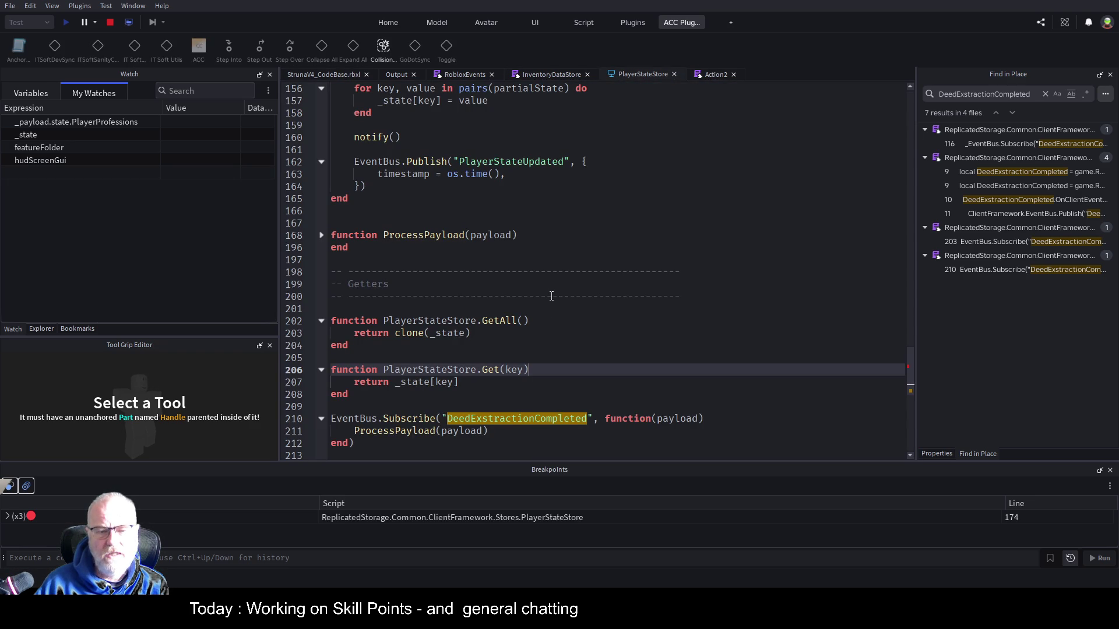
Add a breakpoint on line 211's ProcessPayload call, then view the Output log
{"action": "scroll", "coordinate": [575, 325], "scroll_direction": "down", "scroll_amount": 2}
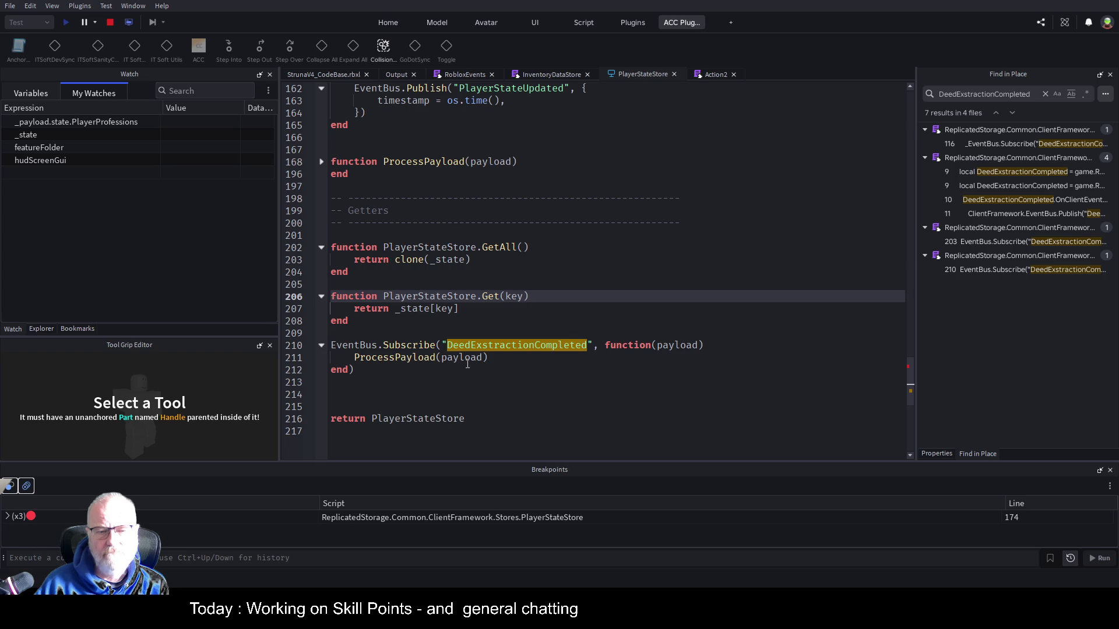
{"action": "left_click", "coordinate": [308, 358]}
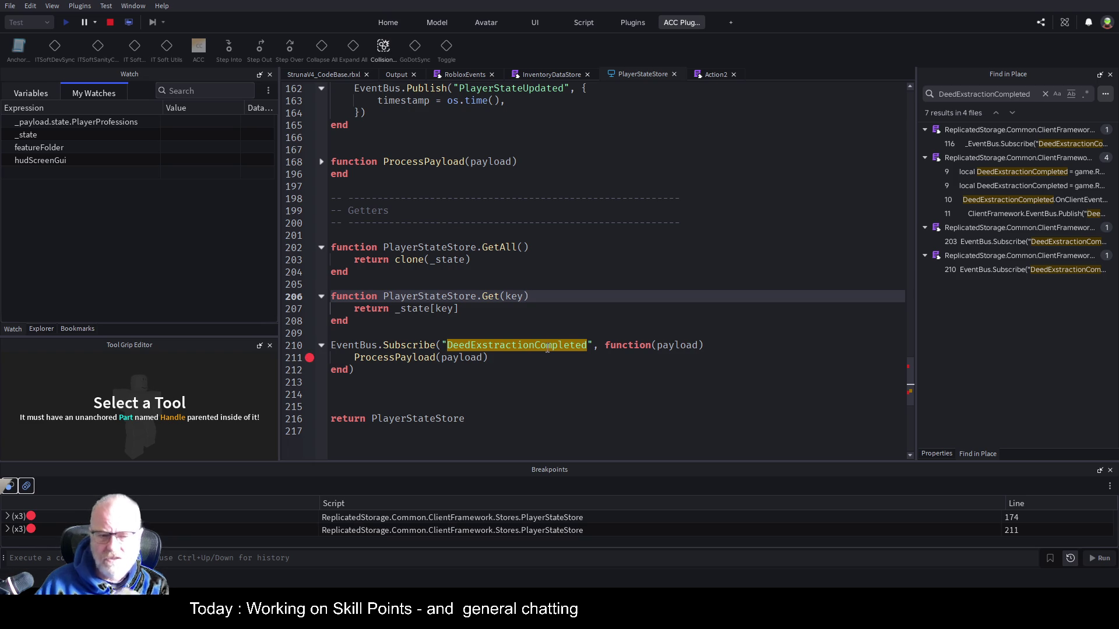
{"action": "scroll", "coordinate": [548, 348], "scroll_direction": "up", "scroll_amount": 4}
{"action": "scroll", "coordinate": [548, 348], "scroll_direction": "up", "scroll_amount": 11}
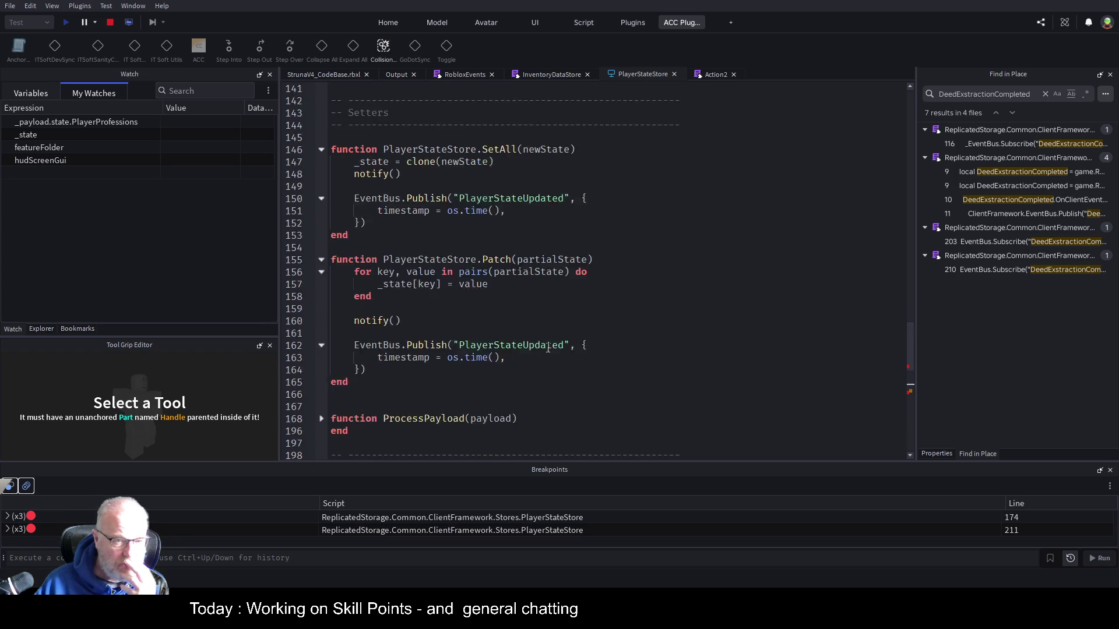
{"action": "scroll", "coordinate": [547, 348], "scroll_direction": "up", "scroll_amount": 3}
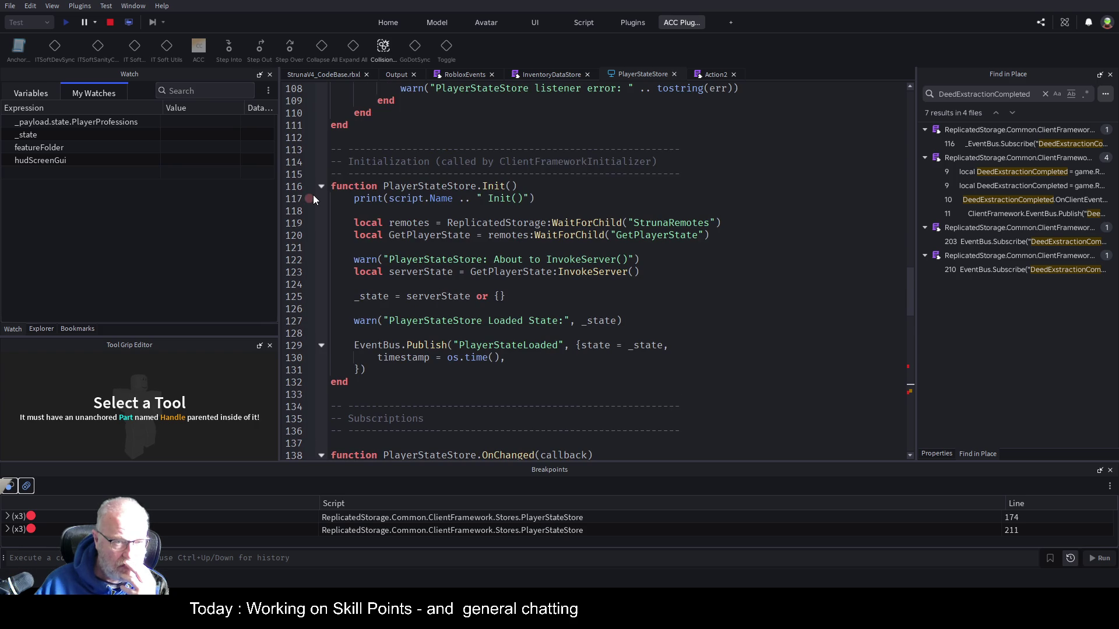
{"action": "left_click", "coordinate": [394, 75]}
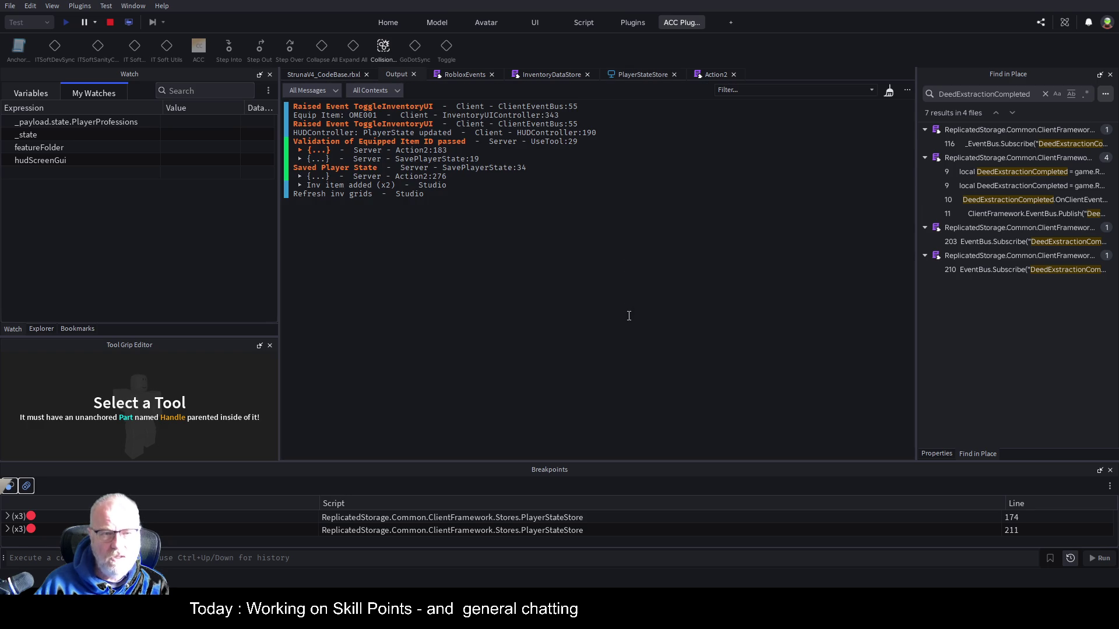
Stop the playtest, start a new Play session, and view its Output log
{"action": "left_click", "coordinate": [110, 23]}
{"action": "left_click", "coordinate": [68, 22]}
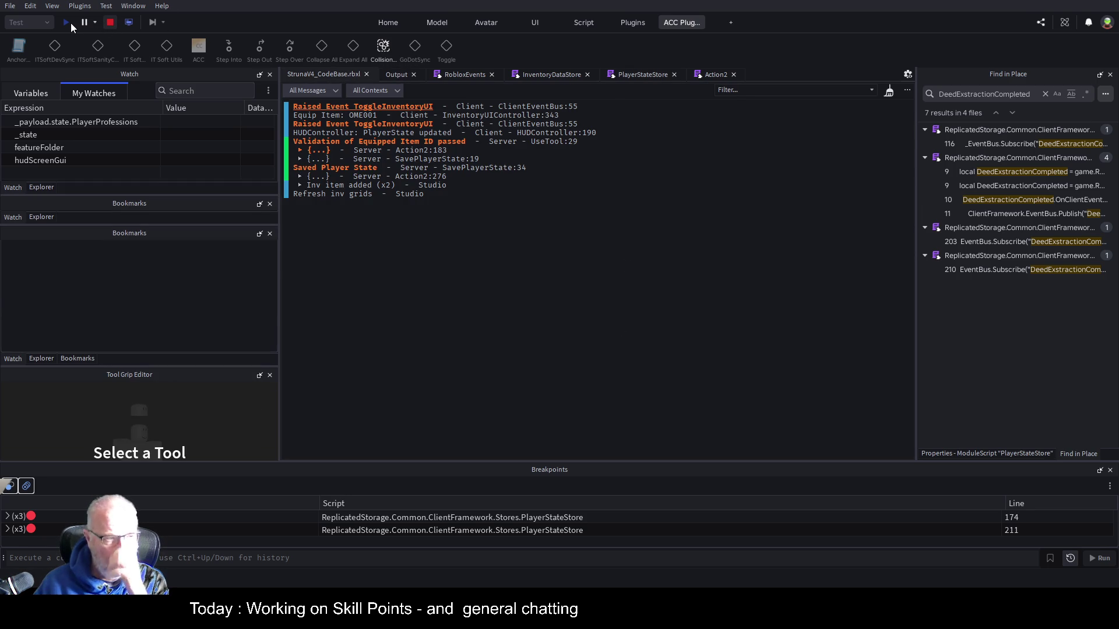
{"action": "left_click", "coordinate": [68, 24]}
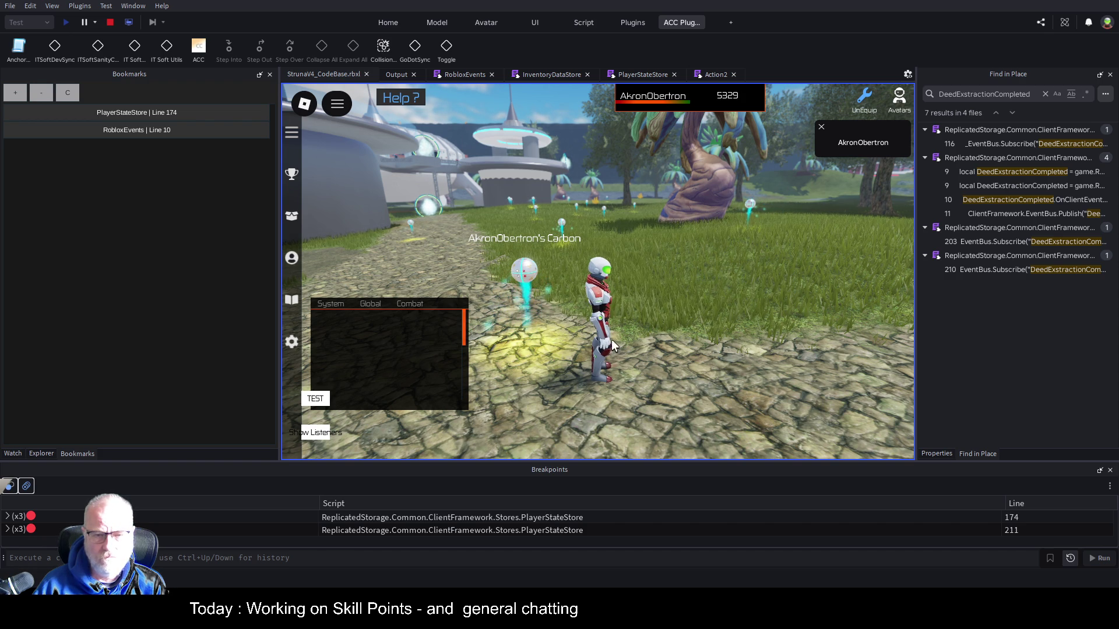
{"action": "left_click", "coordinate": [401, 75]}
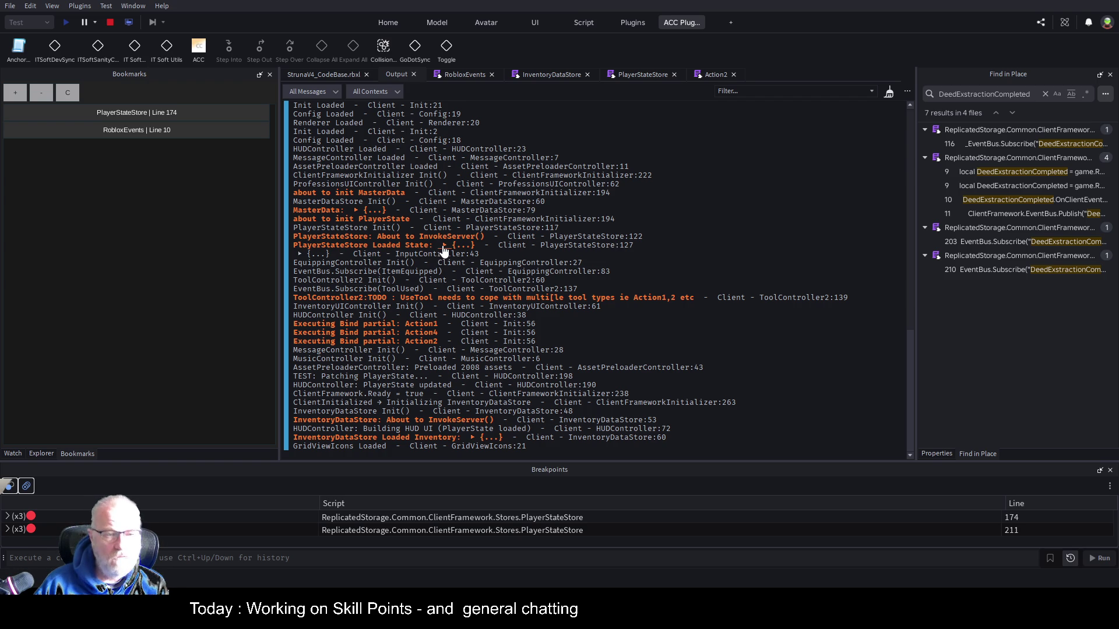
Expand the logged Loaded State table and its 14 PlayerProfessions entries, then return to PlayerStateStore
{"action": "left_click", "coordinate": [641, 76]}
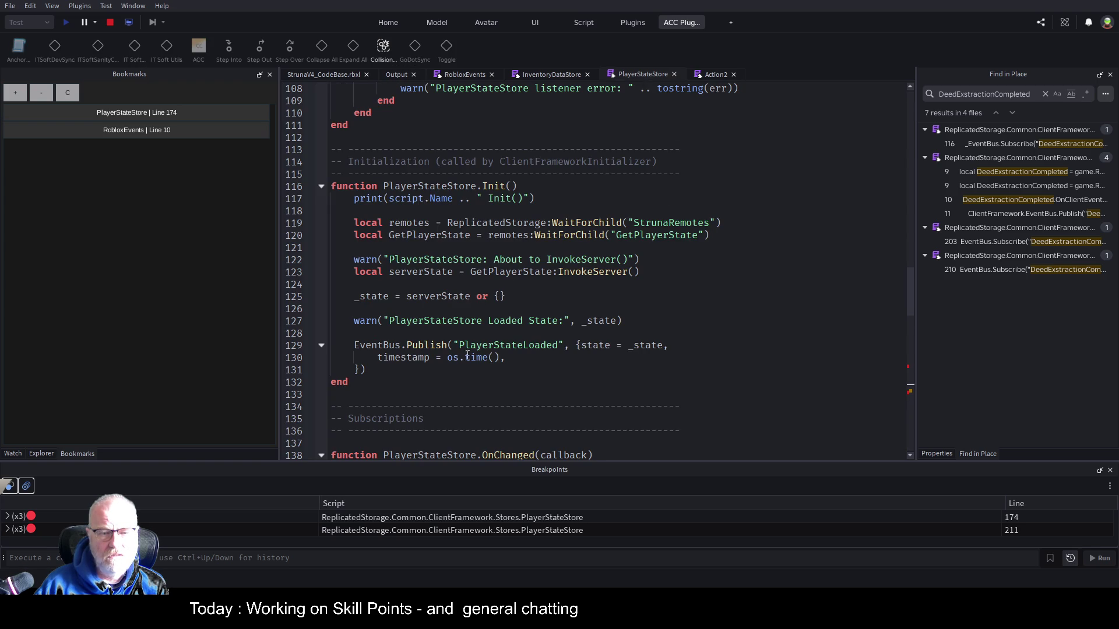
{"action": "double_click", "coordinate": [522, 324]}
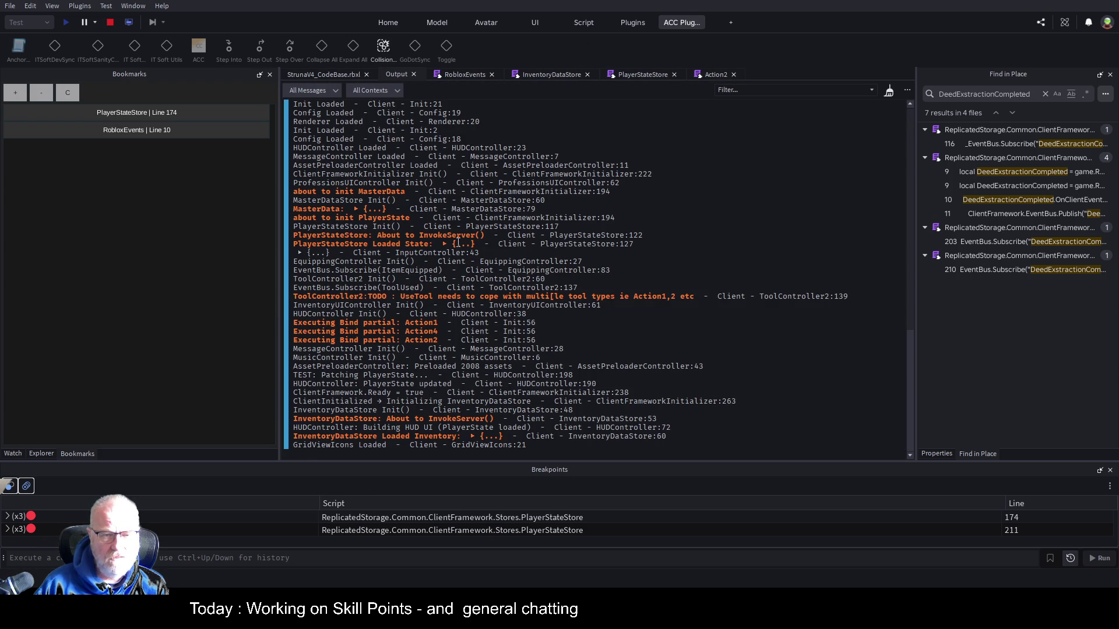
{"action": "left_click", "coordinate": [444, 246]}
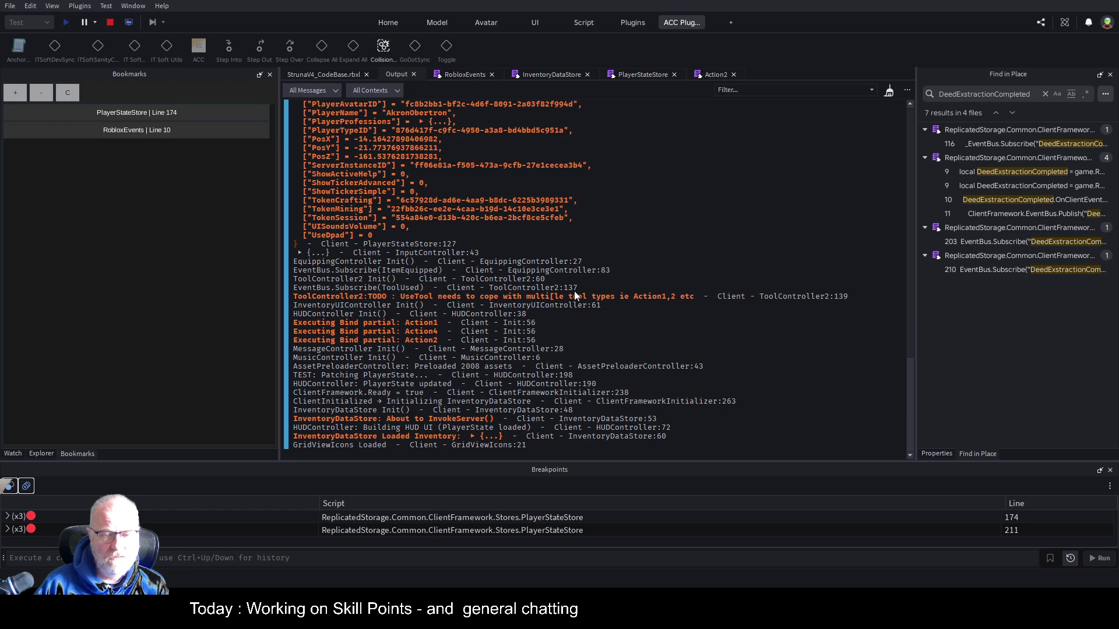
{"action": "scroll", "coordinate": [443, 280], "scroll_direction": "up", "scroll_amount": 4}
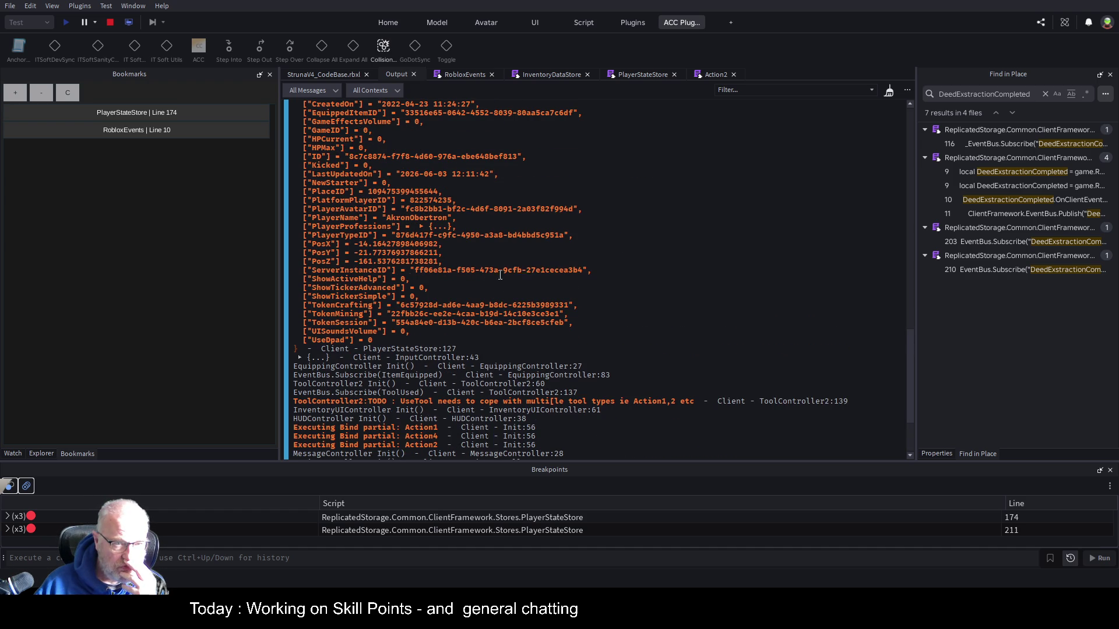
{"action": "left_click", "coordinate": [421, 227]}
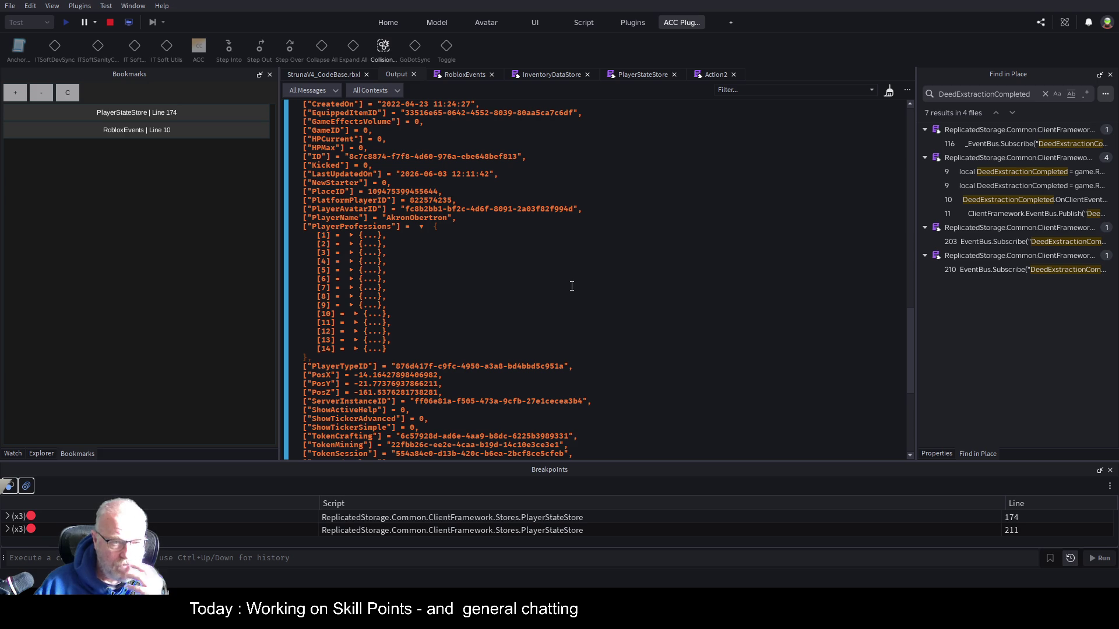
{"action": "scroll", "coordinate": [514, 263], "scroll_direction": "up", "scroll_amount": 5}
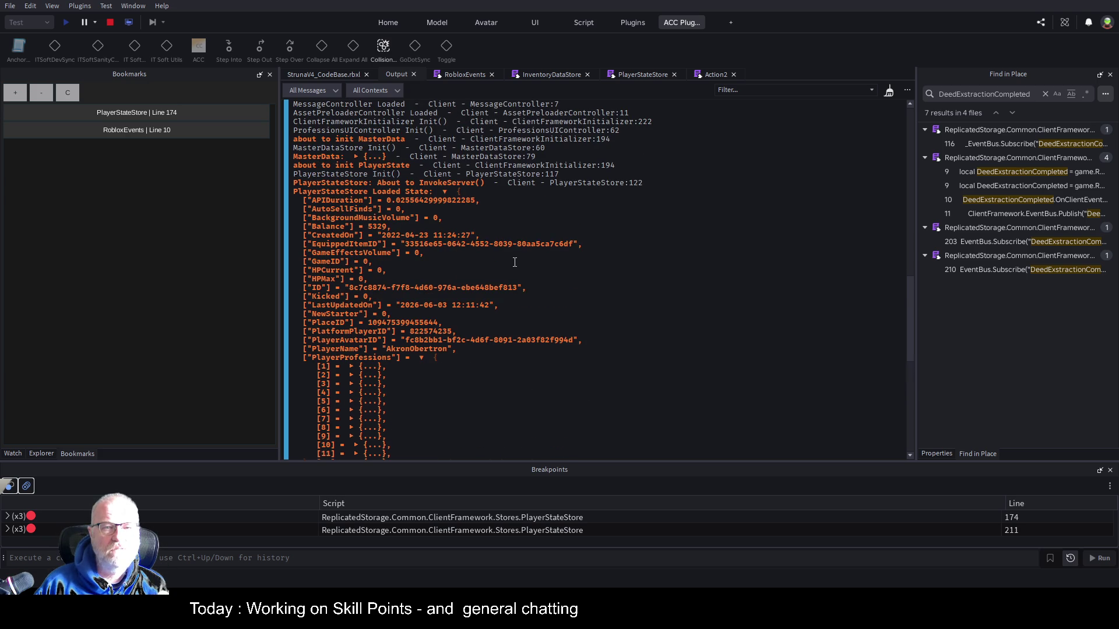
{"action": "scroll", "coordinate": [525, 249], "scroll_direction": "up", "scroll_amount": 3}
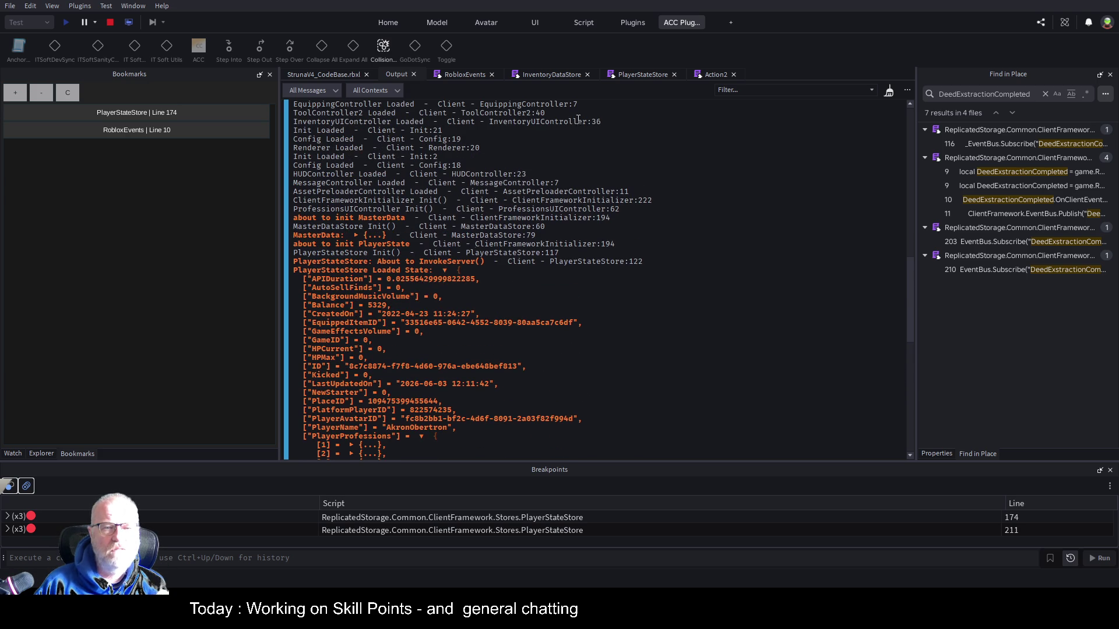
{"action": "left_click", "coordinate": [656, 81]}
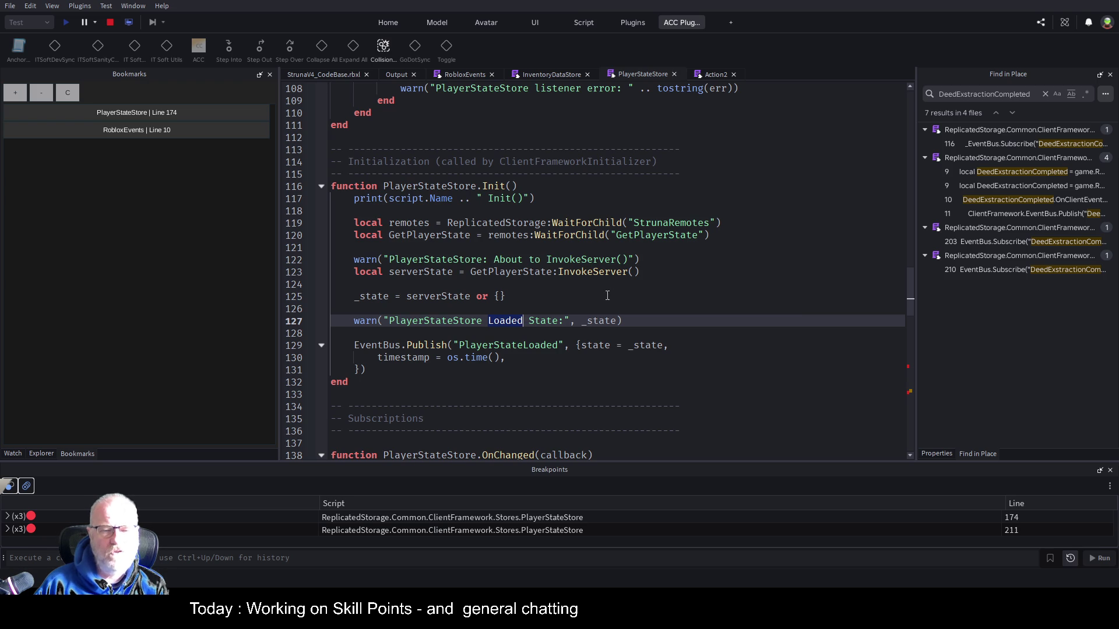
Highlight _state on line 127 and follow its uses through SetAll and Patch
{"action": "left_click", "coordinate": [594, 321]}
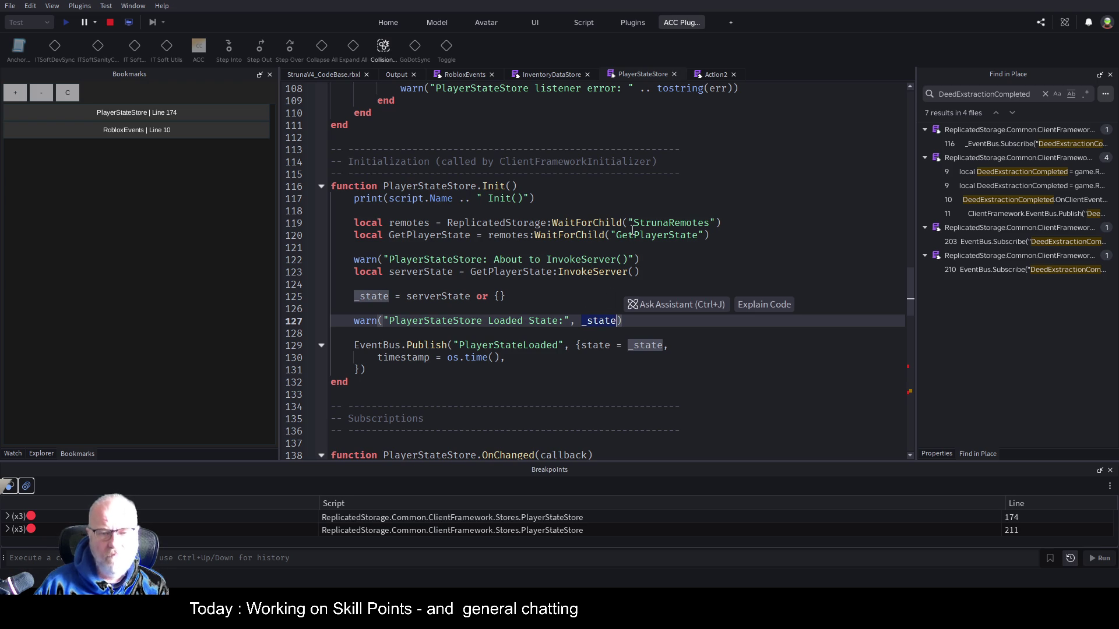
{"action": "scroll", "coordinate": [527, 257], "scroll_direction": "down", "scroll_amount": 3}
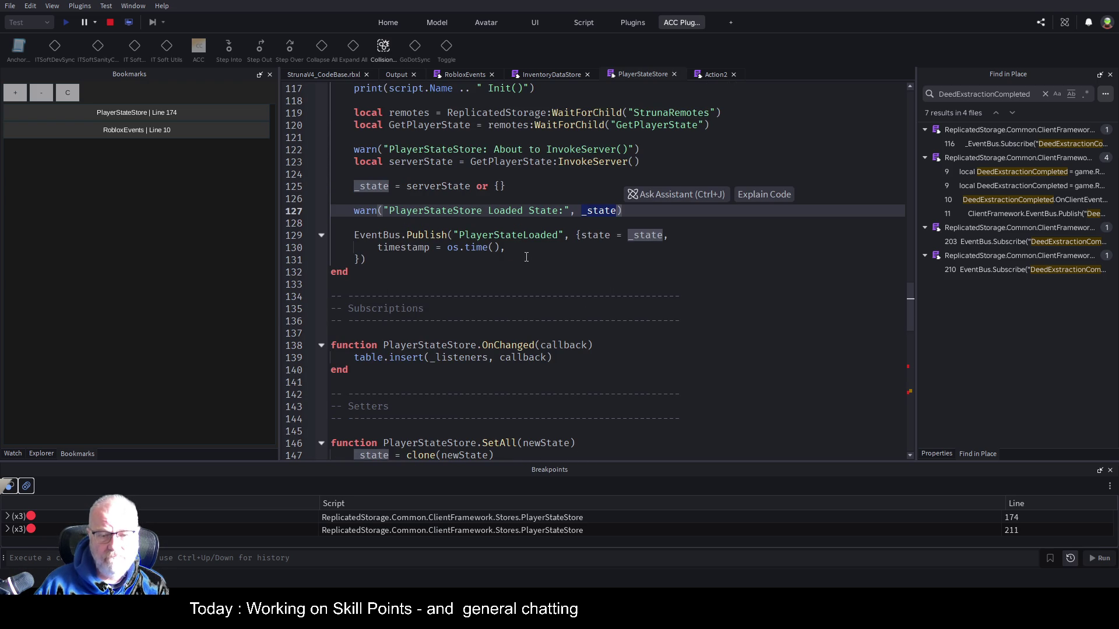
{"action": "scroll", "coordinate": [609, 280], "scroll_direction": "down", "scroll_amount": 8}
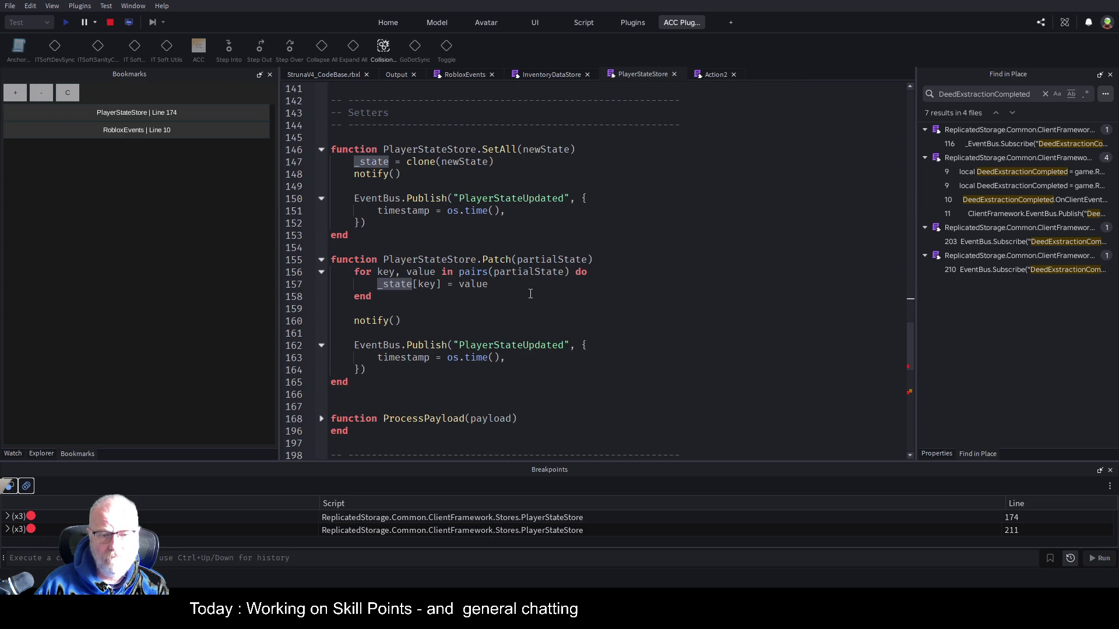
{"action": "scroll", "coordinate": [554, 298], "scroll_direction": "down", "scroll_amount": 4}
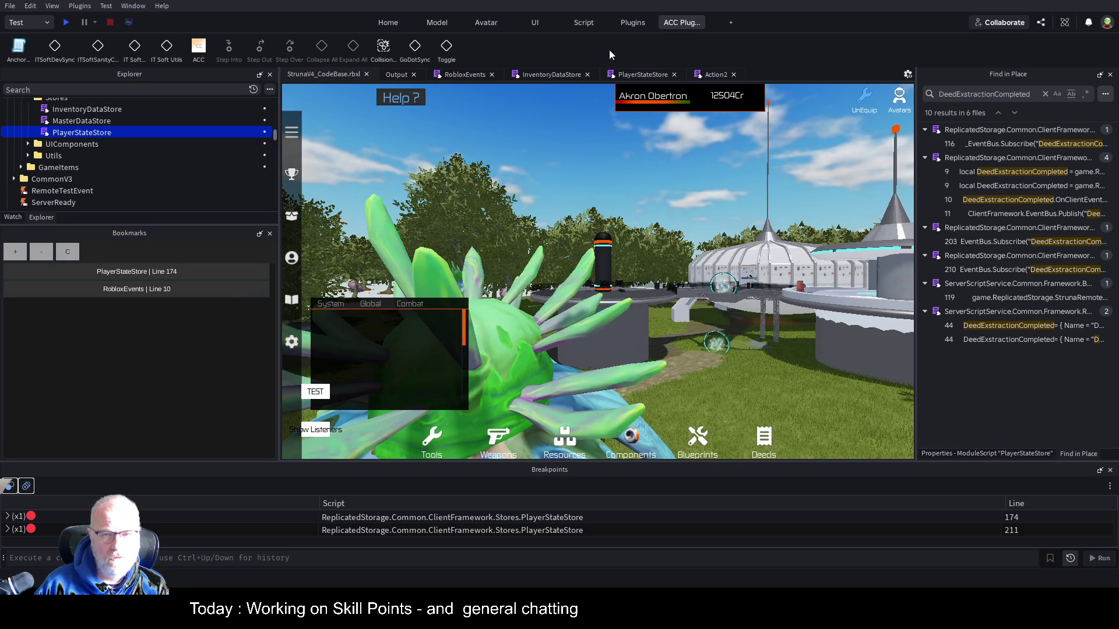
{"action": "left_click", "coordinate": [636, 80]}
Expand ProcessPayload and begin line 175 with _state.PlayerProfessions=
{"action": "scroll", "coordinate": [390, 351], "scroll_direction": "down", "scroll_amount": 4}
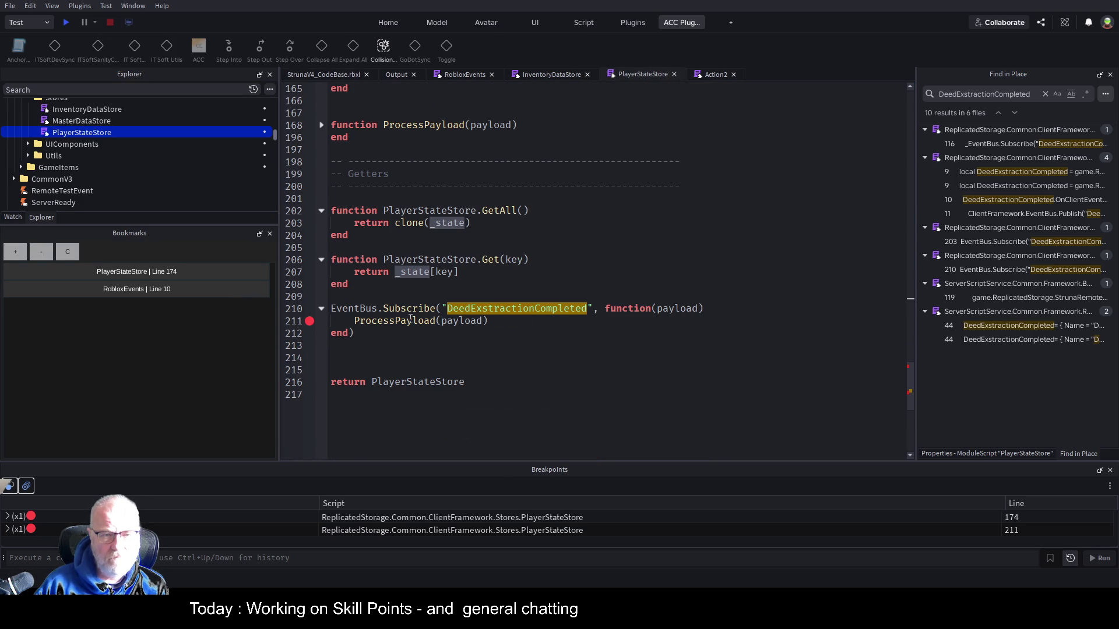
{"action": "left_click", "coordinate": [321, 124]}
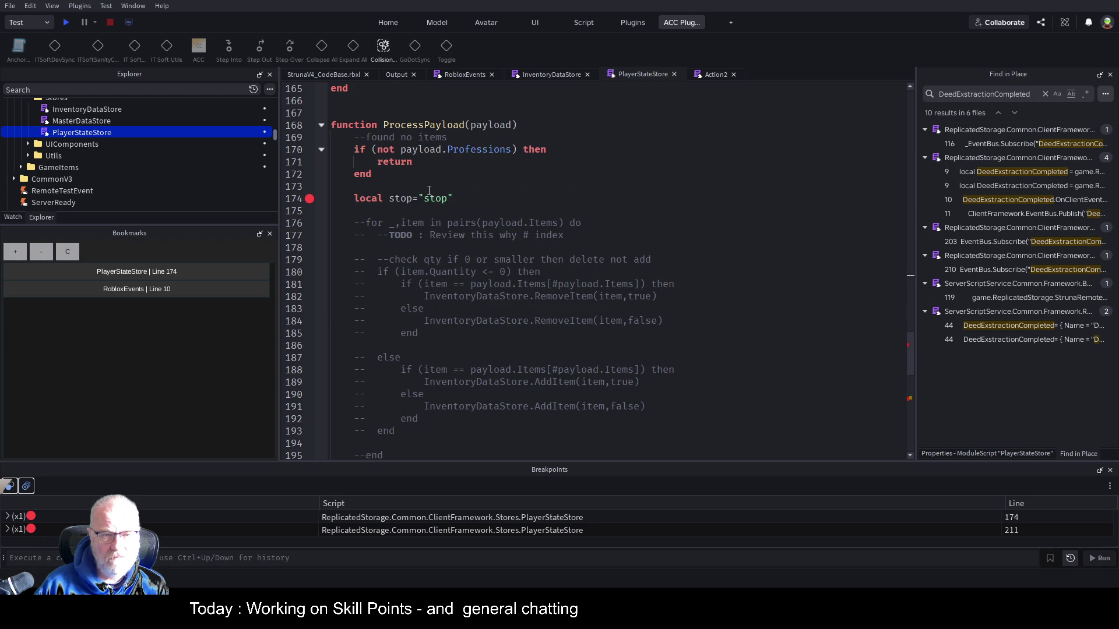
{"action": "left_click", "coordinate": [728, 211]}
{"action": "type", "text": "_state"}
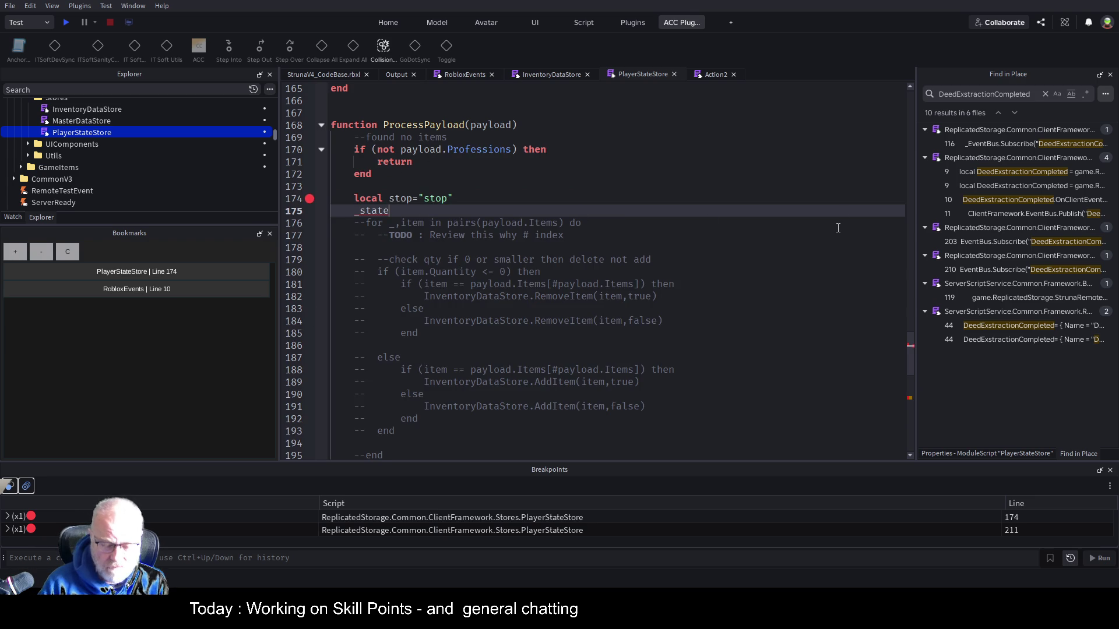
{"action": "type", "text": ",Pl"}
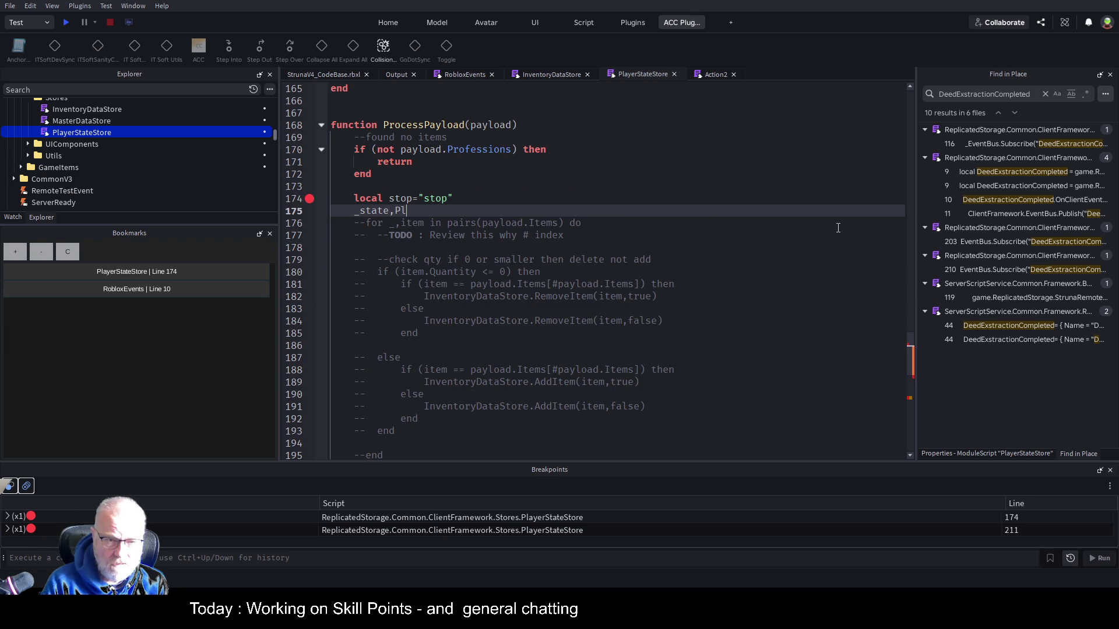
{"action": "key", "text": "BackSpace"}
{"action": "key", "text": "BackSpace"}
{"action": "key", "text": "BackSpace"}
{"action": "type", "text": ".P"}
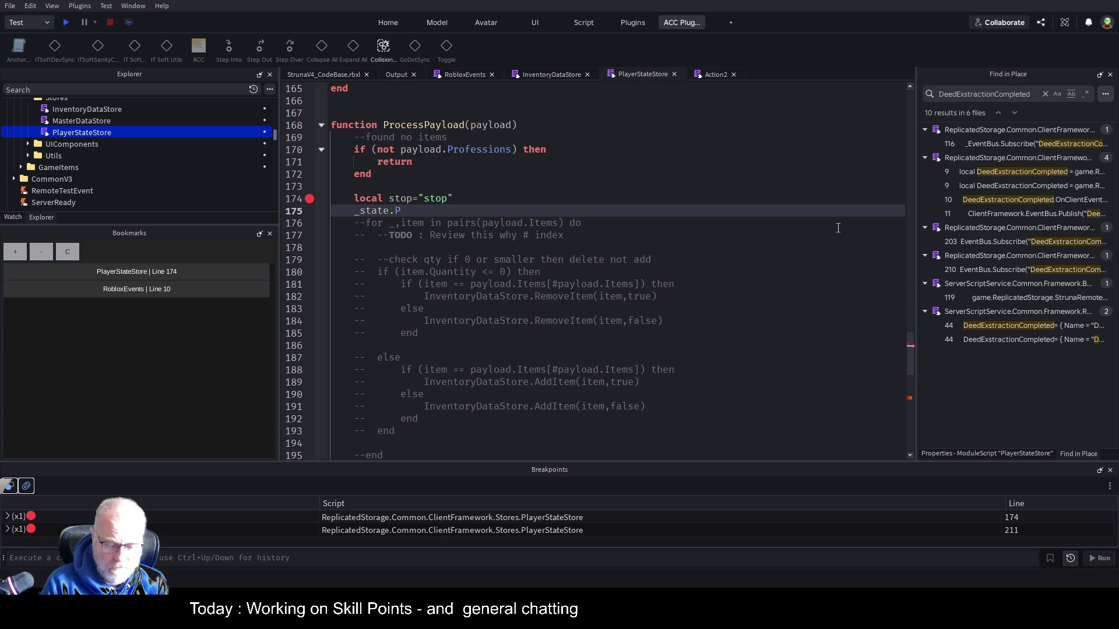
{"action": "type", "text": "layerProfe"}
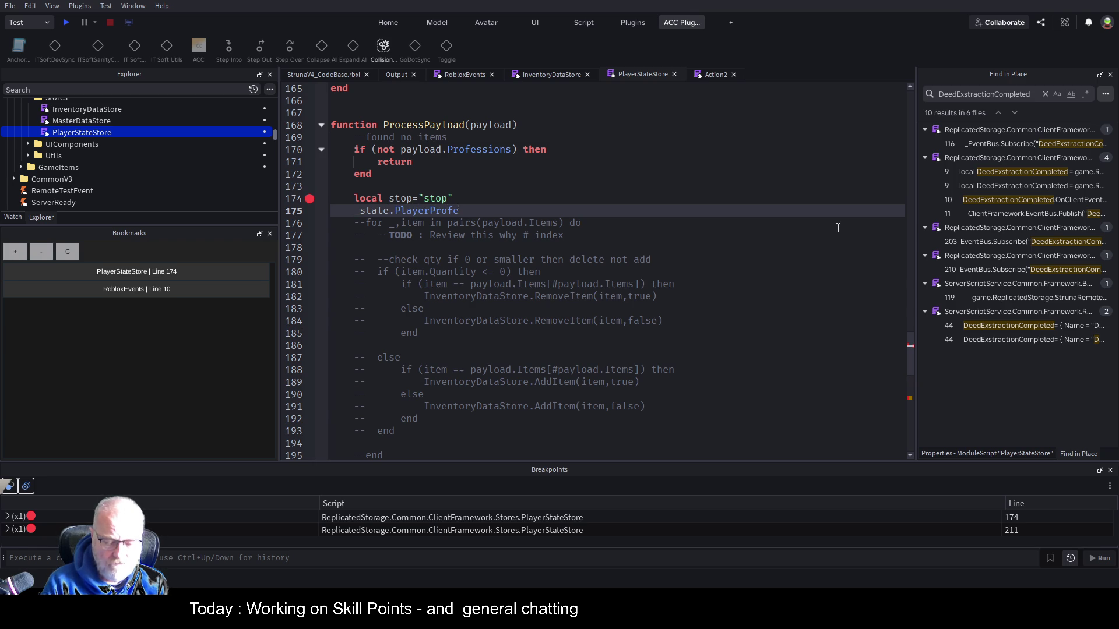
{"action": "type", "text": "ssions={"}
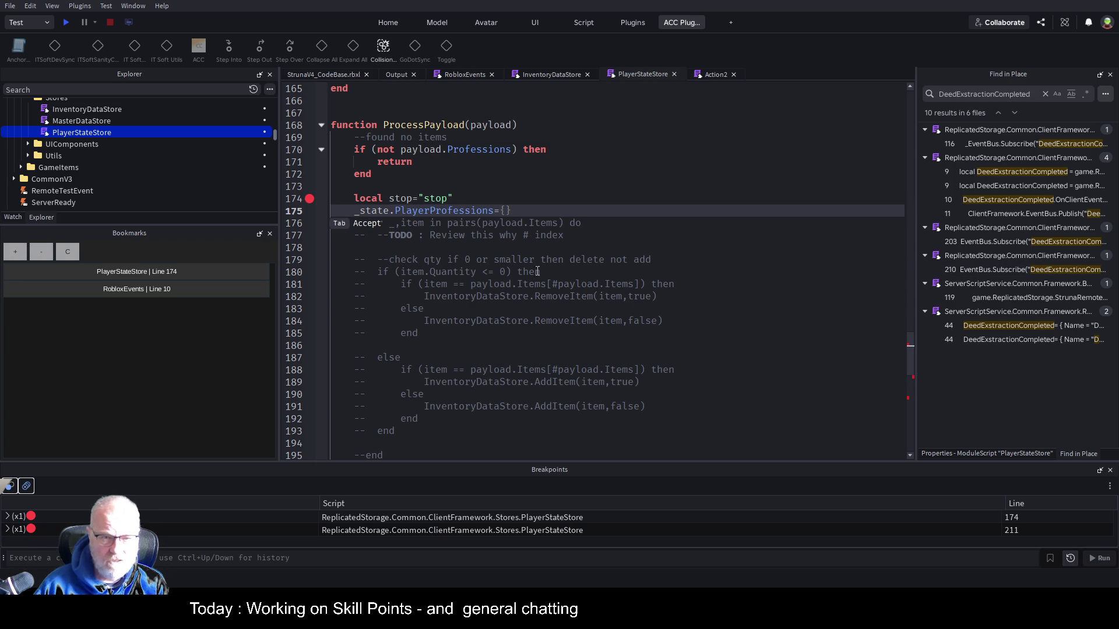
Copy payload.Professions from line 170 and paste it as the assigned value
{"action": "left_click_drag", "start_coordinate": [400, 149], "coordinate": [514, 149]}
{"action": "key", "text": "ctrl+c"}
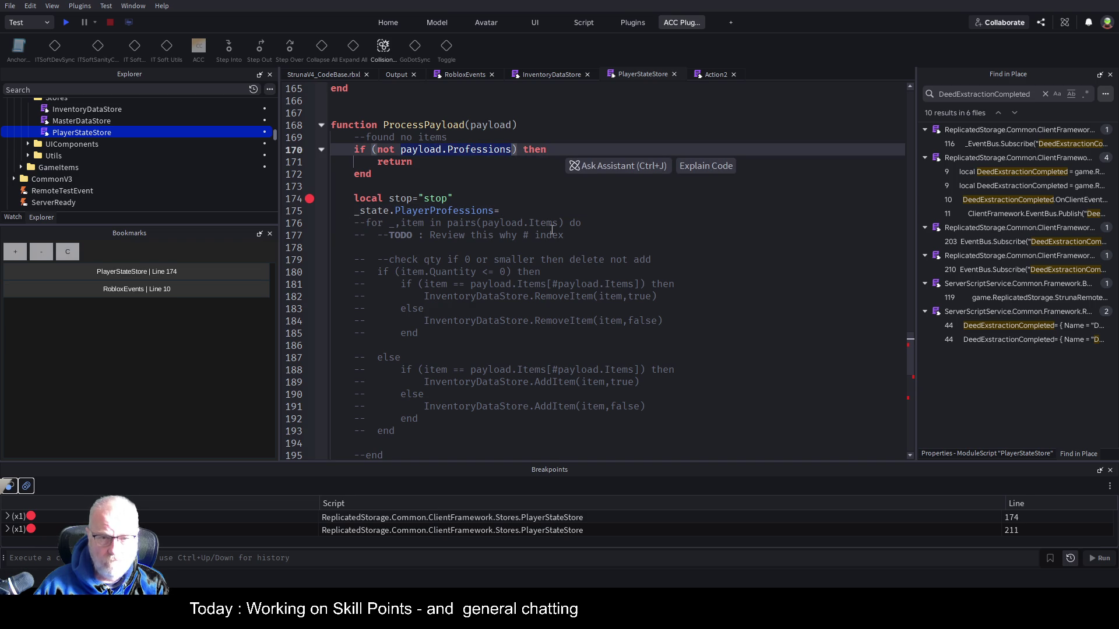
{"action": "left_click", "coordinate": [528, 211]}
{"action": "key", "text": "ctrl+v"}
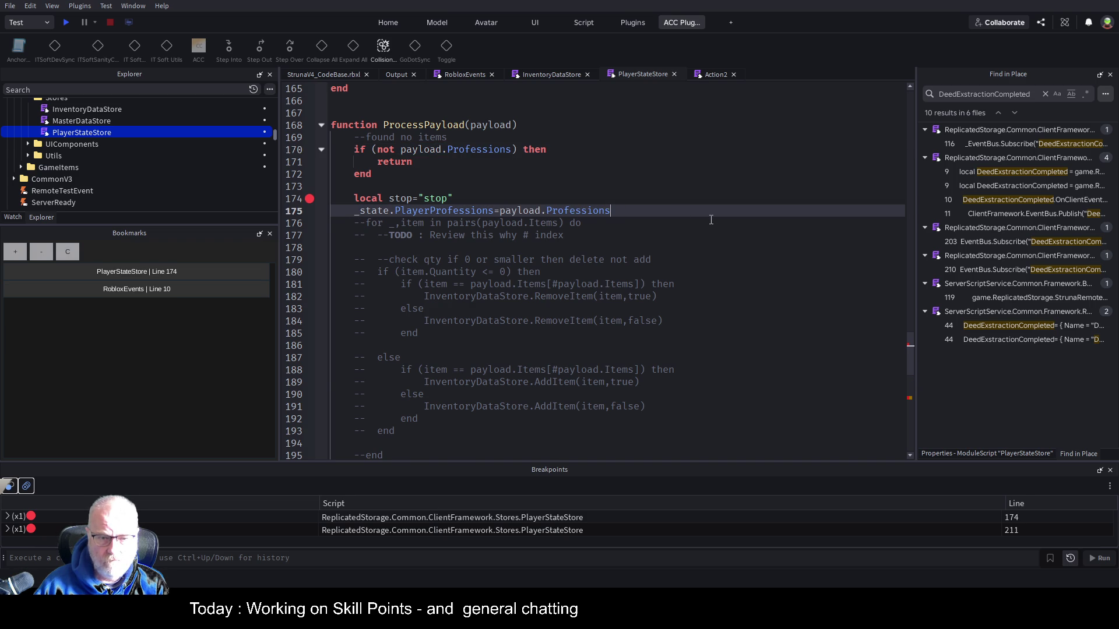
{"action": "scroll", "coordinate": [711, 220], "scroll_direction": "down", "scroll_amount": 4}
{"action": "left_click", "coordinate": [641, 259]}
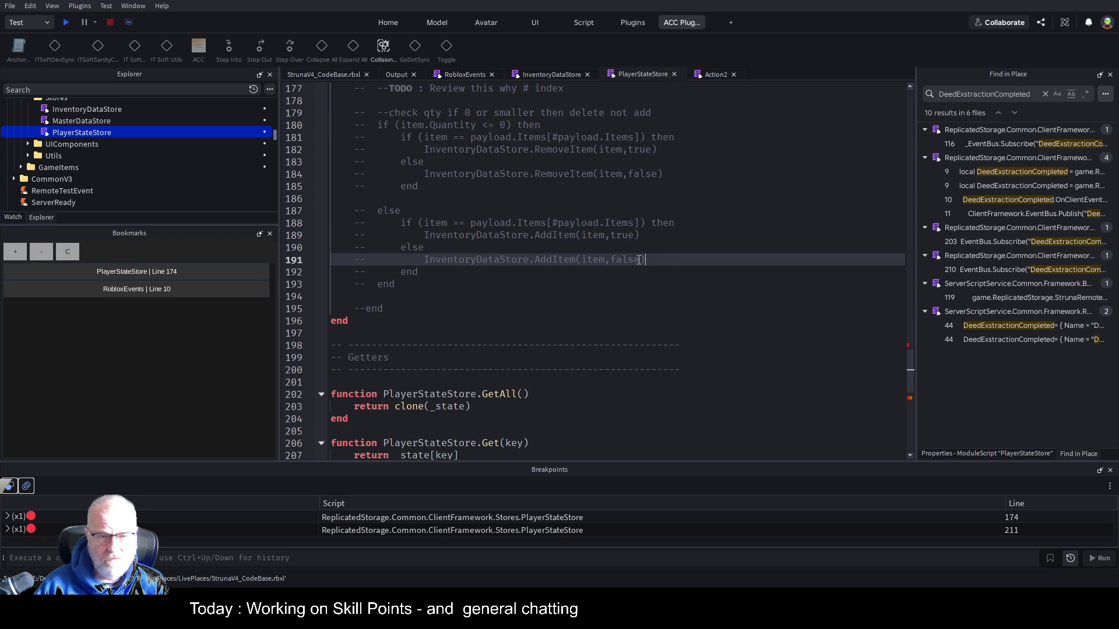
{"action": "scroll", "coordinate": [611, 280], "scroll_direction": "down", "scroll_amount": 5}
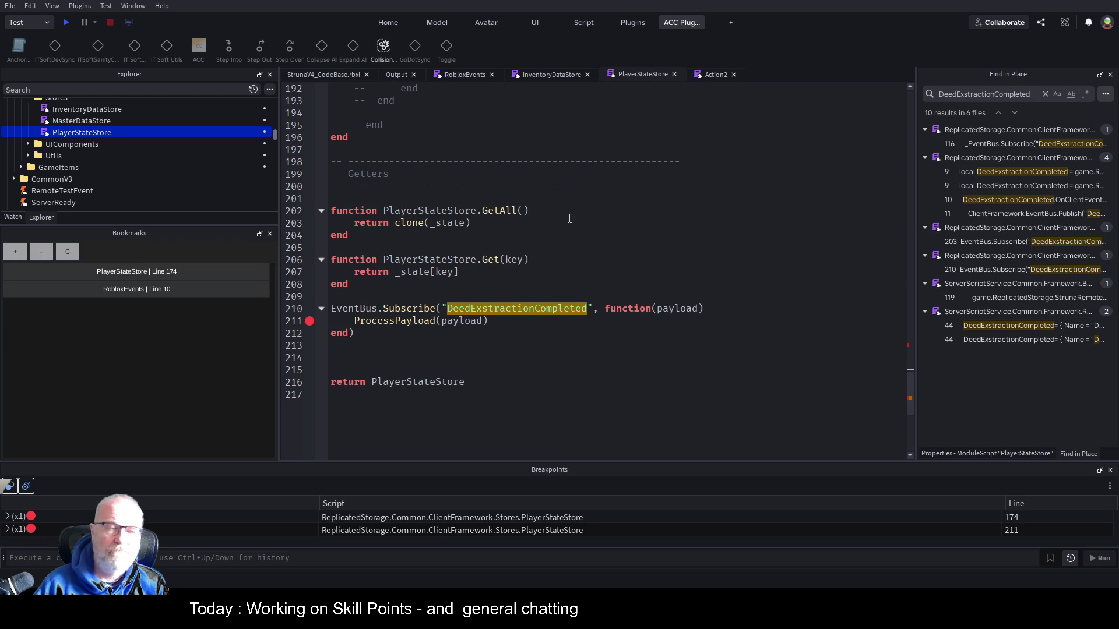
{"action": "scroll", "coordinate": [225, 194], "scroll_direction": "up", "scroll_amount": 3}
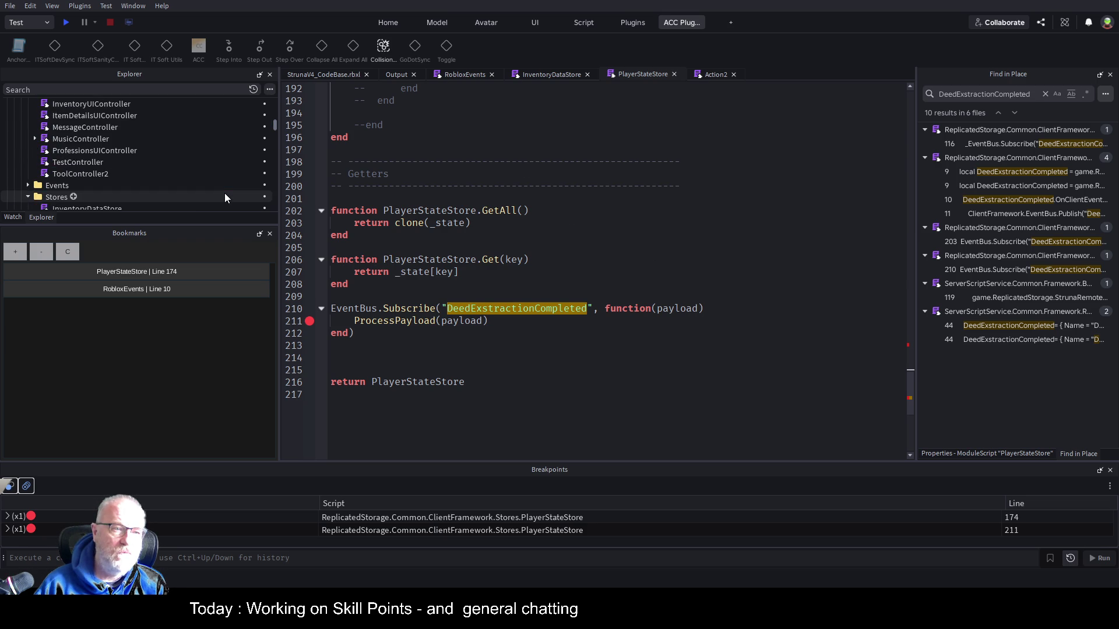
Open the ProfessionsUIController script from Explorer and scroll through it
{"action": "double_click", "coordinate": [107, 151]}
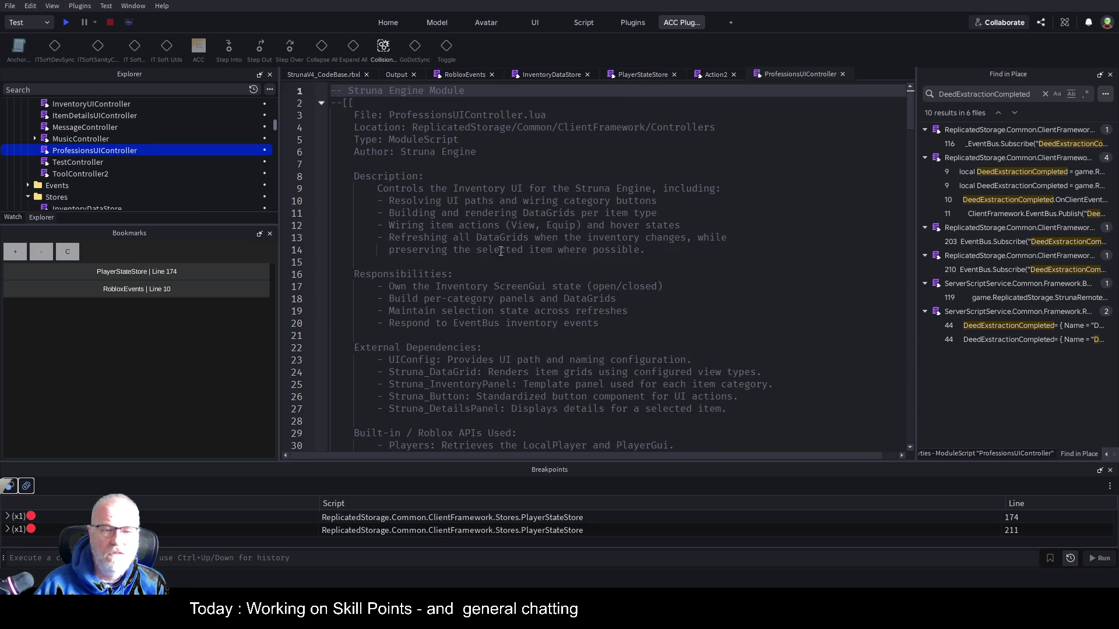
{"action": "scroll", "coordinate": [491, 268], "scroll_direction": "down", "scroll_amount": 10}
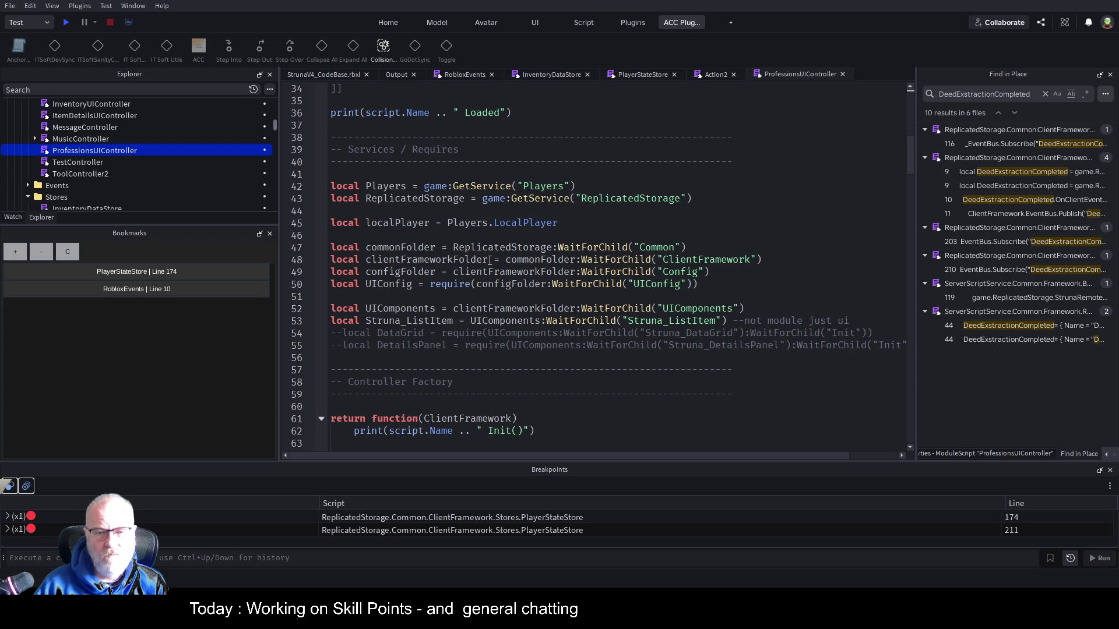
{"action": "scroll", "coordinate": [491, 260], "scroll_direction": "down", "scroll_amount": 5}
{"action": "scroll", "coordinate": [496, 278], "scroll_direction": "down", "scroll_amount": 2}
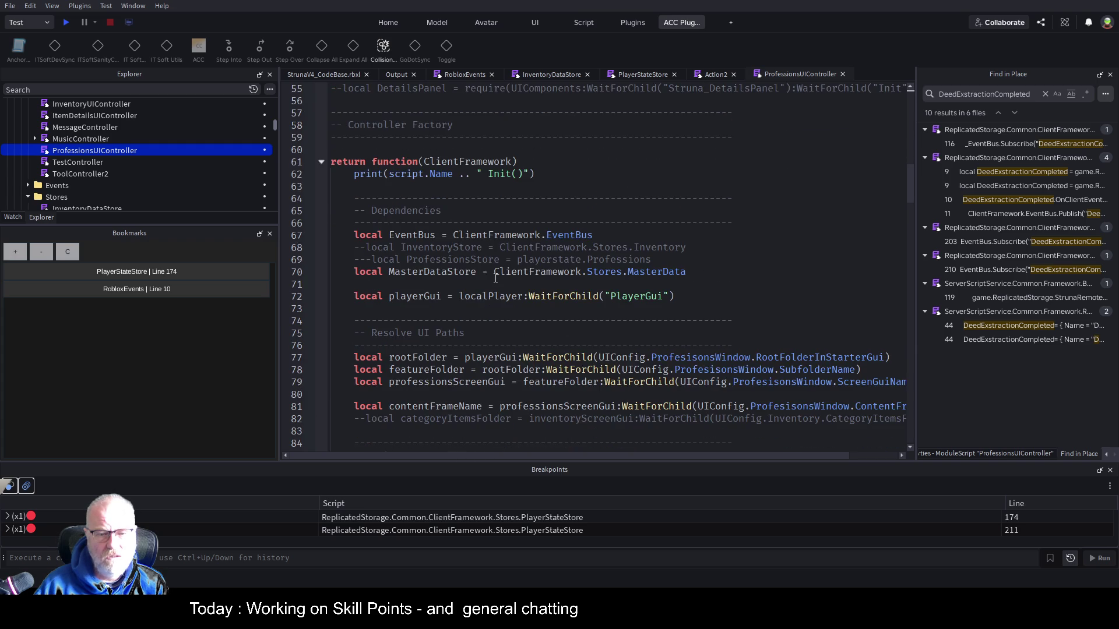
{"action": "scroll", "coordinate": [496, 279], "scroll_direction": "down", "scroll_amount": 15}
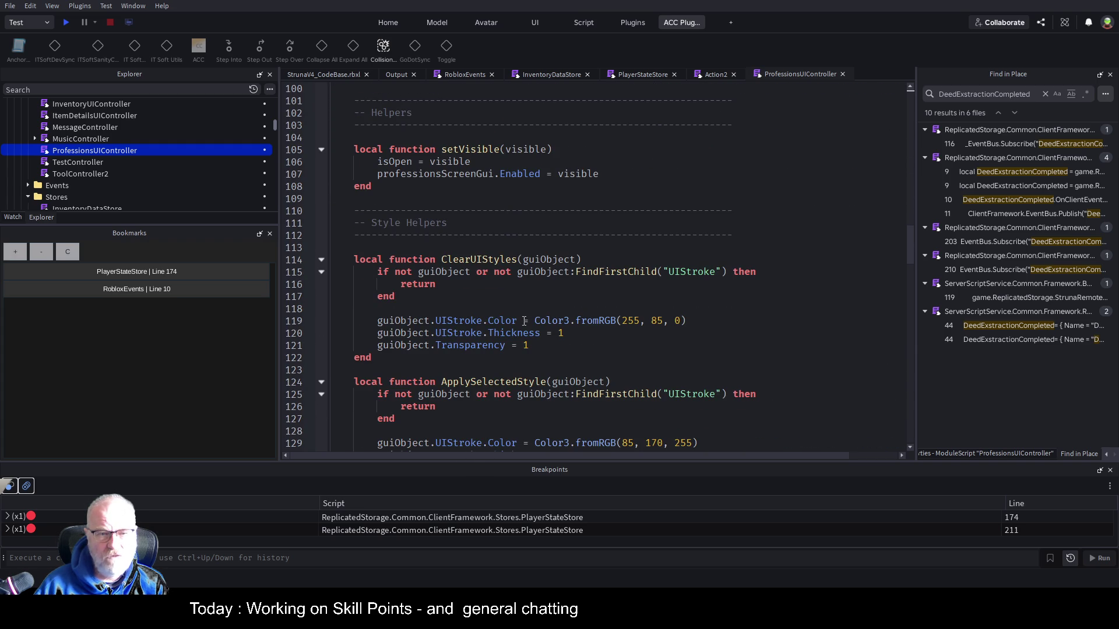
{"action": "scroll", "coordinate": [524, 321], "scroll_direction": "down", "scroll_amount": 19}
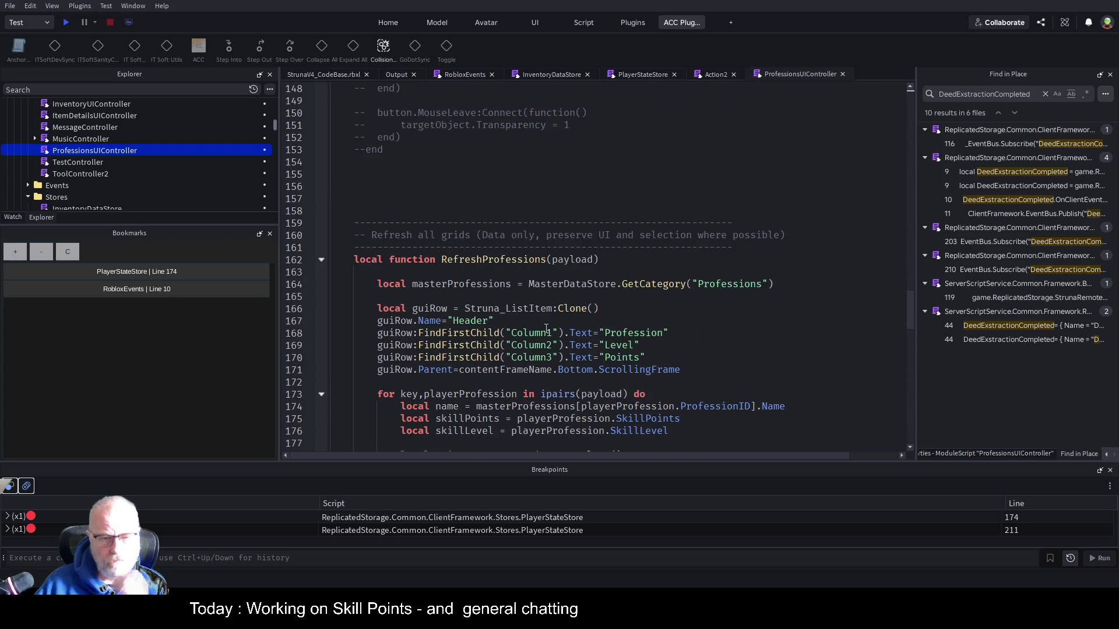
Search for RefreshProfessions and select its ProfessionsUpdated subscribe block to copy
{"action": "double_click", "coordinate": [518, 151]}
{"action": "key", "text": "ctrl+f"}
{"action": "key", "text": "Return"}
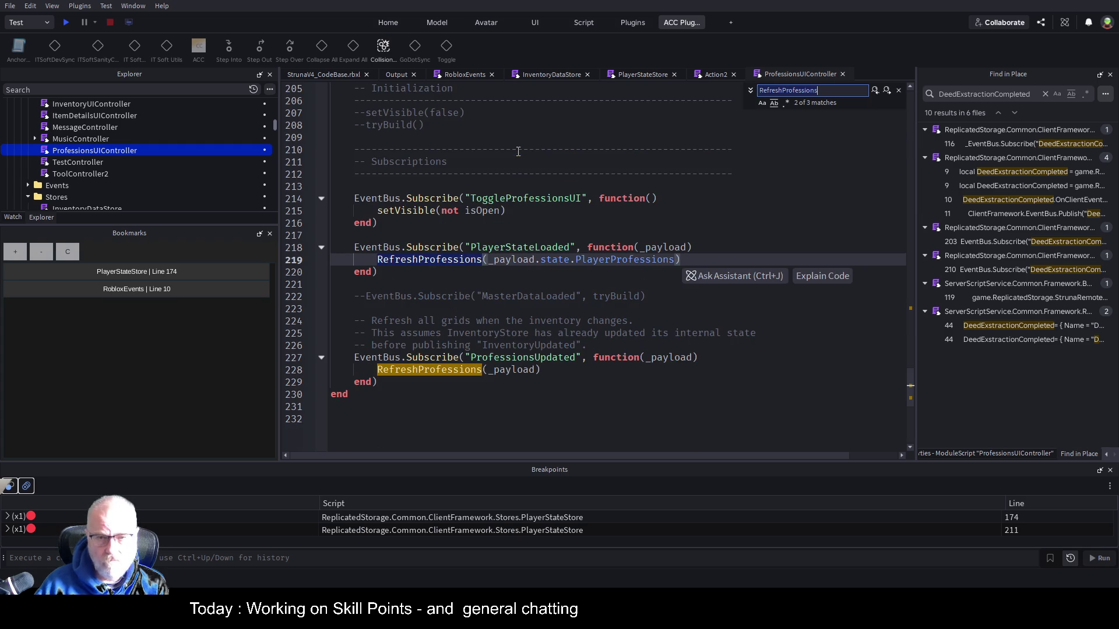
{"action": "double_click", "coordinate": [544, 357]}
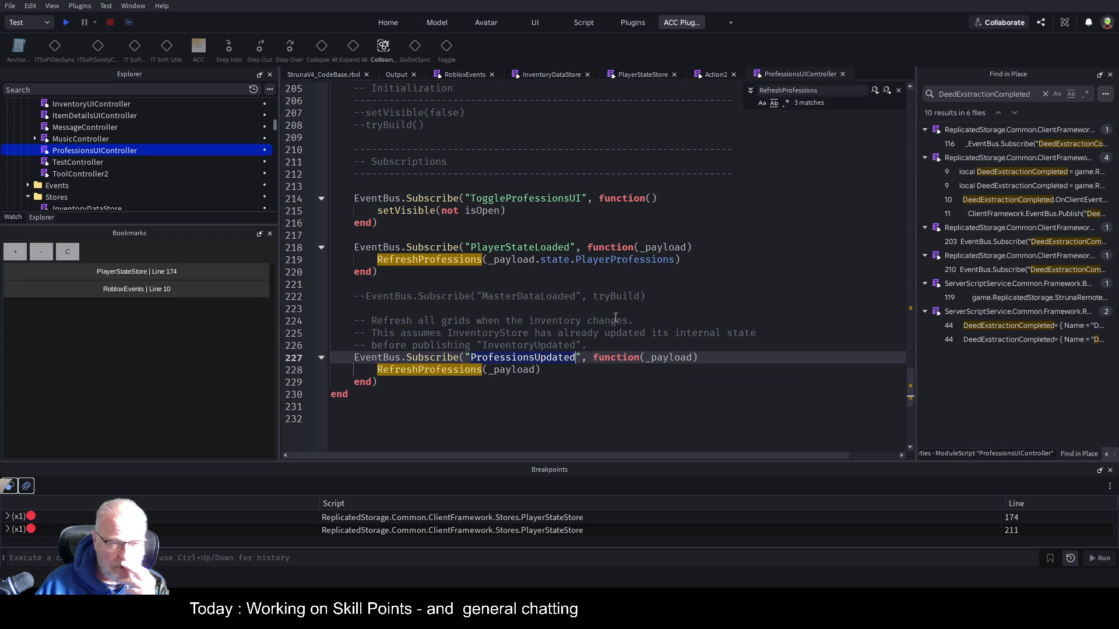
{"action": "left_click", "coordinate": [735, 284]}
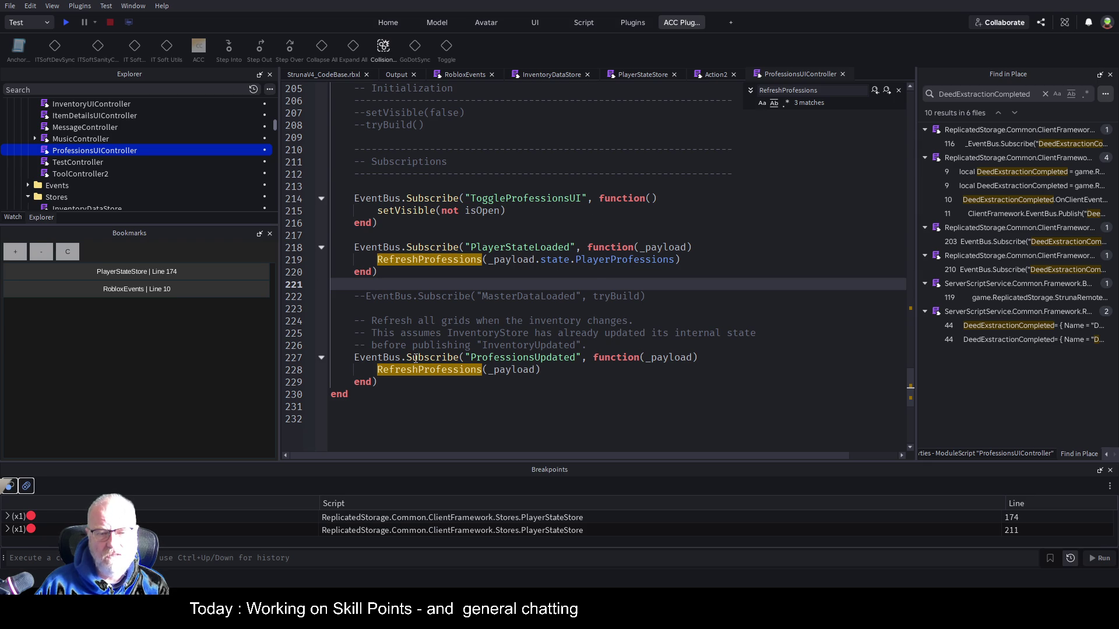
{"action": "left_click_drag", "start_coordinate": [354, 357], "coordinate": [392, 381]}
{"action": "key", "text": "ctrl+c"}
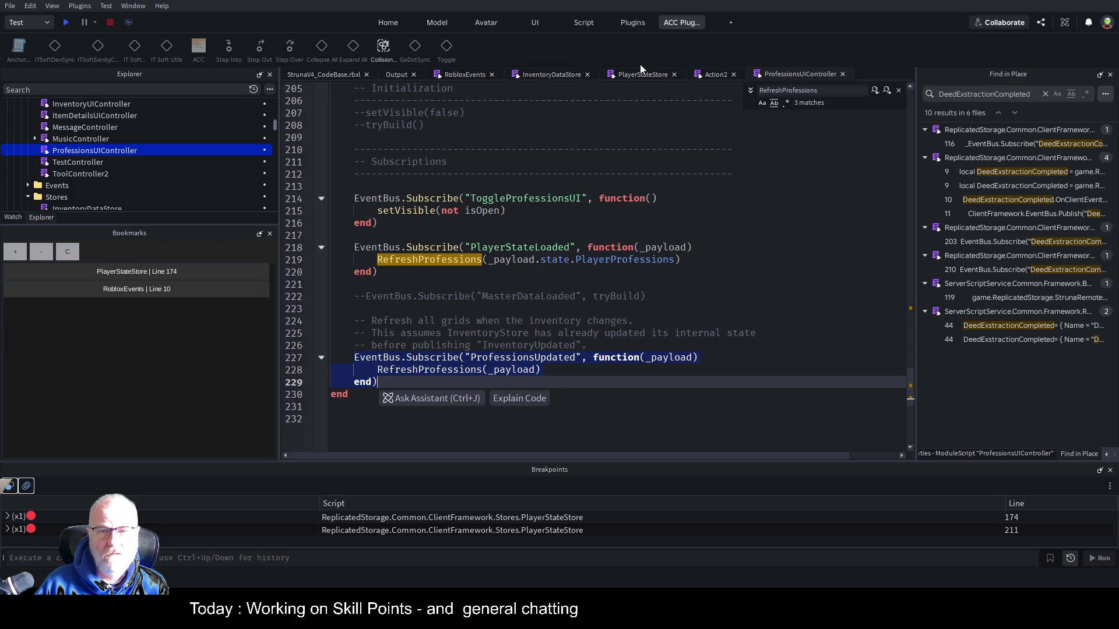
{"action": "left_click", "coordinate": [644, 74]}
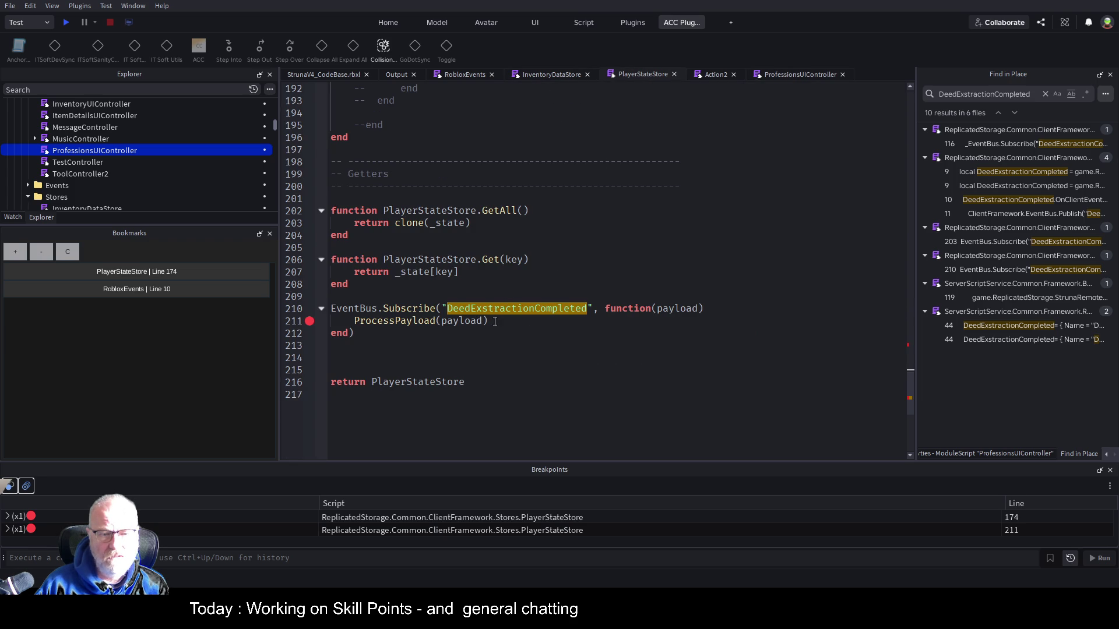
Jump to ProcessPayload's definition and paste the subscribe block below line 175
{"action": "left_click", "coordinate": [416, 322]}
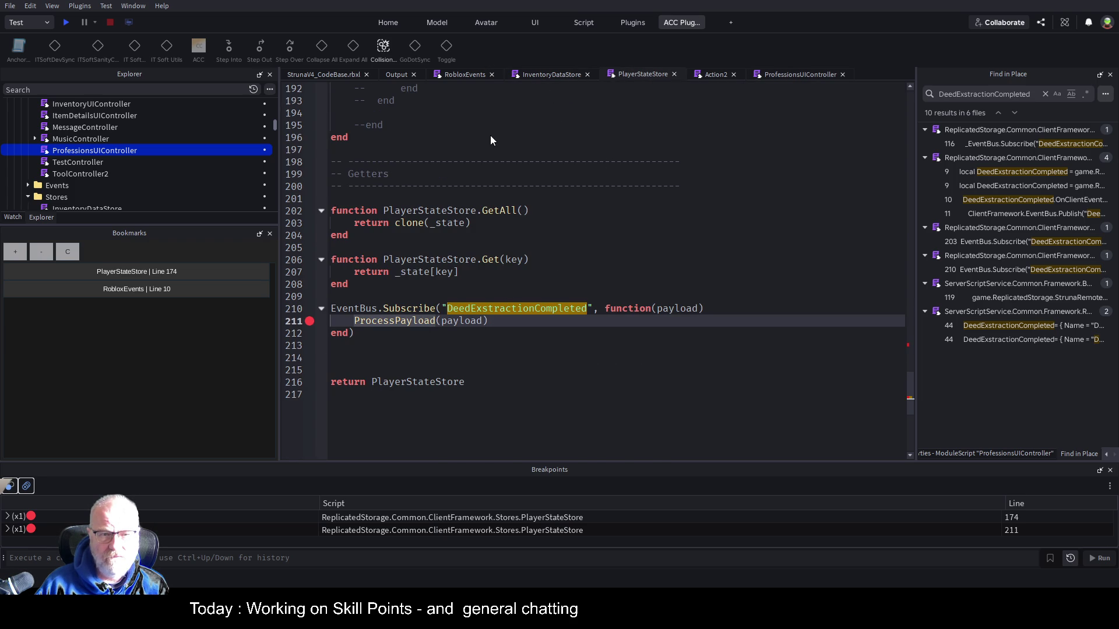
{"action": "key", "text": "F12"}
{"action": "scroll", "coordinate": [553, 329], "scroll_direction": "down", "scroll_amount": 4}
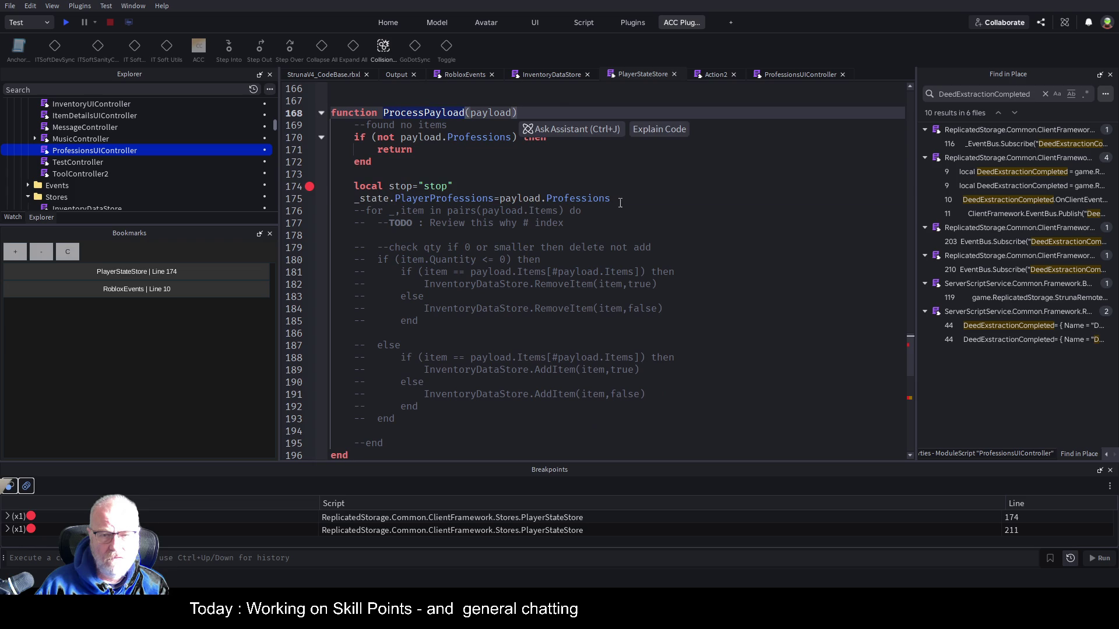
{"action": "key", "text": "Down"}
{"action": "key", "text": "Down"}
{"action": "key", "text": "Down"}
{"action": "key", "text": "End"}
{"action": "key", "text": "Return"}
{"action": "key", "text": "Return"}
{"action": "key", "text": "Return"}
{"action": "key", "text": "Up"}
{"action": "key", "text": "Up"}
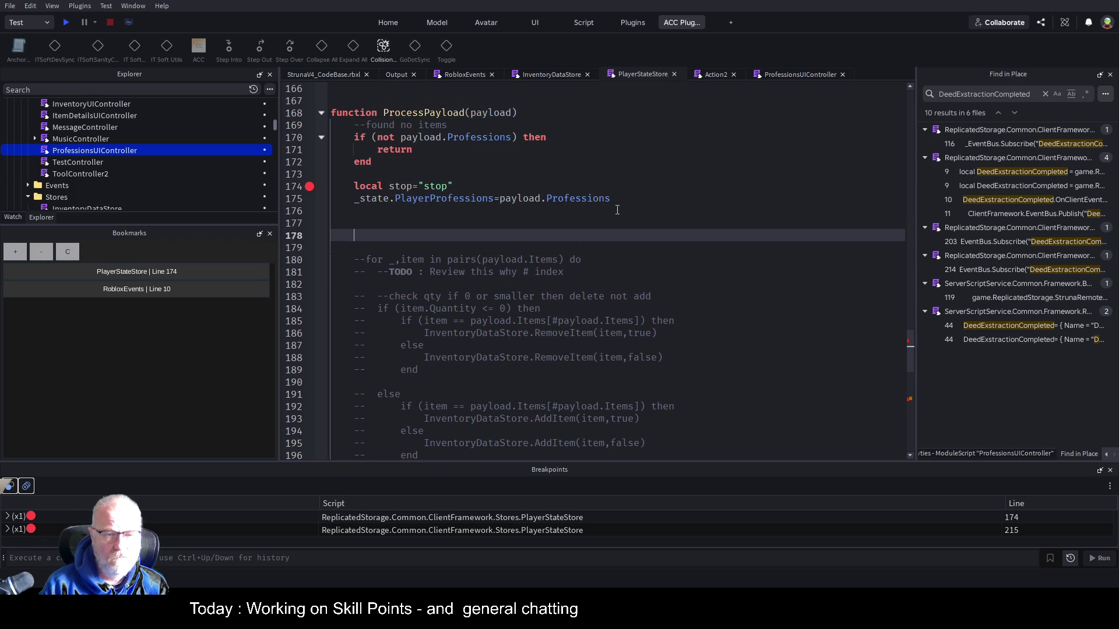
{"action": "key", "text": "ctrl+v"}
Change Subscribe to Publish and replace the callback with _state.PlayerProfessions
{"action": "left_click", "coordinate": [460, 224]}
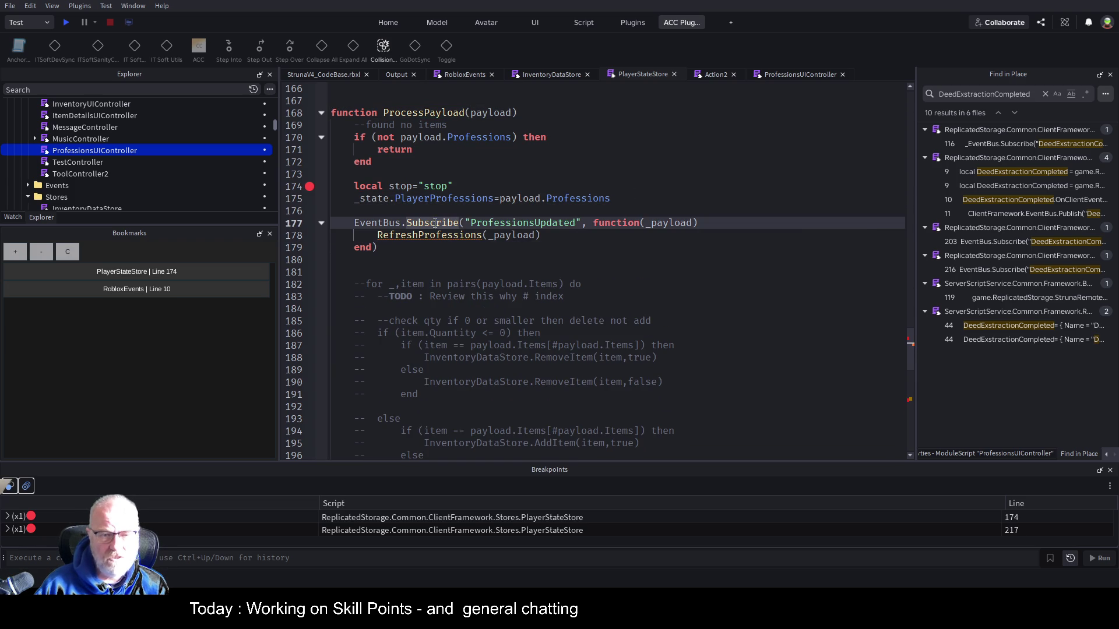
{"action": "type", "text": "Publish"}
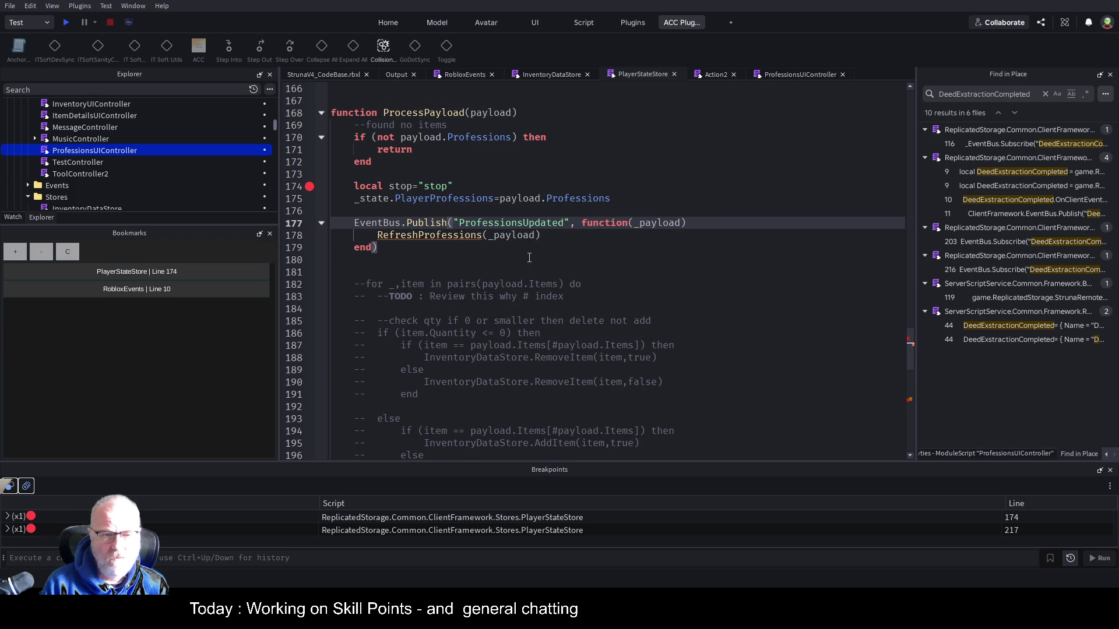
{"action": "key", "text": "End"}
{"action": "key", "text": "Left"}
{"action": "key", "text": "BackSpace"}
{"action": "key", "text": "BackSpace"}
{"action": "key", "text": "BackSpace"}
{"action": "key", "text": "BackSpace"}
{"action": "key", "text": "BackSpace"}
{"action": "key", "text": "BackSpace"}
{"action": "type", "text": "_state"}
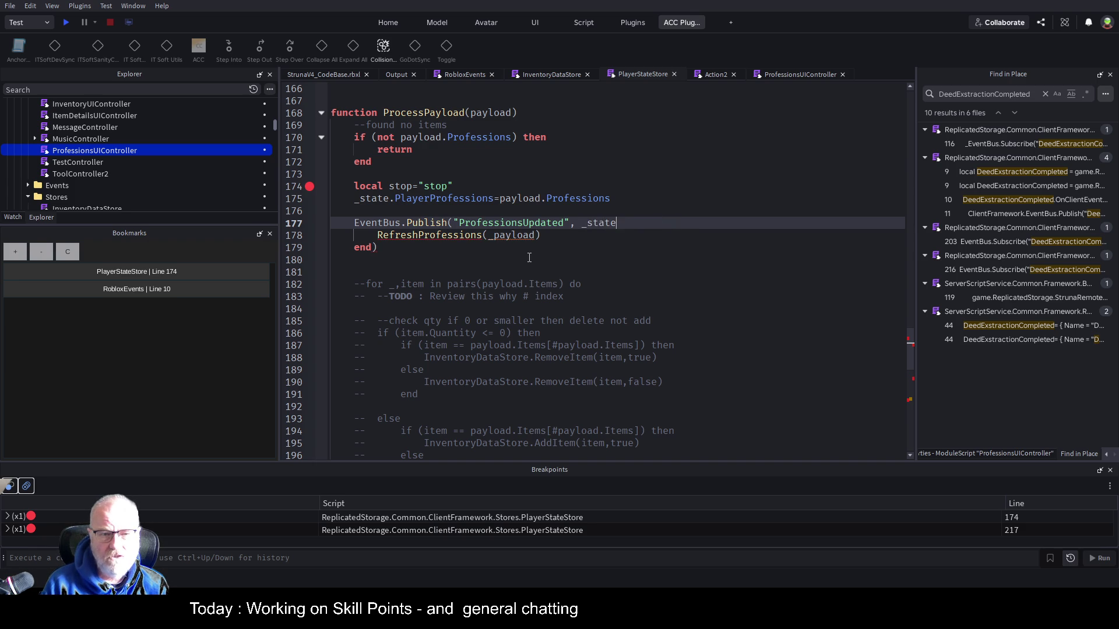
{"action": "type", "text": "."}
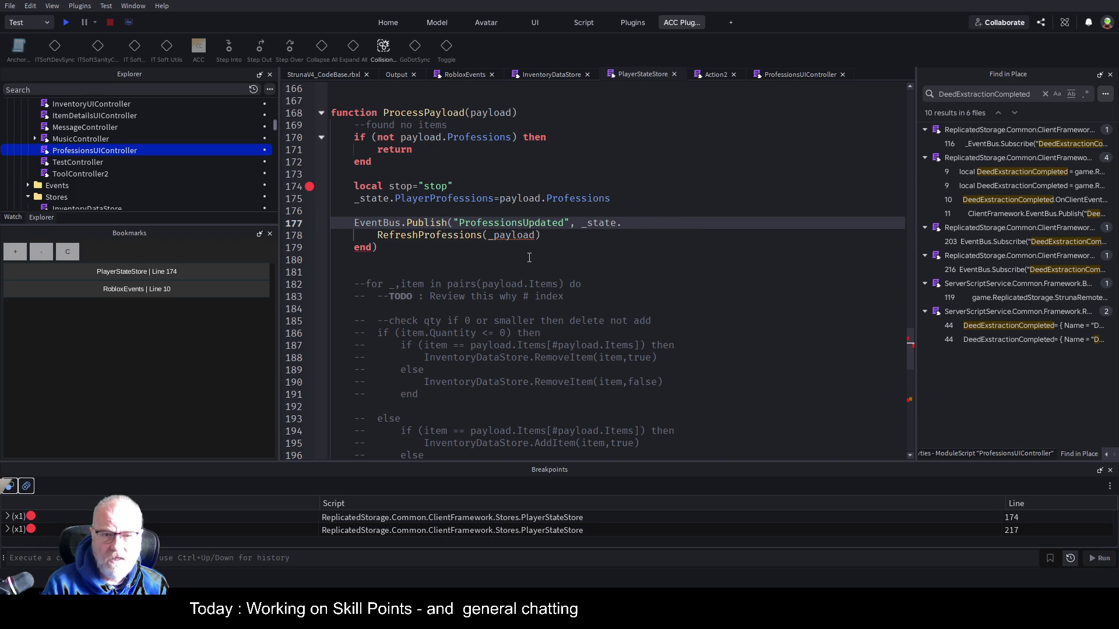
{"action": "type", "text": "P"}
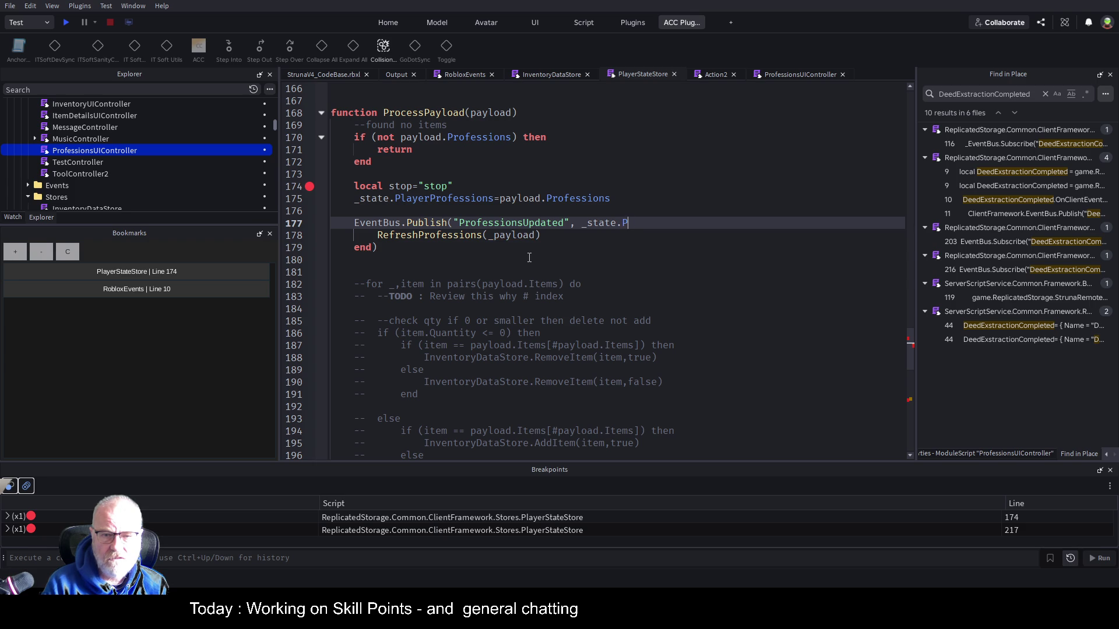
{"action": "type", "text": "layer"}
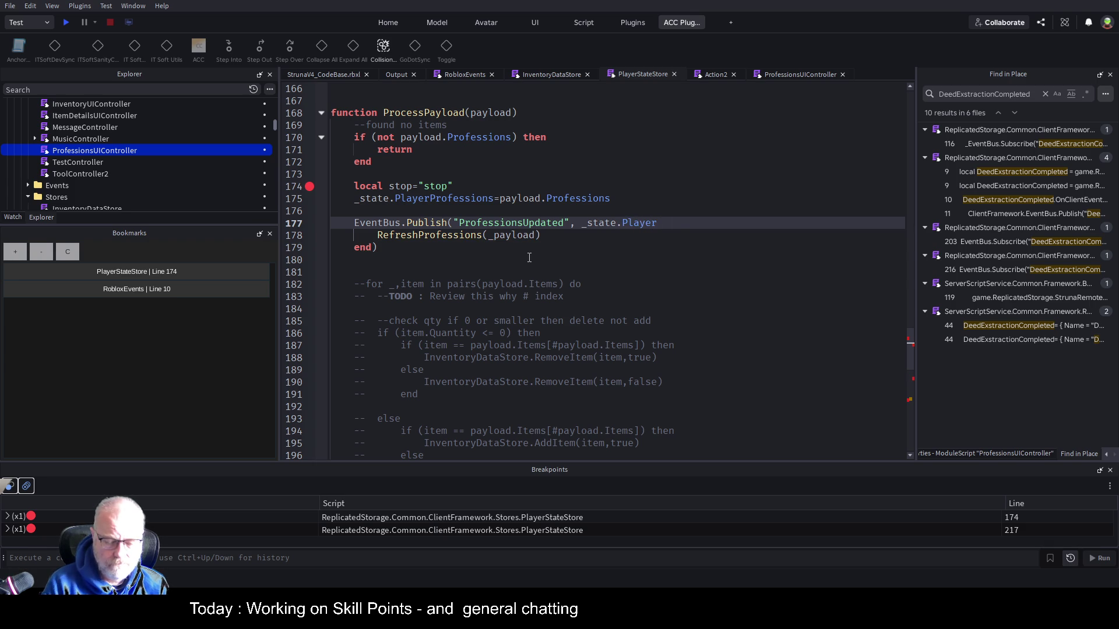
{"action": "type", "text": "Professions"}
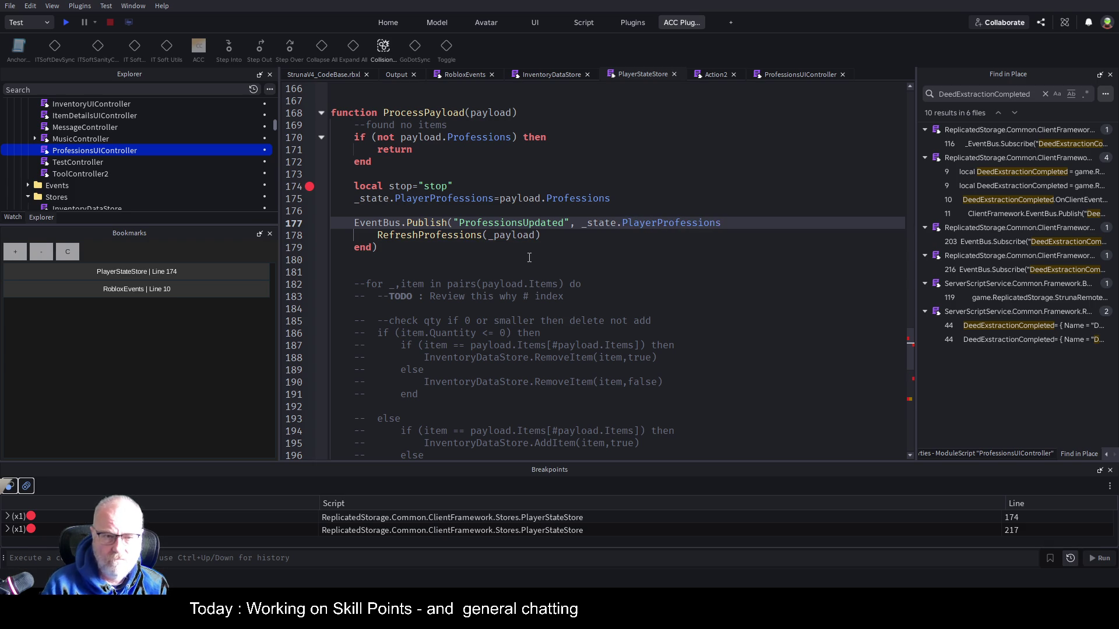
Delete the leftover callback lines, close the Publish call, and disable the line 174 breakpoint
{"action": "key", "text": "Down"}
{"action": "key", "text": "Home"}
{"action": "key", "text": "shift+Down"}
{"action": "key", "text": "shift+Down"}
{"action": "key", "text": "Delete"}
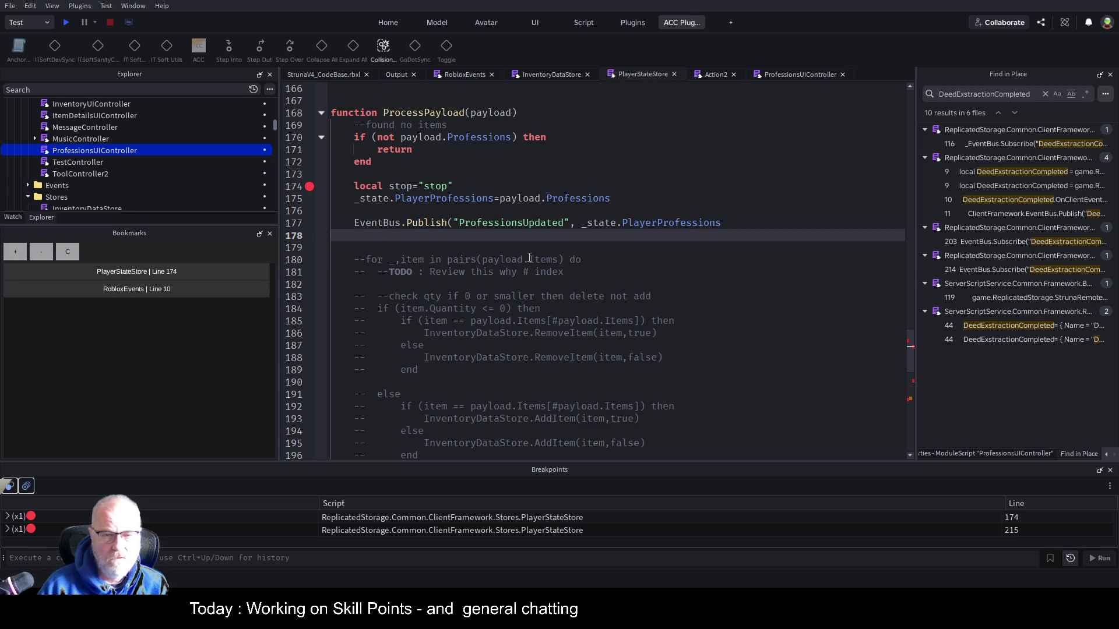
{"action": "left_click", "coordinate": [761, 225]}
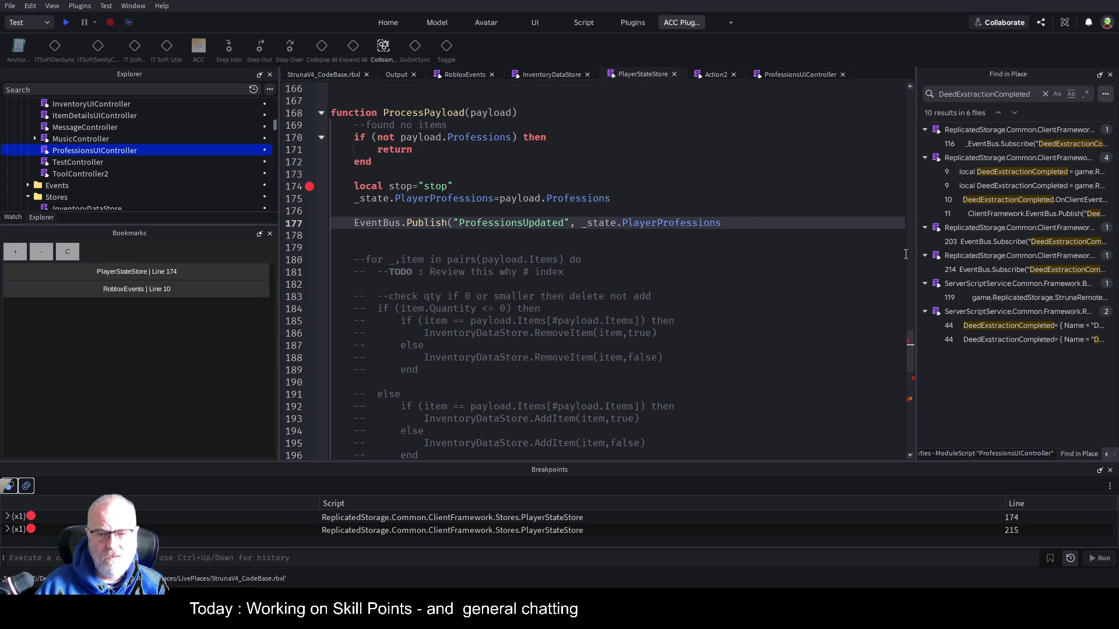
{"action": "type", "text": ")"}
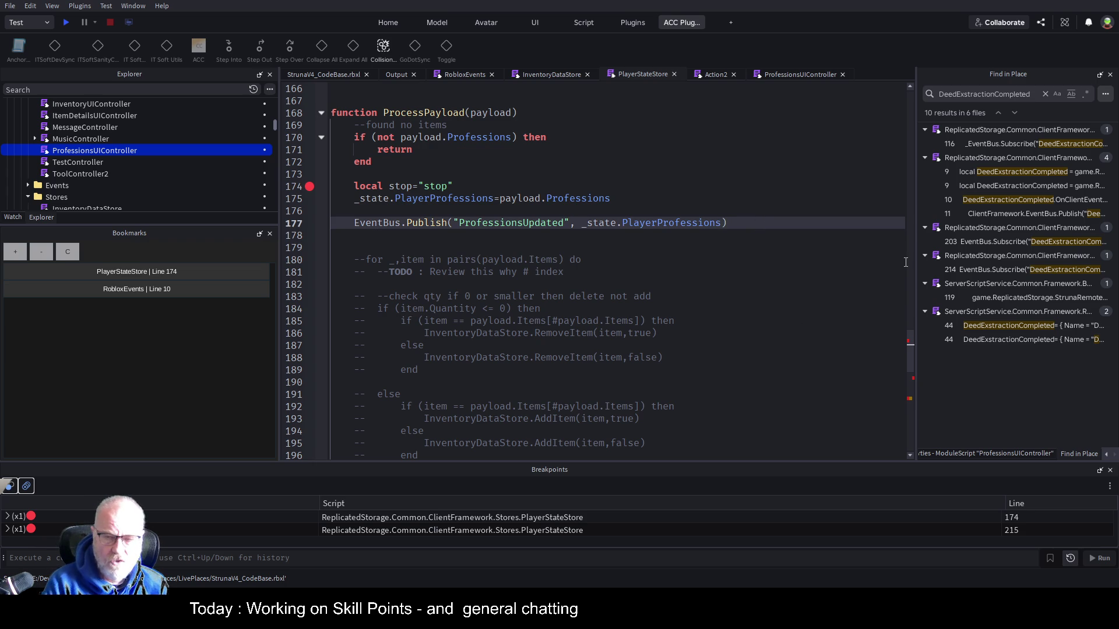
{"action": "left_click", "coordinate": [309, 187]}
Switch to the ProfessionsUIController script and clear the selected subscription block
{"action": "left_click", "coordinate": [441, 334]}
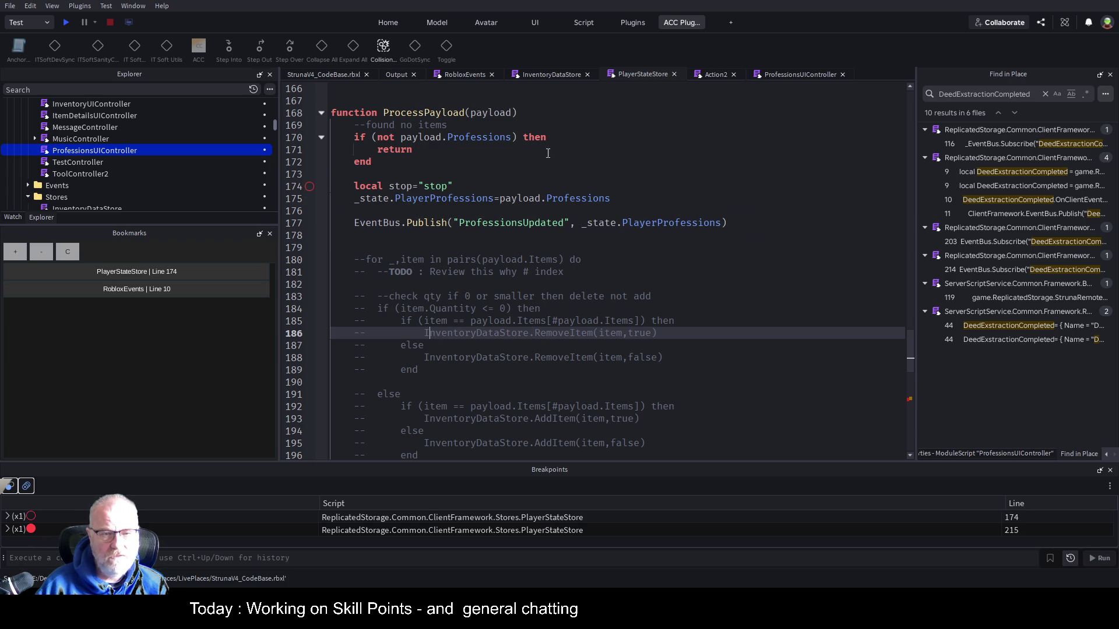
{"action": "left_click", "coordinate": [781, 75]}
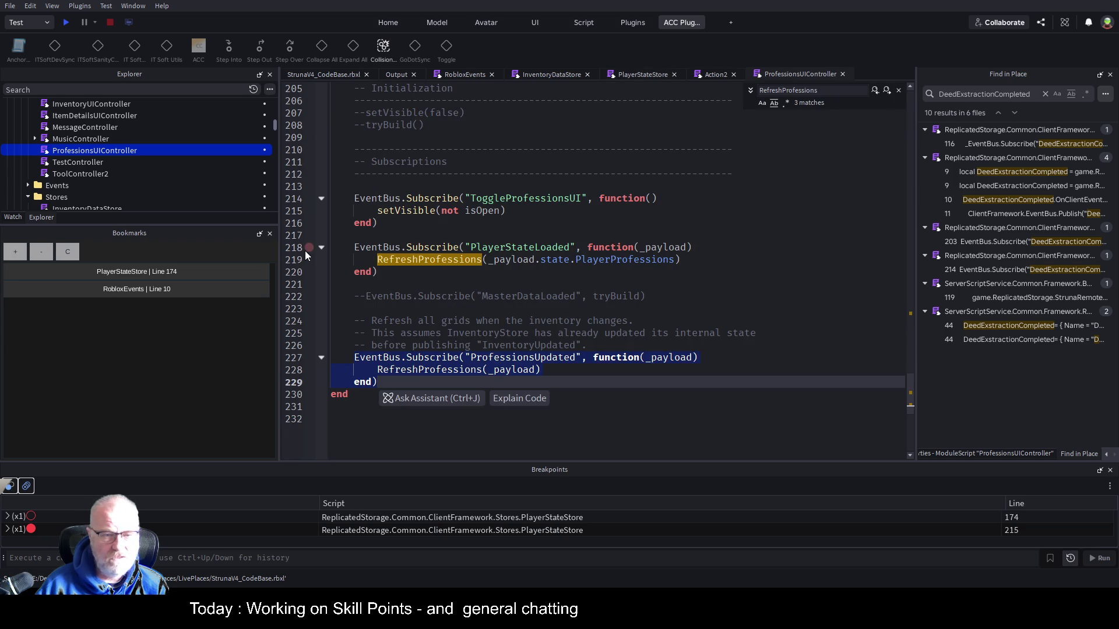
{"action": "left_click", "coordinate": [385, 272]}
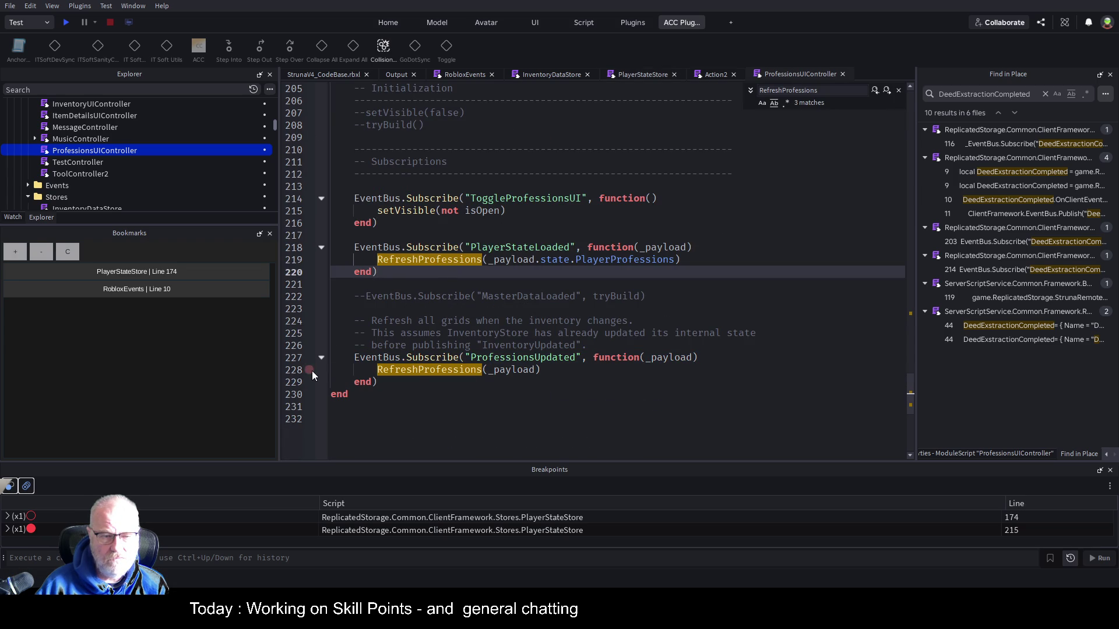
Jump from the line-228 RefreshProfessions call to its definition, bookmark line 164, and start a playtest
{"action": "left_click", "coordinate": [422, 370]}
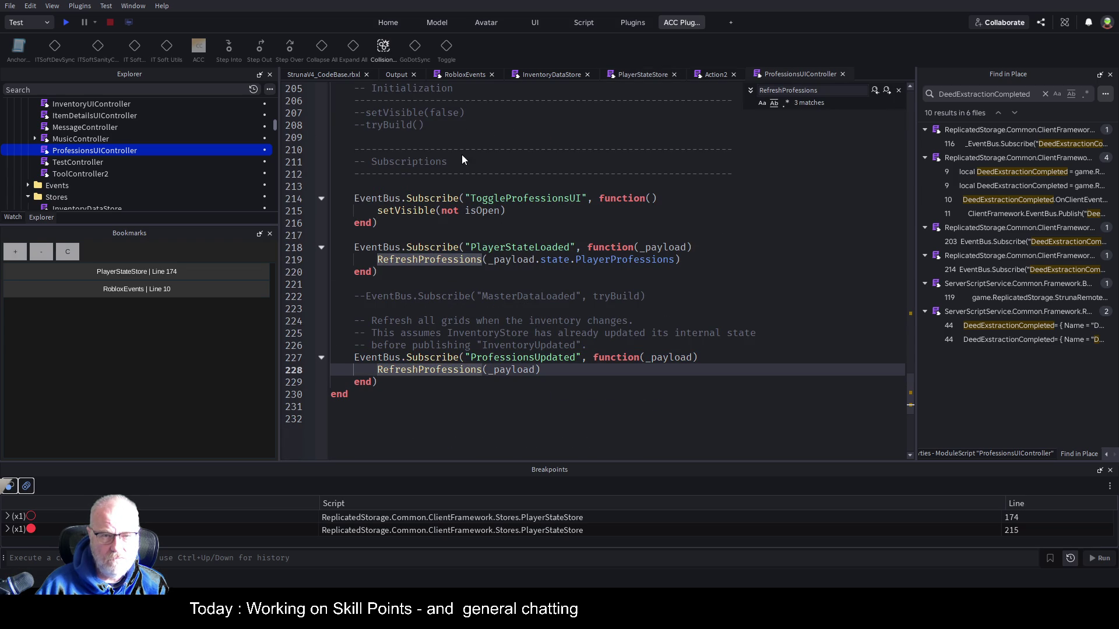
{"action": "key", "text": "F12"}
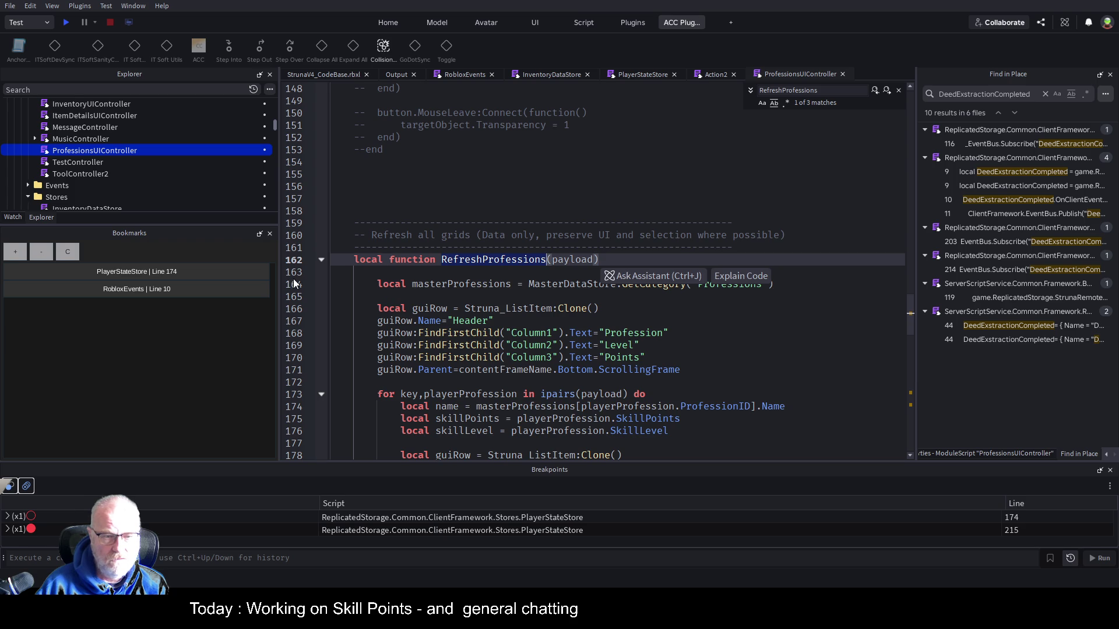
{"action": "left_click", "coordinate": [390, 280]}
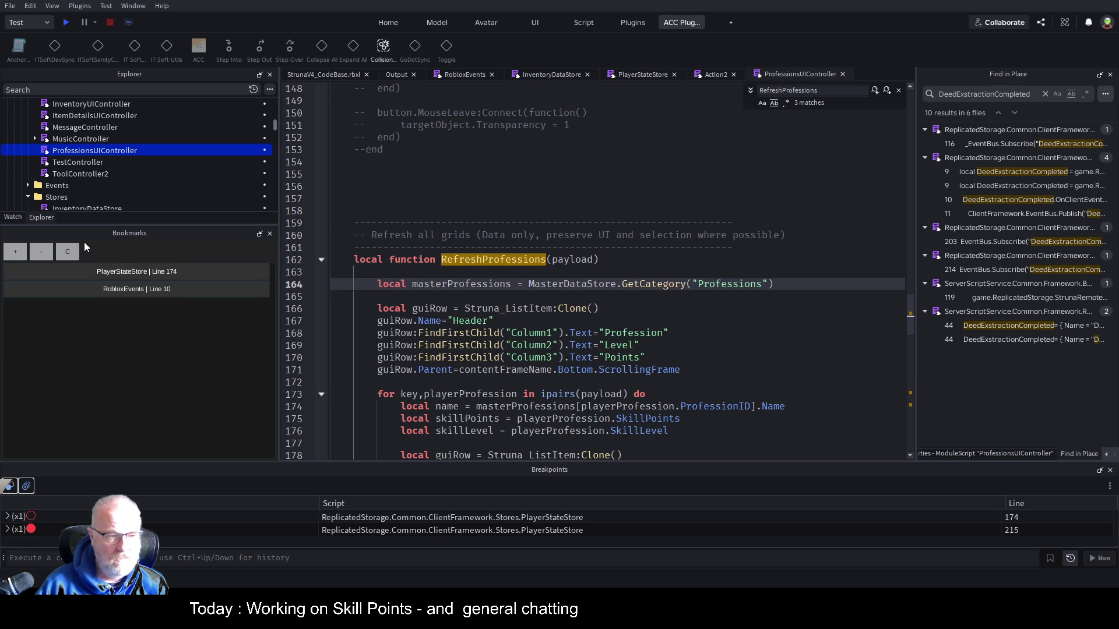
{"action": "left_click", "coordinate": [16, 252]}
{"action": "key", "text": "F5"}
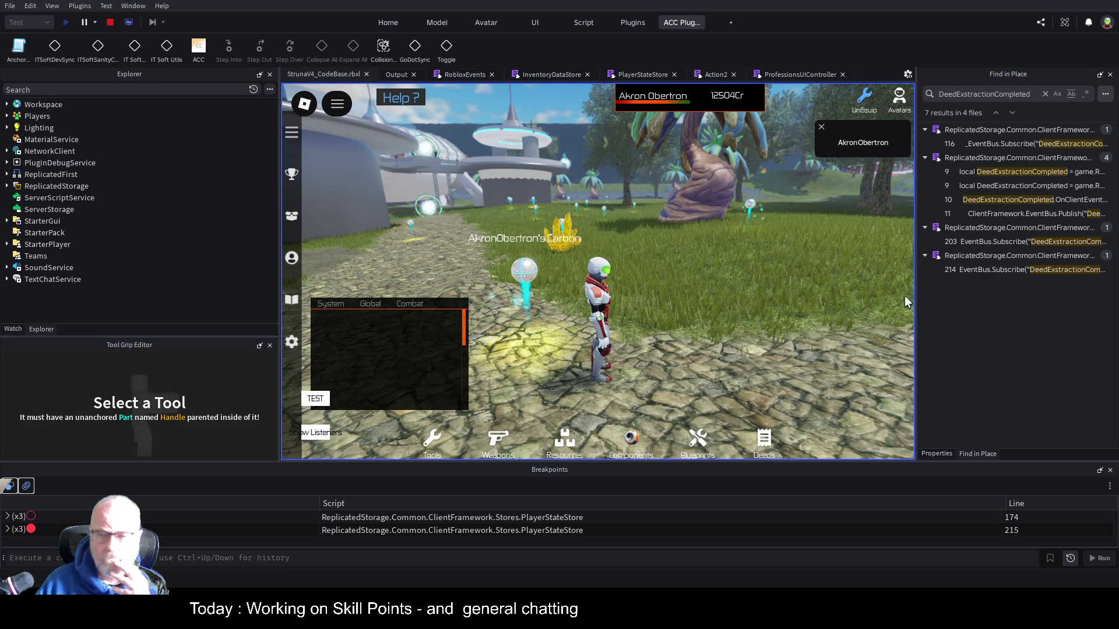
Re-dock the Bookmarks panel and clear the Output log
{"action": "mouse_move", "coordinate": [874, 74]}
{"action": "left_mouse_down"}
{"action": "mouse_move", "coordinate": [193, 237]}
{"action": "mouse_move", "coordinate": [138, 227]}
{"action": "left_mouse_up"}
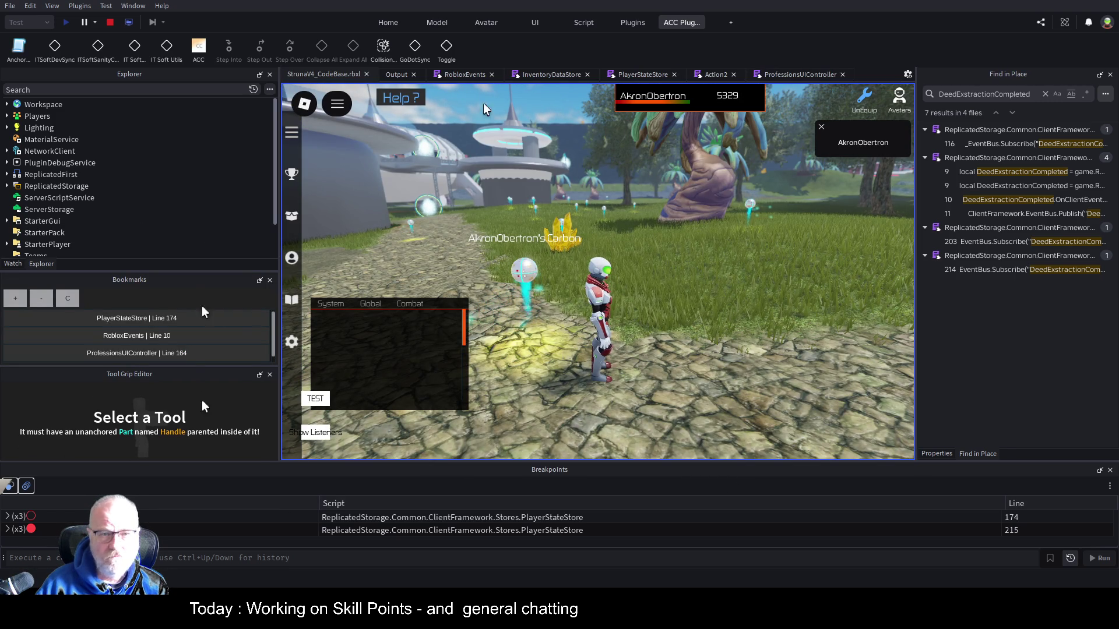
{"action": "left_click", "coordinate": [396, 74]}
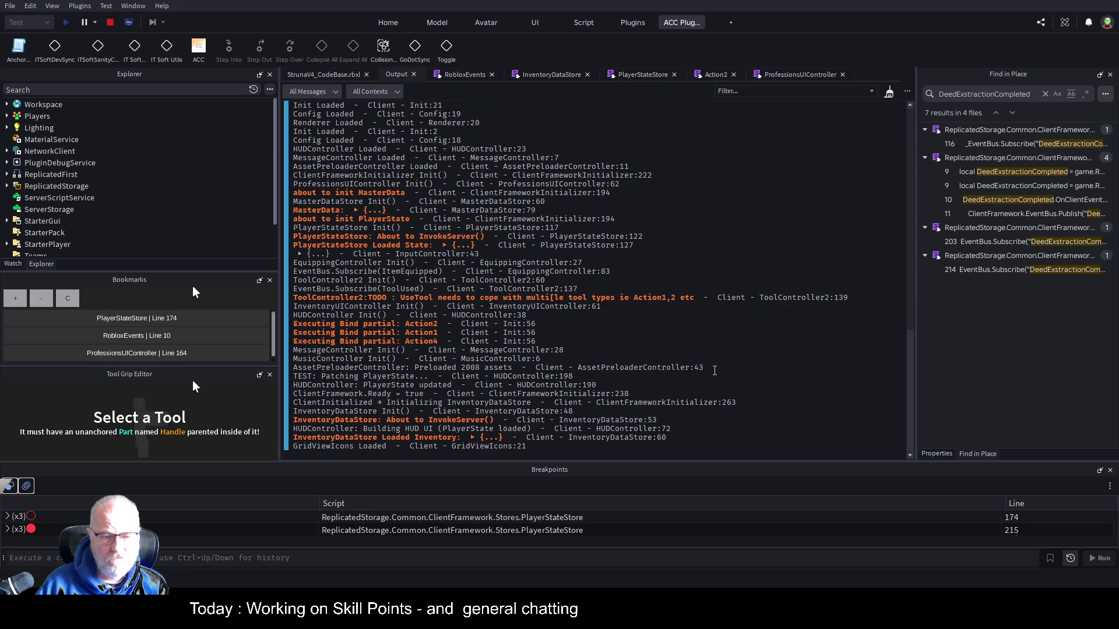
{"action": "key", "text": "ctrl+k"}
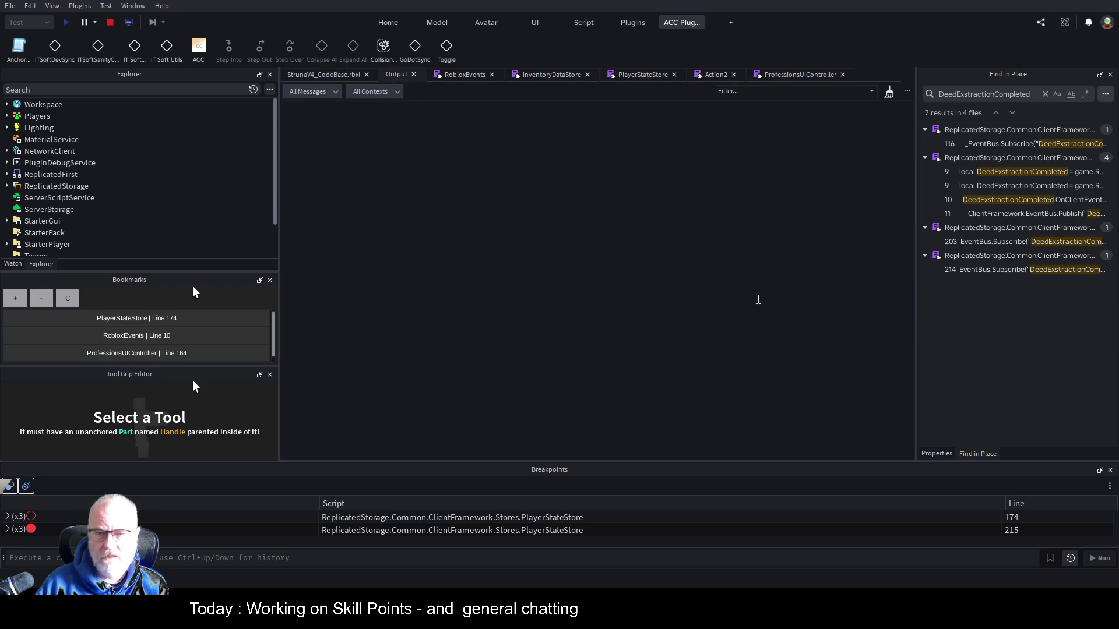
{"action": "left_click", "coordinate": [324, 74]}
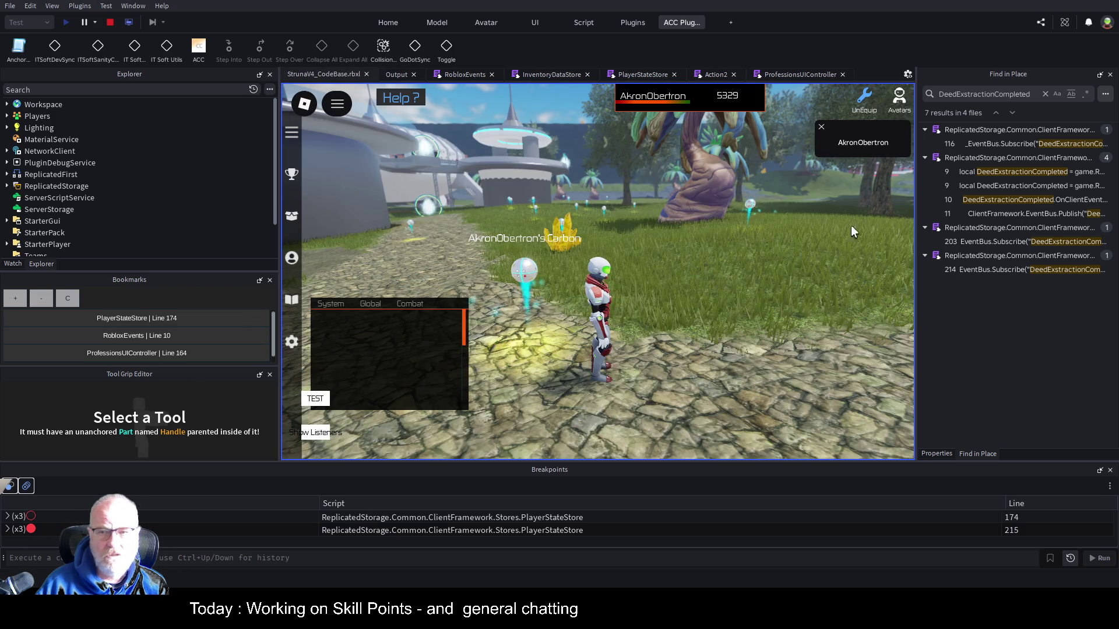
Equip the OME001 tool from the Tools inventory and open the in-game Professions panel
{"action": "key", "text": "t"}
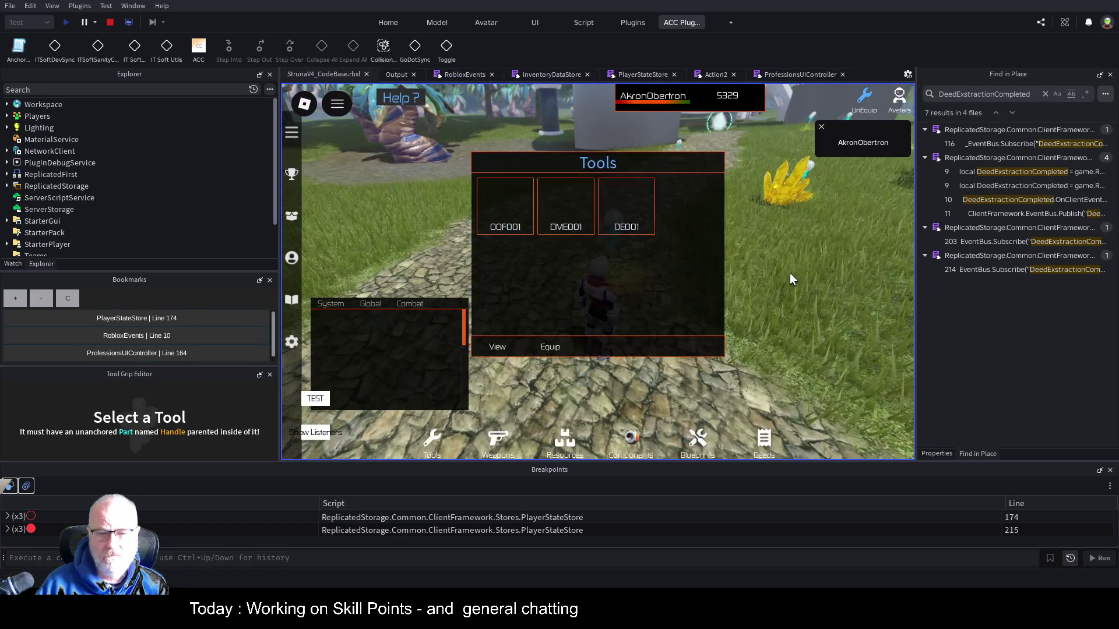
{"action": "left_click", "coordinate": [564, 208]}
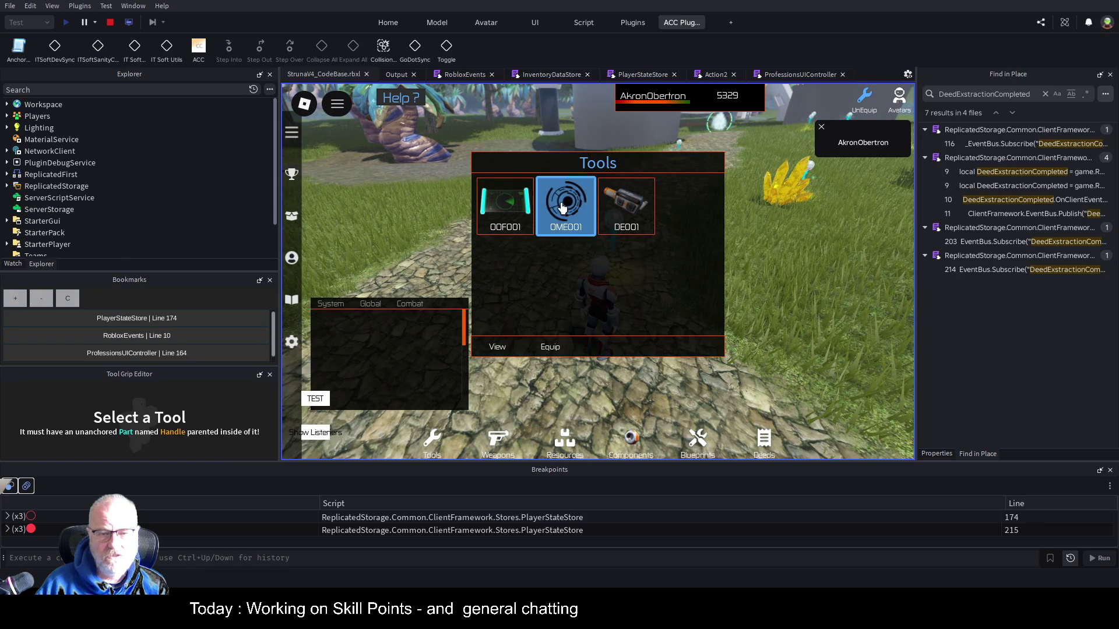
{"action": "left_click", "coordinate": [550, 347]}
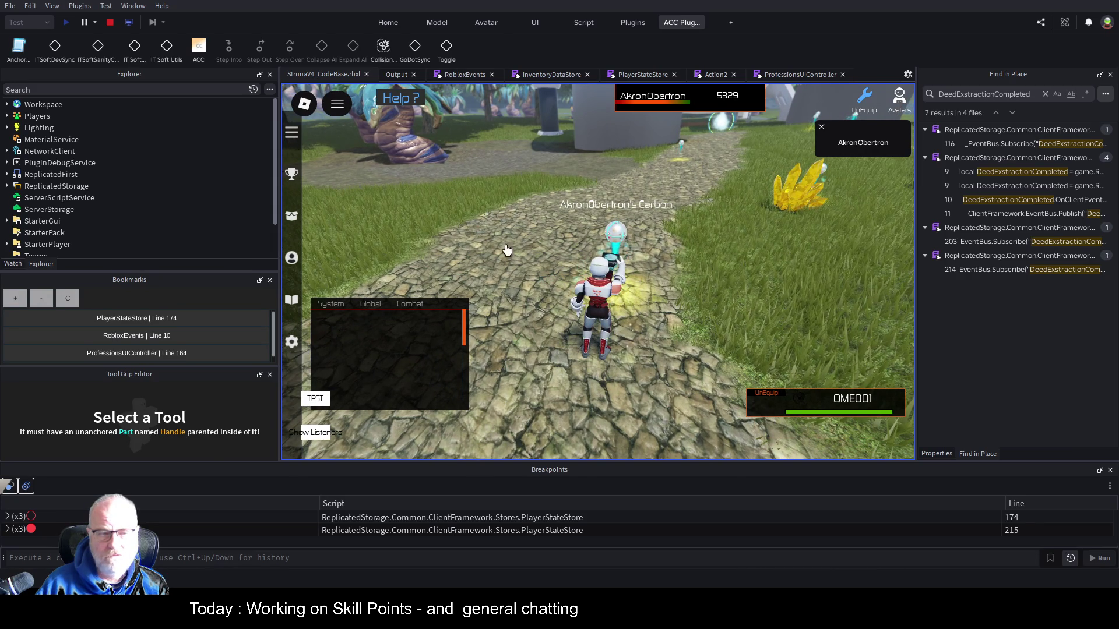
{"action": "left_click", "coordinate": [292, 258]}
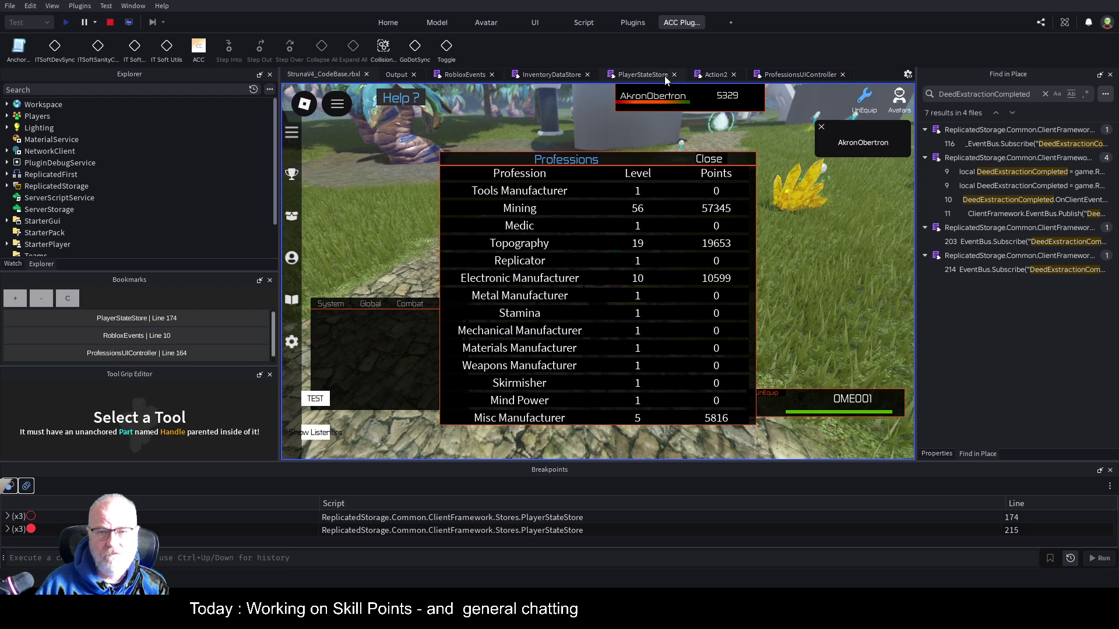
Add the comment --57345 on line 304 at the end of Action2, then go back to the game
{"action": "left_click", "coordinate": [711, 72]}
{"action": "scroll", "coordinate": [503, 284], "scroll_direction": "down", "scroll_amount": 9}
{"action": "scroll", "coordinate": [502, 284], "scroll_direction": "down", "scroll_amount": 20}
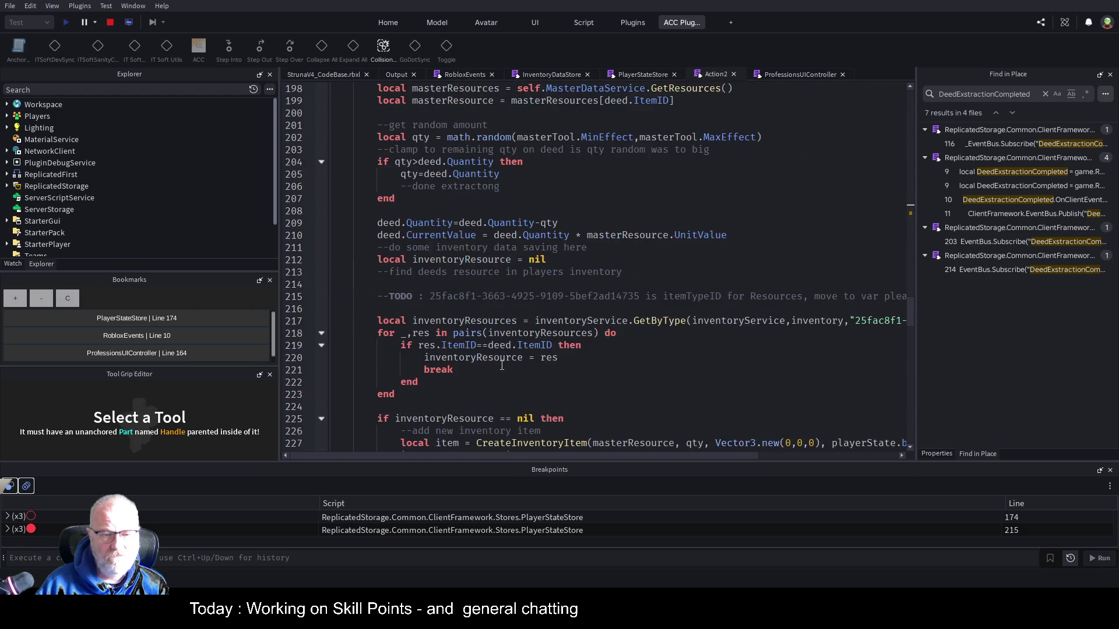
{"action": "scroll", "coordinate": [518, 305], "scroll_direction": "down", "scroll_amount": 20}
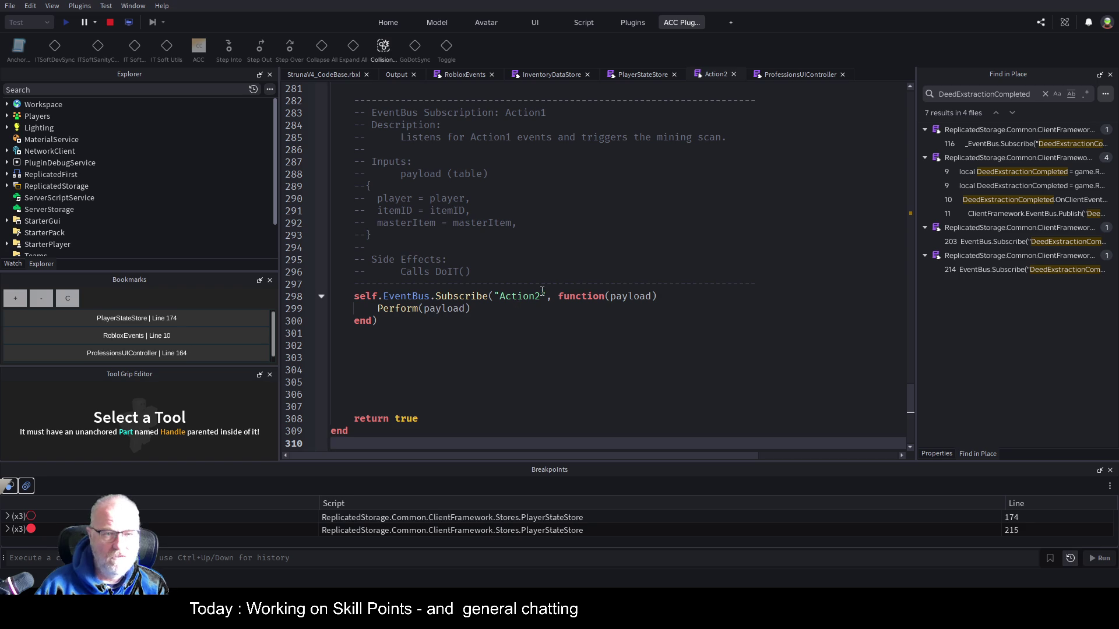
{"action": "scroll", "coordinate": [485, 373], "scroll_direction": "up", "scroll_amount": 4}
{"action": "scroll", "coordinate": [488, 372], "scroll_direction": "down", "scroll_amount": 4}
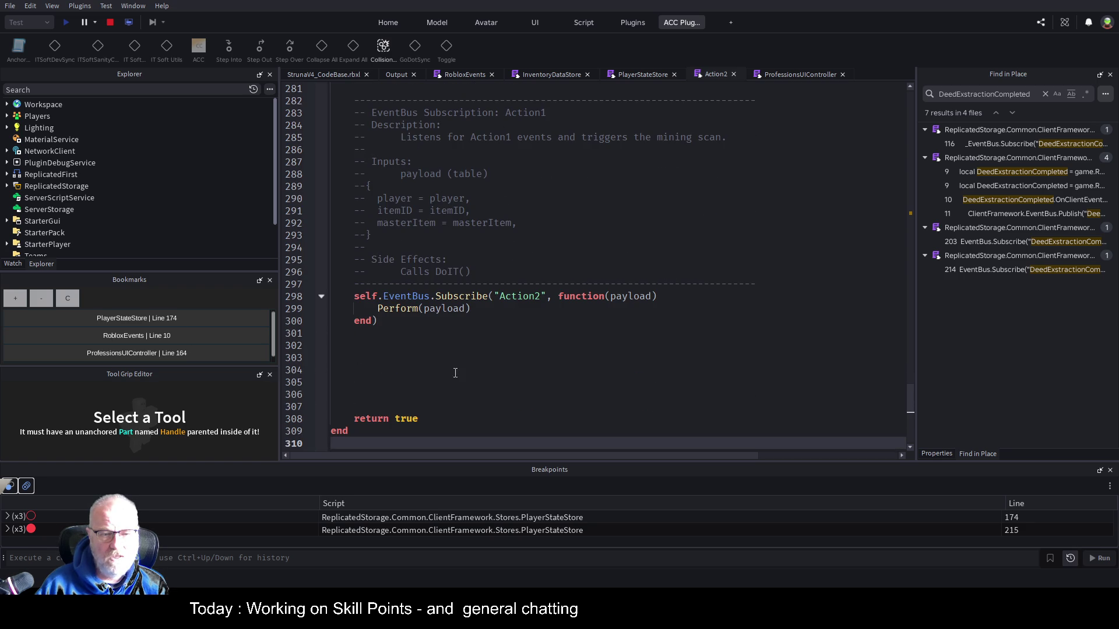
{"action": "left_click", "coordinate": [470, 370]}
{"action": "type", "text": "--57345"}
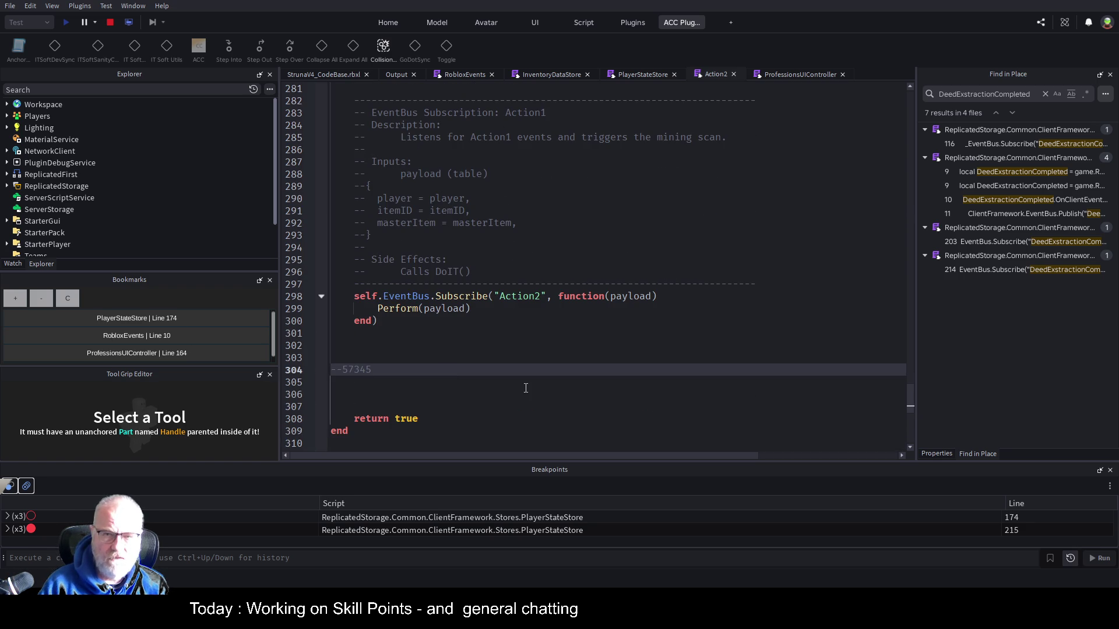
{"action": "left_click", "coordinate": [338, 73]}
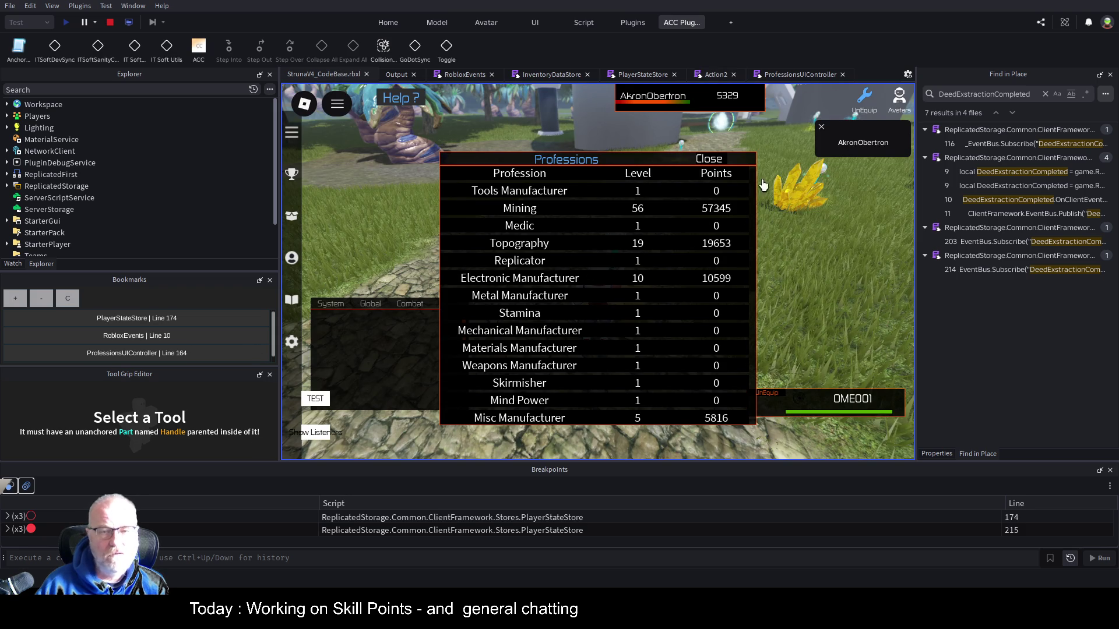
Close Professions, continue past the line-215 breakpoint after extracting, and view the Output log
{"action": "left_click", "coordinate": [714, 160]}
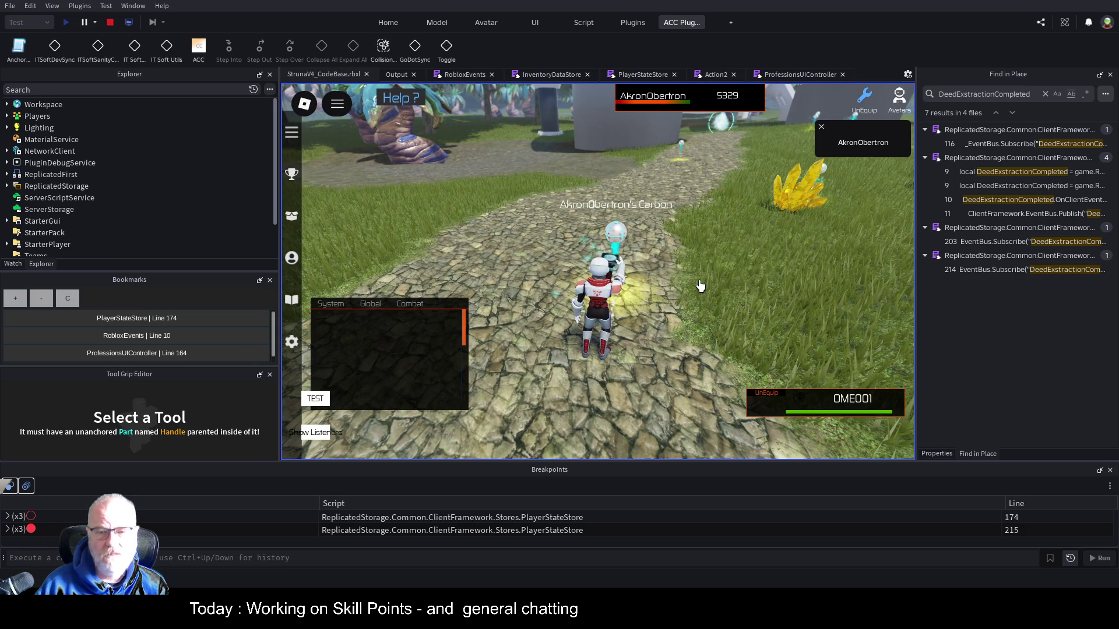
{"action": "scroll", "coordinate": [418, 343], "scroll_direction": "down", "scroll_amount": 5}
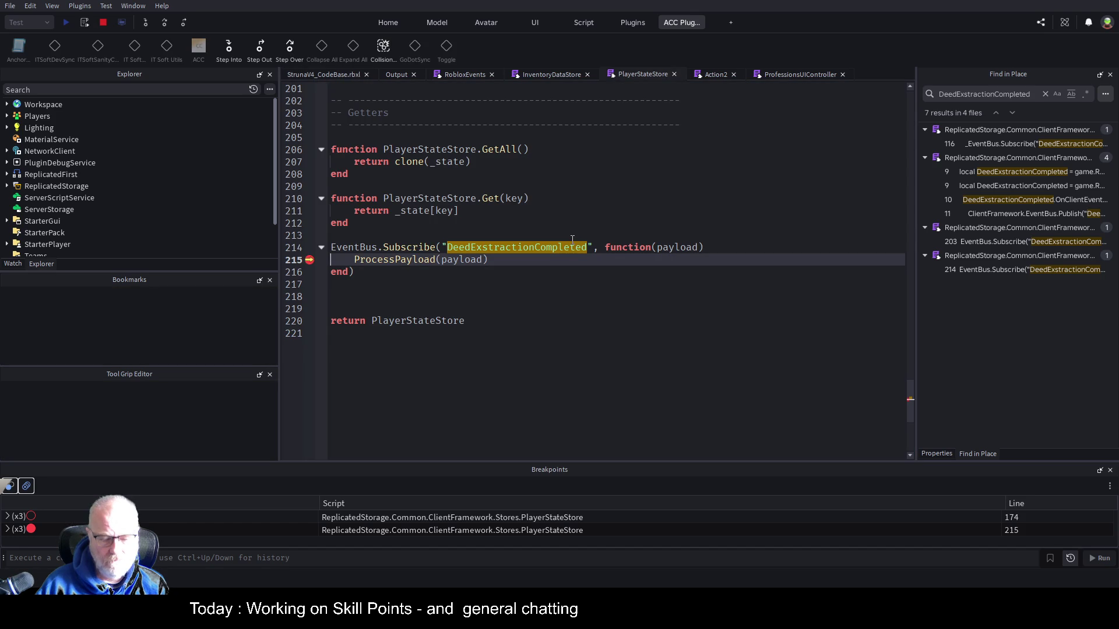
{"action": "key", "text": "F5"}
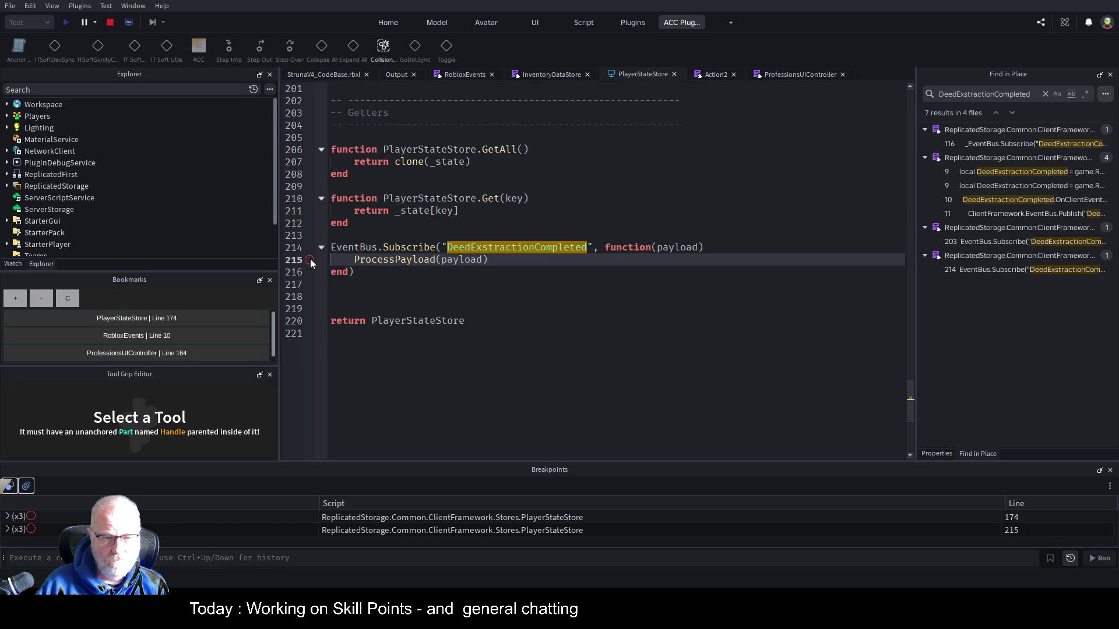
{"action": "left_click", "coordinate": [302, 74]}
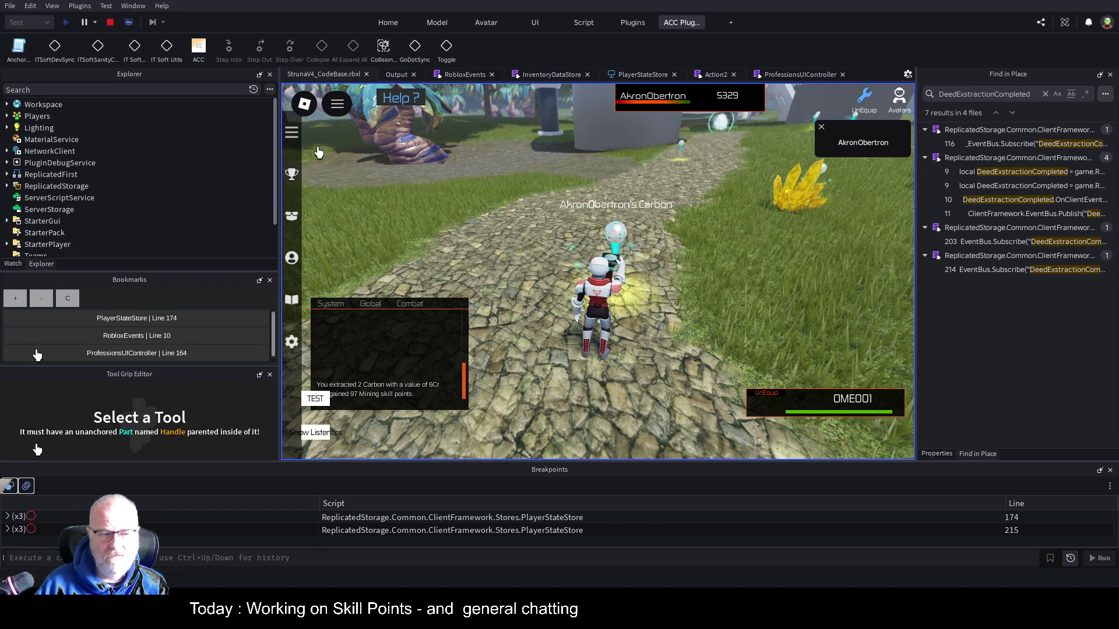
{"action": "left_click", "coordinate": [394, 76]}
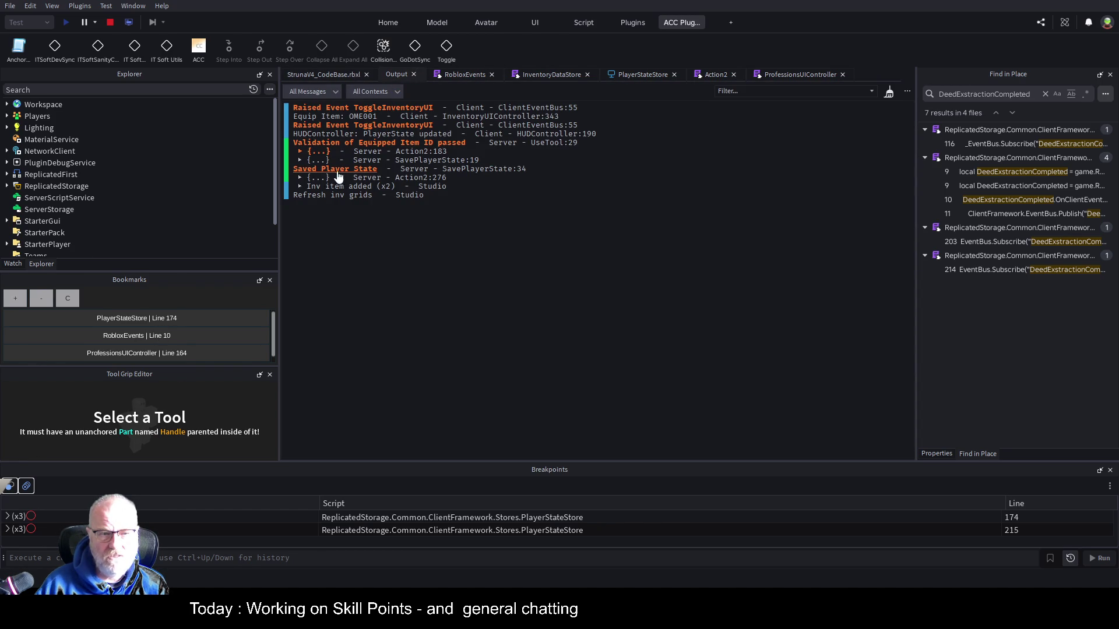
Expand the Action2:276 log entry's Professions field and reopen the in-game Professions panel
{"action": "left_click", "coordinate": [300, 178]}
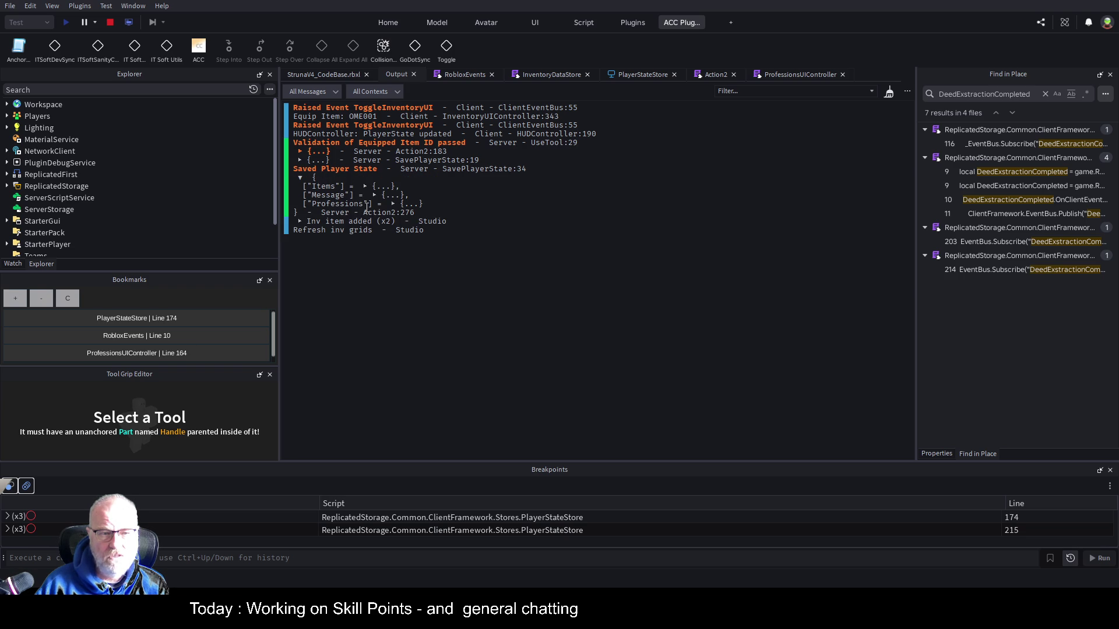
{"action": "left_click", "coordinate": [393, 205]}
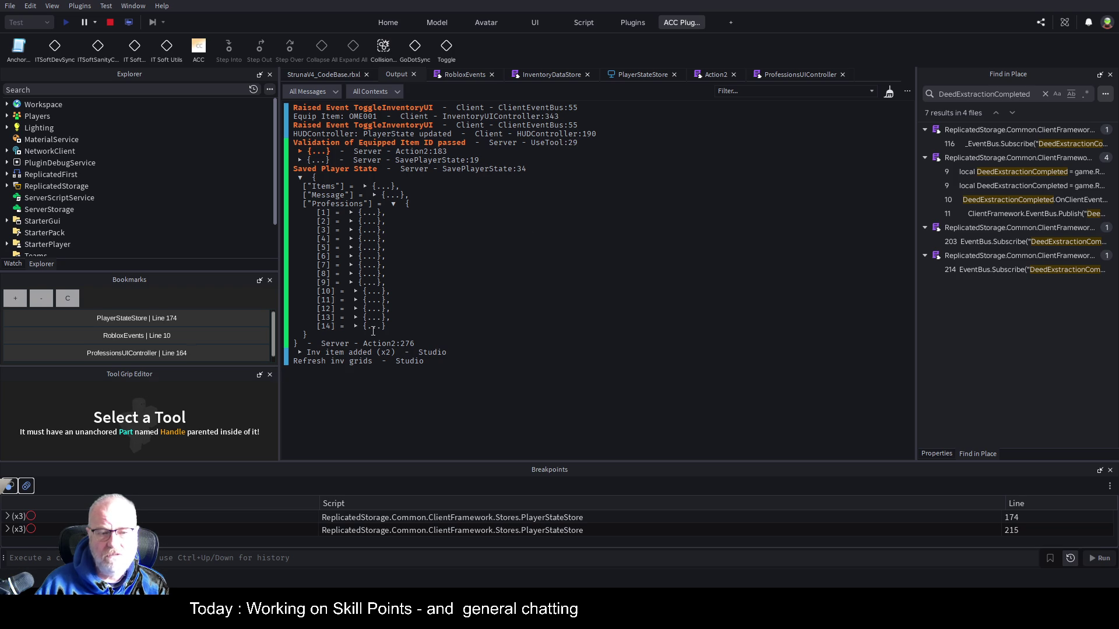
{"action": "left_click", "coordinate": [803, 76]}
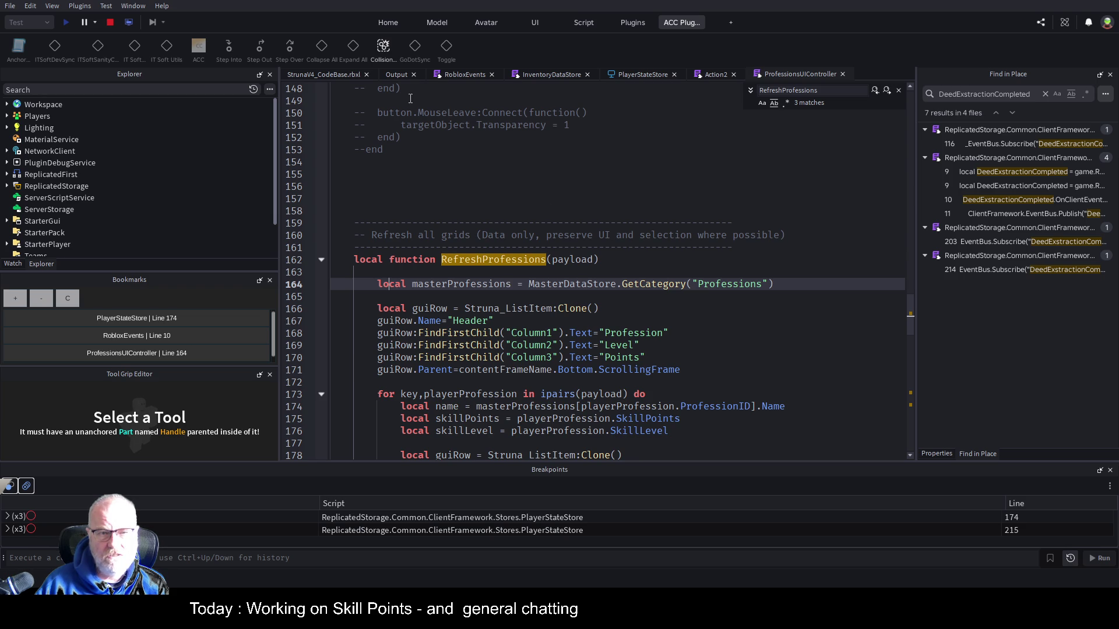
{"action": "left_click", "coordinate": [348, 73]}
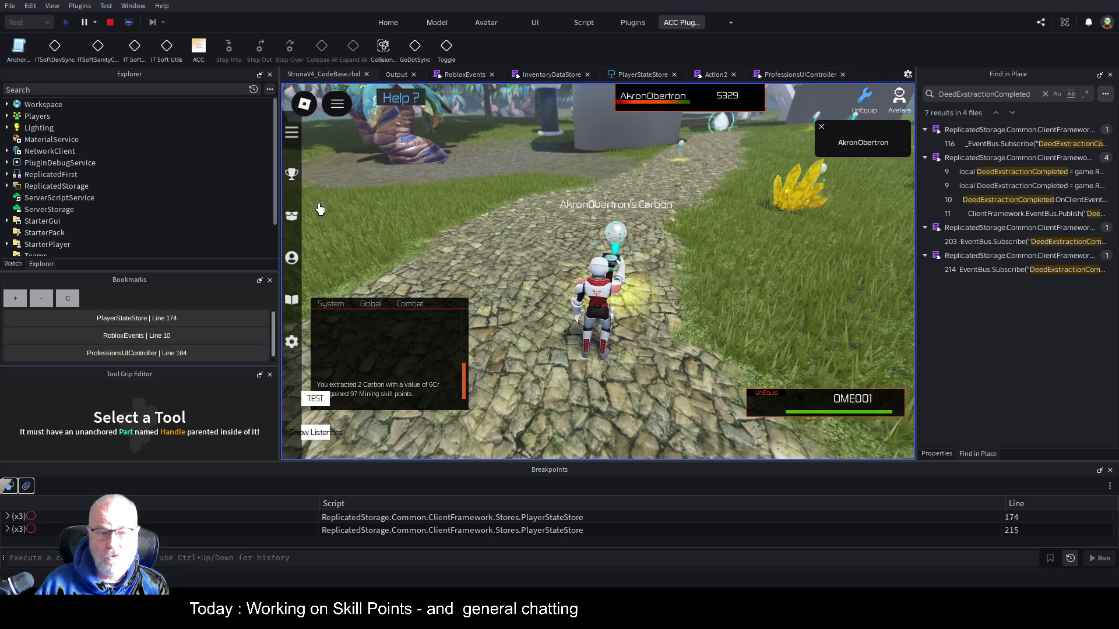
{"action": "left_click", "coordinate": [292, 259]}
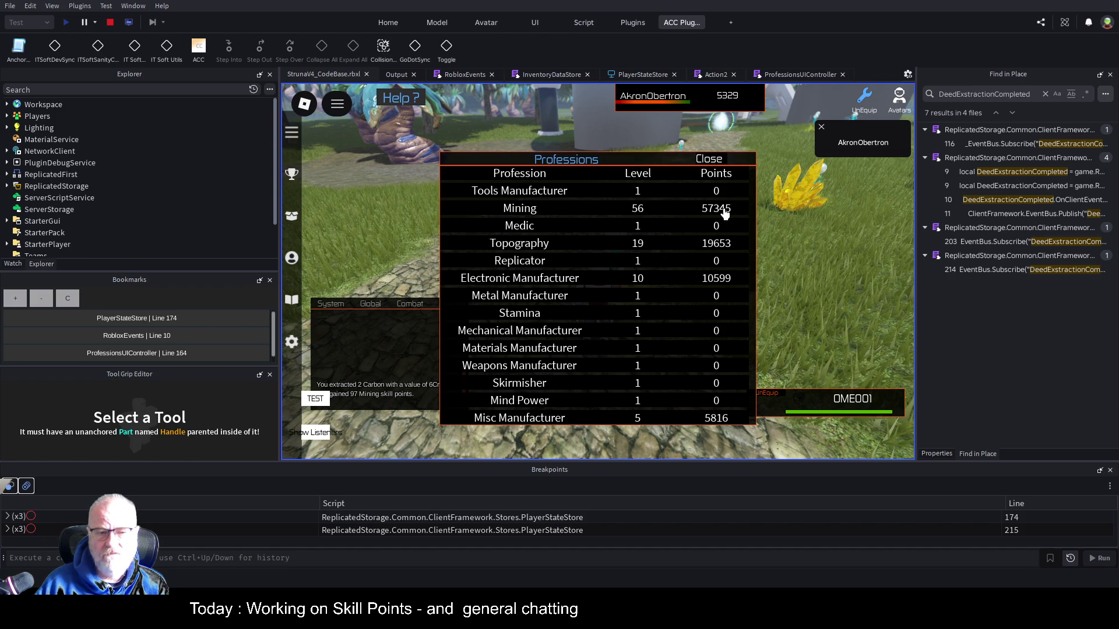
{"action": "left_click", "coordinate": [404, 76]}
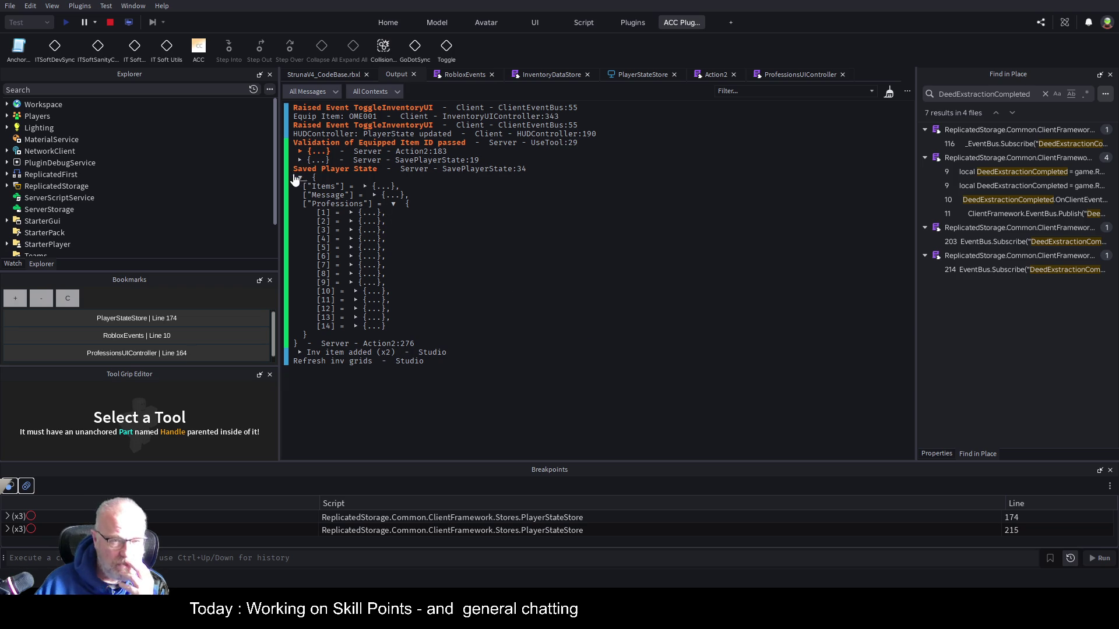
Inspect logged Professions entries [3]–[6], [12]–[14] and [1] to read their fields and points
{"action": "left_click", "coordinate": [352, 231]}
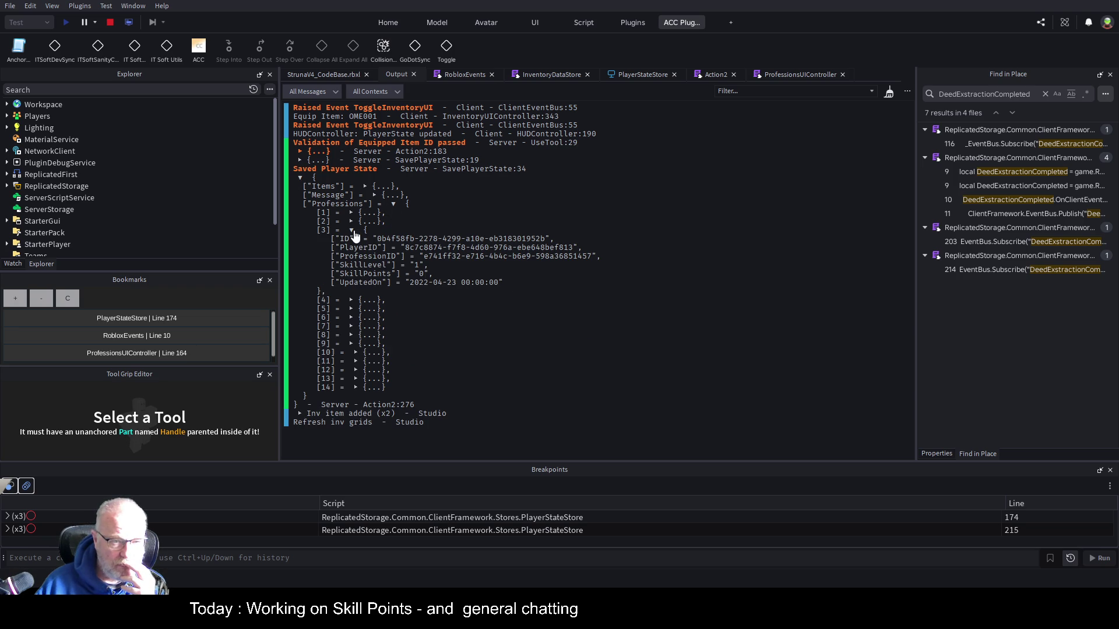
{"action": "left_click", "coordinate": [352, 231]}
{"action": "left_click", "coordinate": [352, 240]}
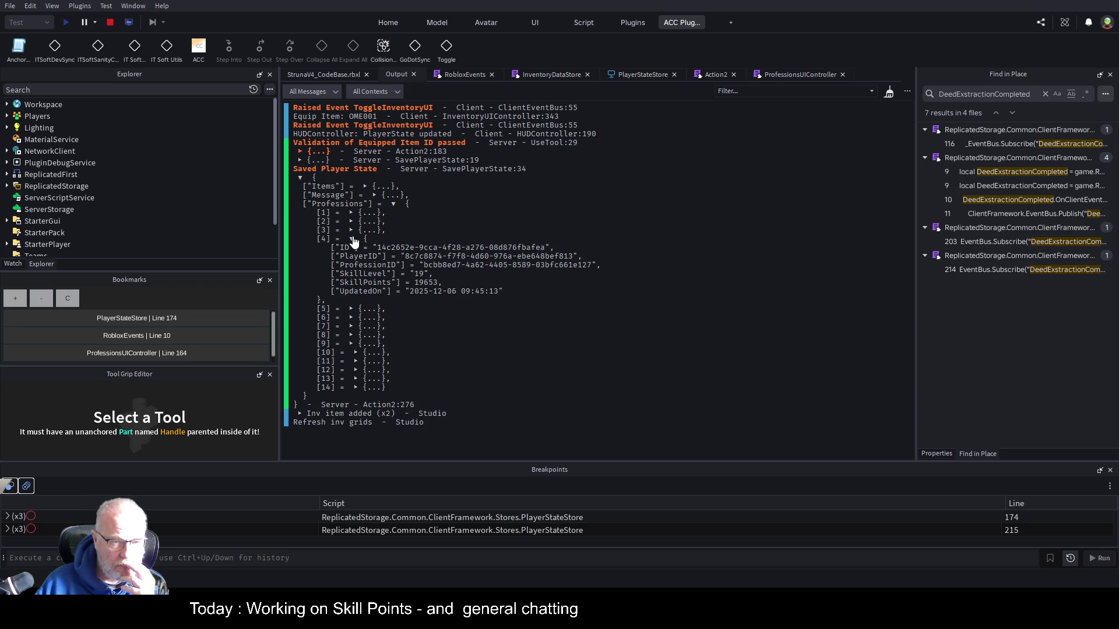
{"action": "left_click", "coordinate": [352, 239]}
{"action": "left_click", "coordinate": [350, 249]}
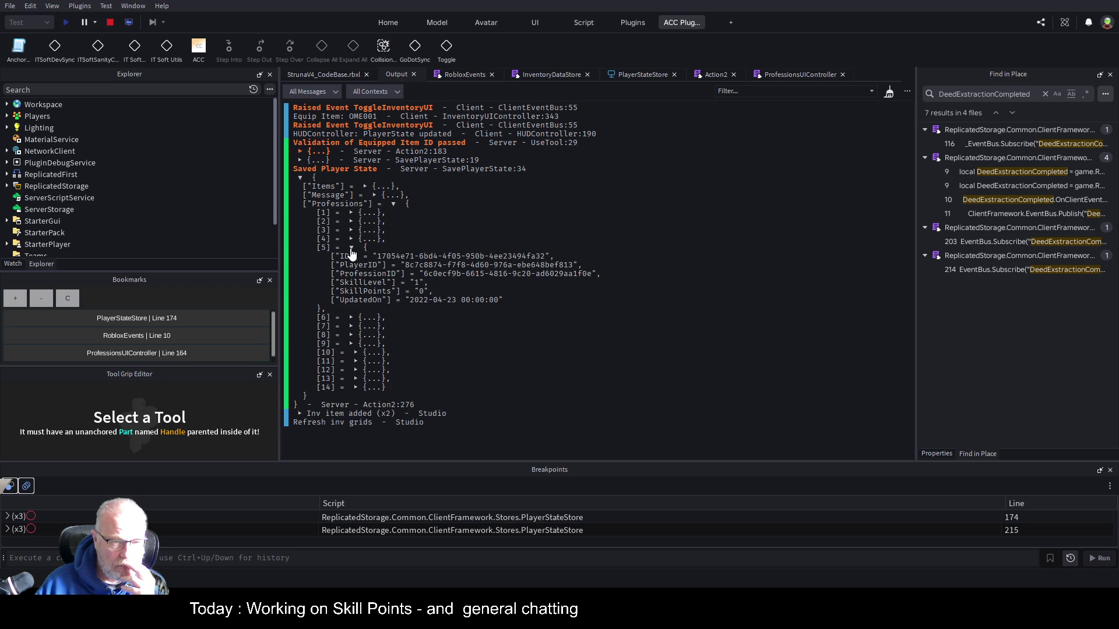
{"action": "left_click", "coordinate": [352, 249]}
{"action": "left_click", "coordinate": [351, 257]}
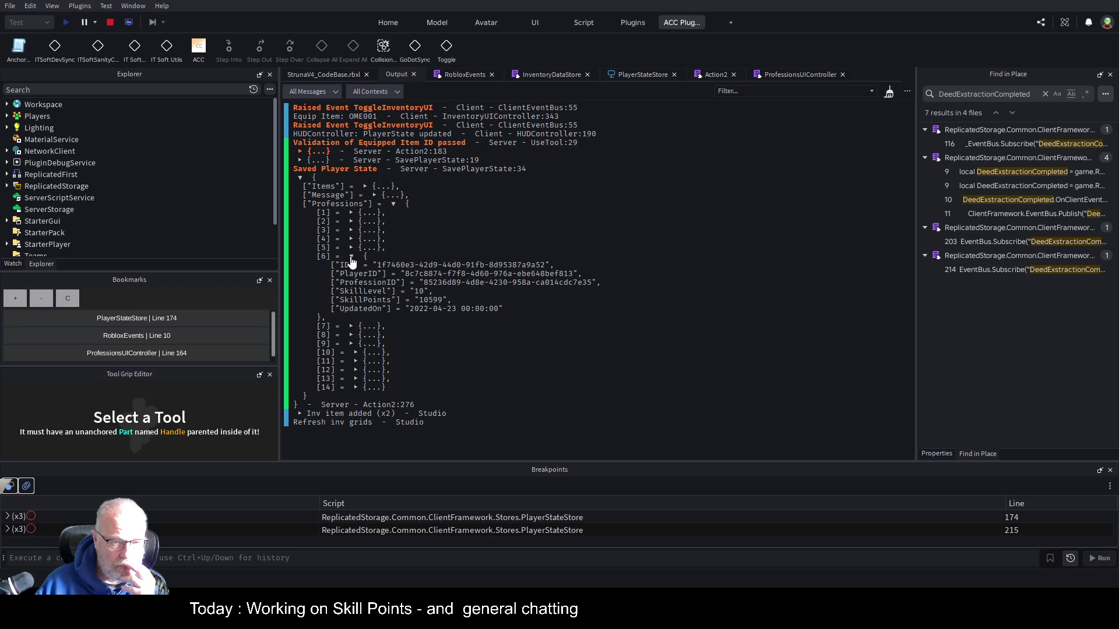
{"action": "left_click", "coordinate": [351, 257]}
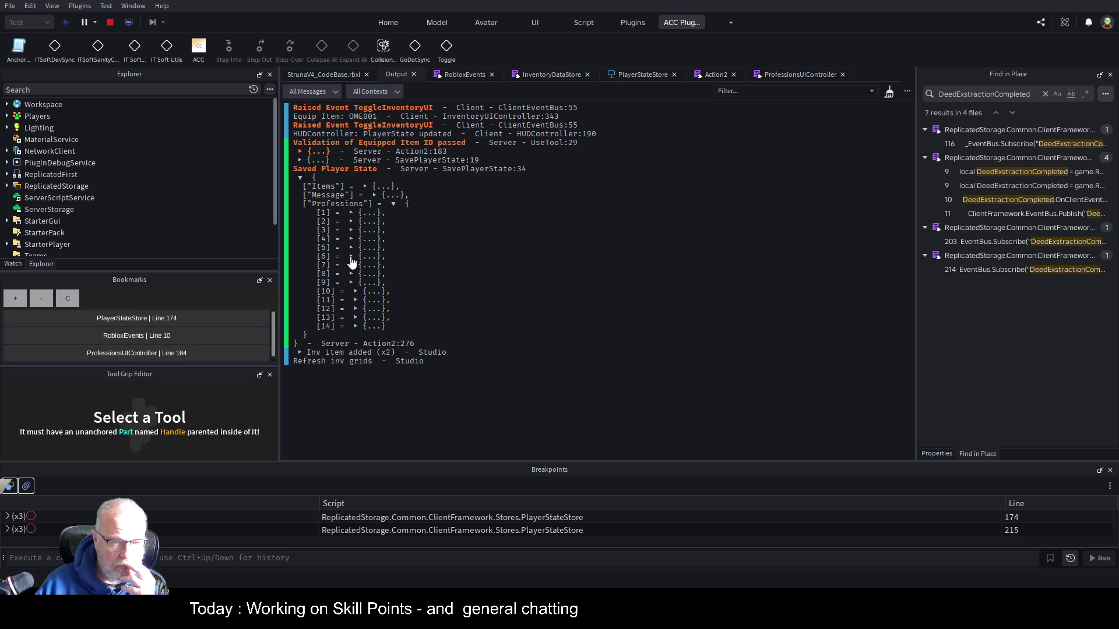
{"action": "left_click", "coordinate": [356, 310]}
{"action": "left_click", "coordinate": [357, 309]}
{"action": "left_click", "coordinate": [357, 318]}
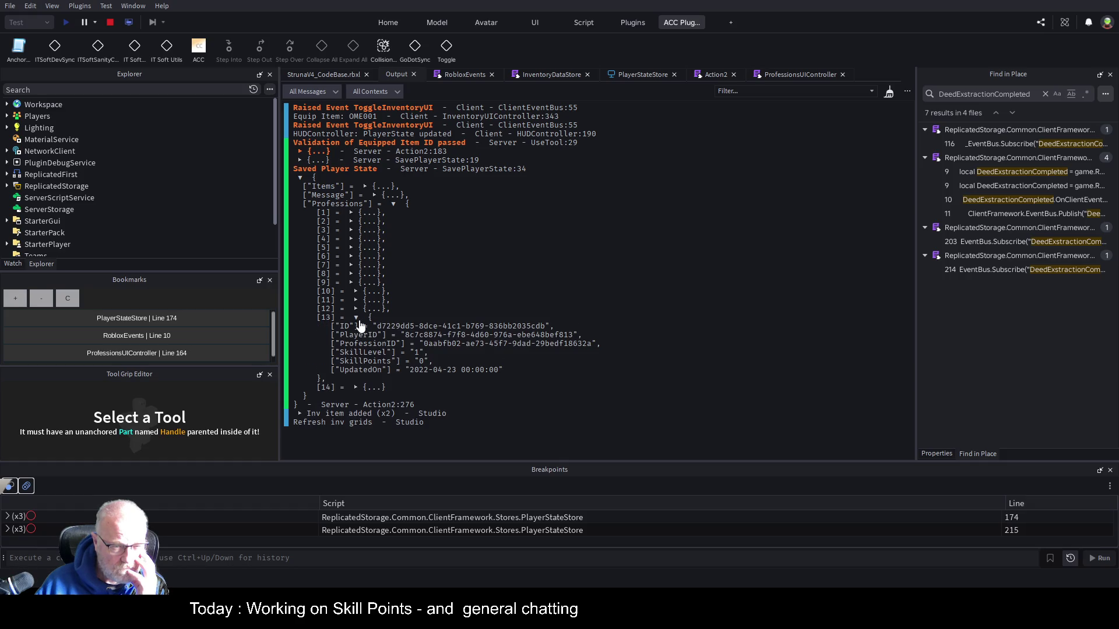
{"action": "left_click", "coordinate": [357, 319]}
{"action": "left_click", "coordinate": [358, 327]}
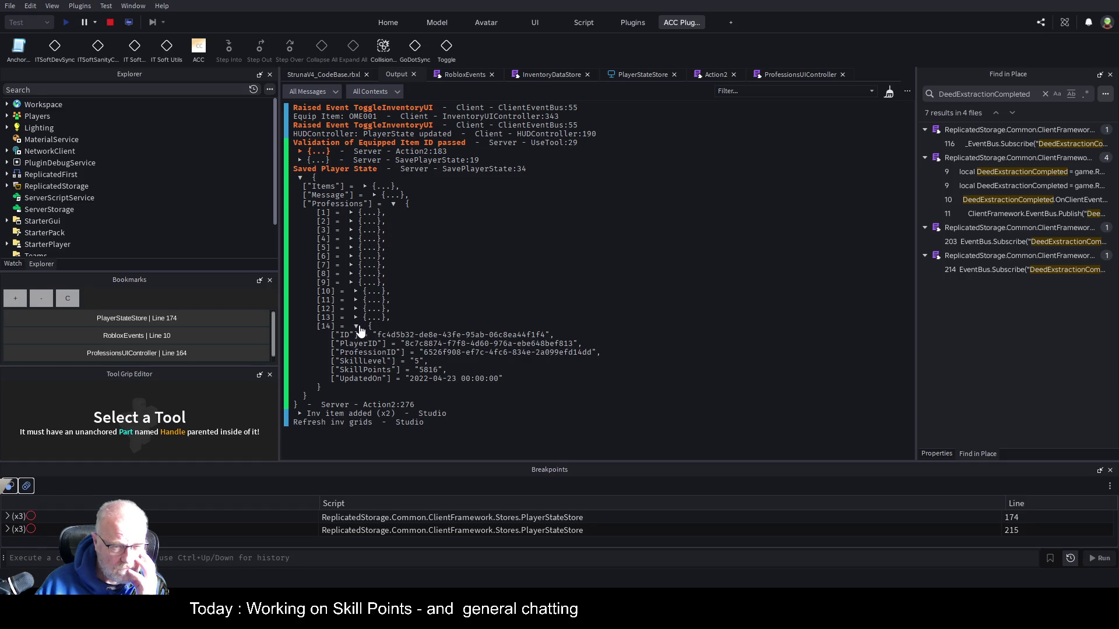
{"action": "left_click", "coordinate": [357, 327]}
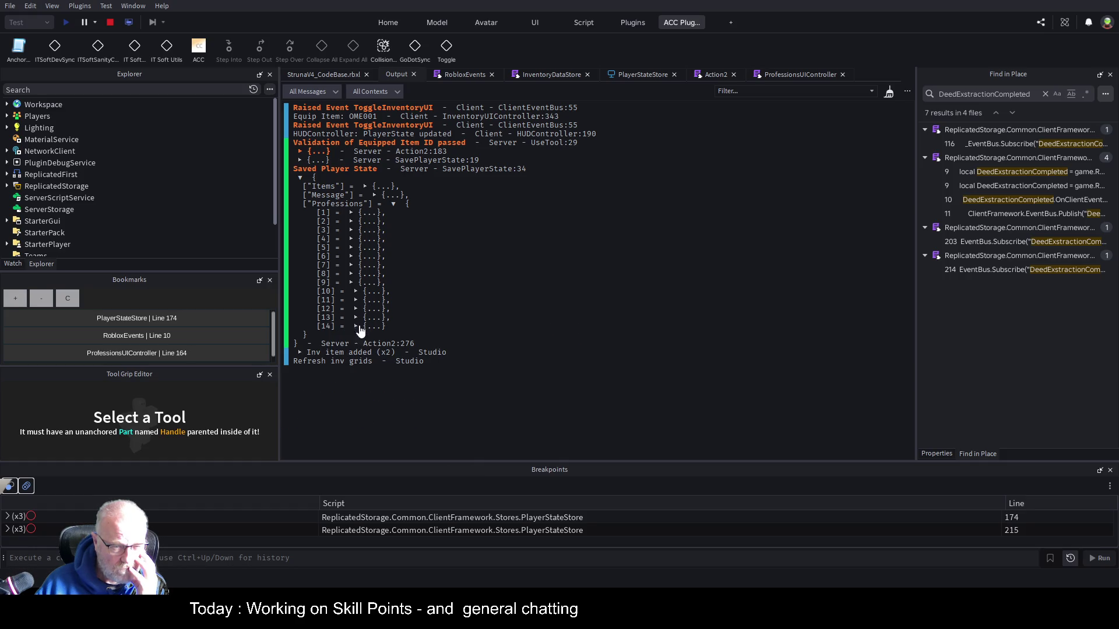
{"action": "left_click", "coordinate": [352, 214]}
{"action": "left_click", "coordinate": [352, 213]}
Read entry [2]'s points, compare them with the game's Professions table, then open ProfessionsUIController
{"action": "left_click", "coordinate": [352, 222]}
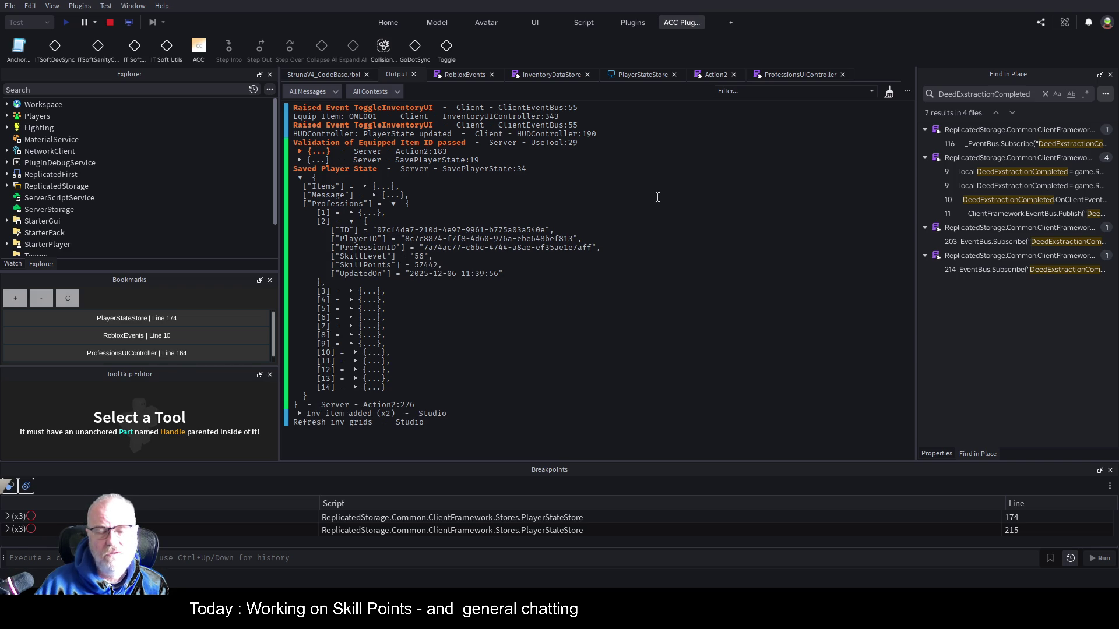
{"action": "left_click", "coordinate": [323, 75]}
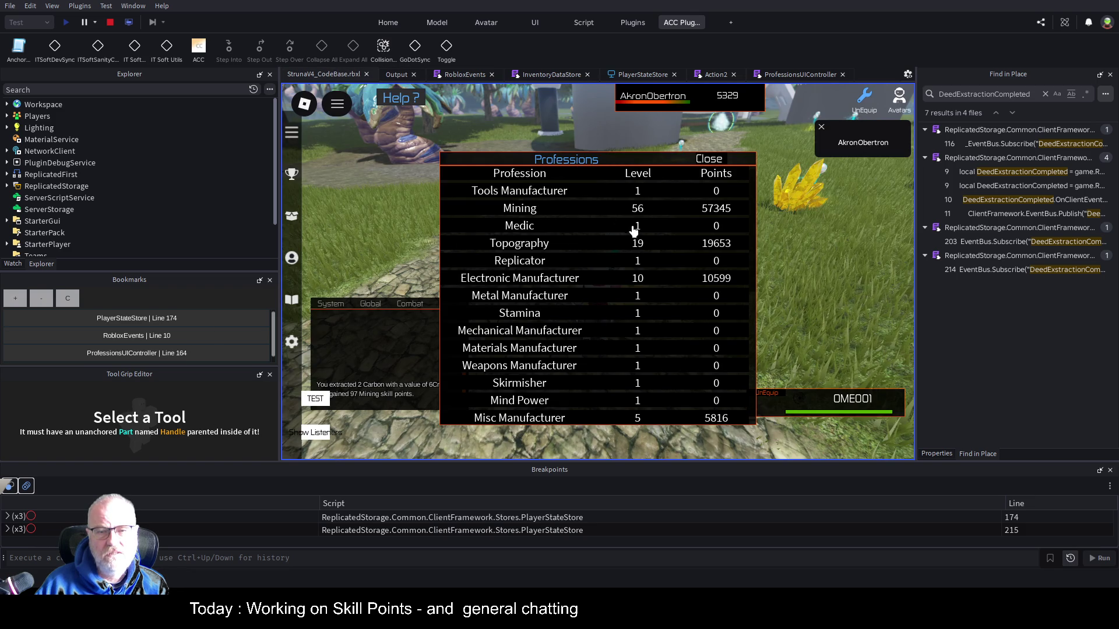
{"action": "left_click", "coordinate": [397, 73]}
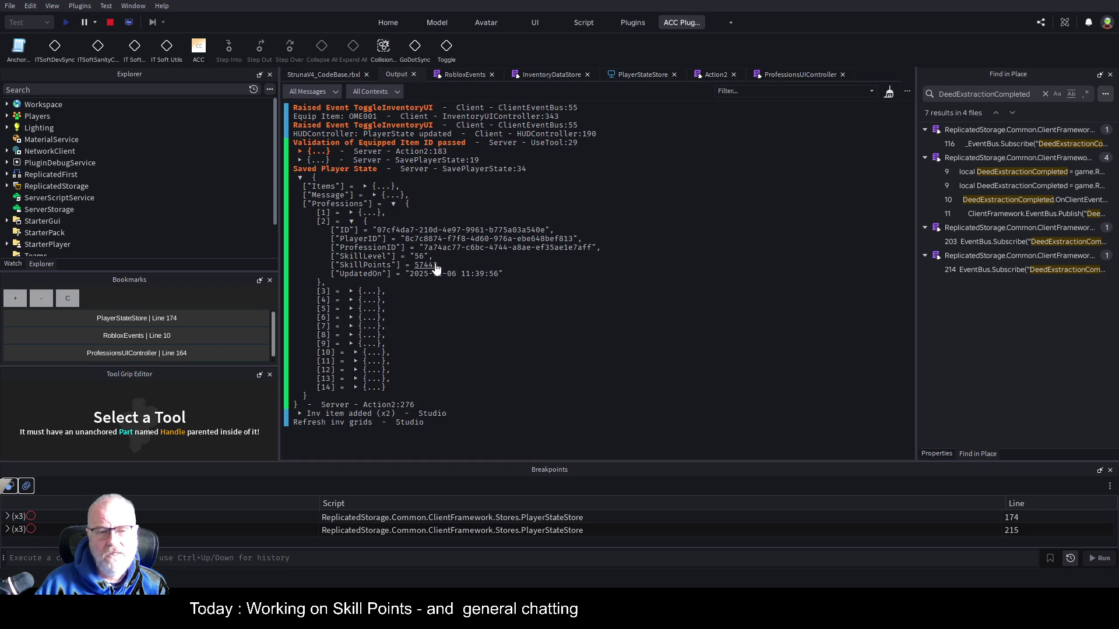
{"action": "left_click", "coordinate": [329, 74]}
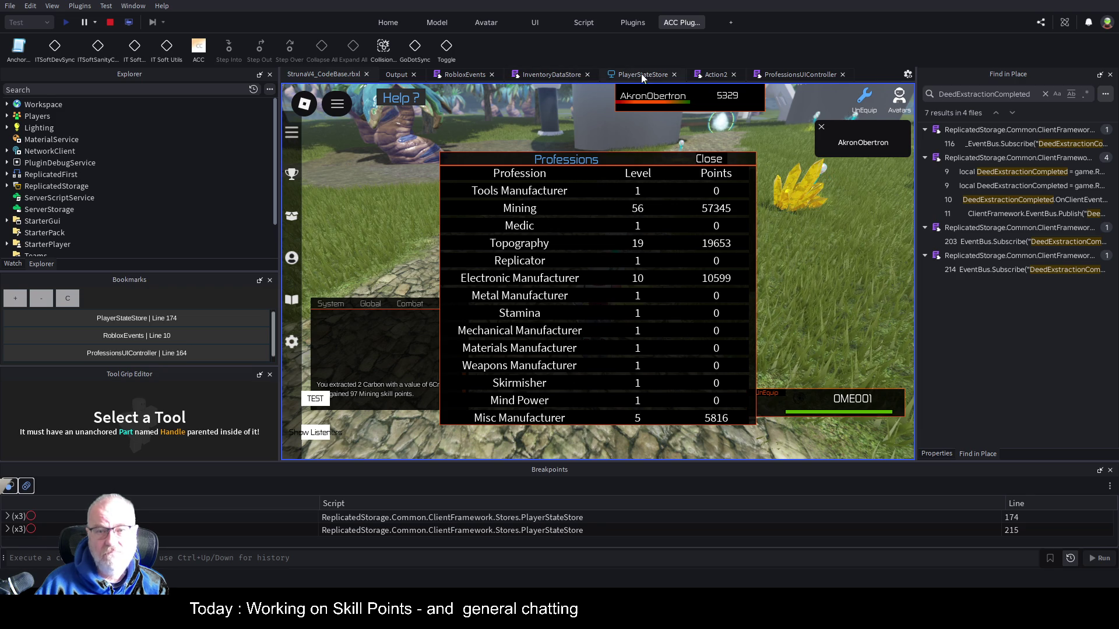
{"action": "left_click", "coordinate": [787, 78]}
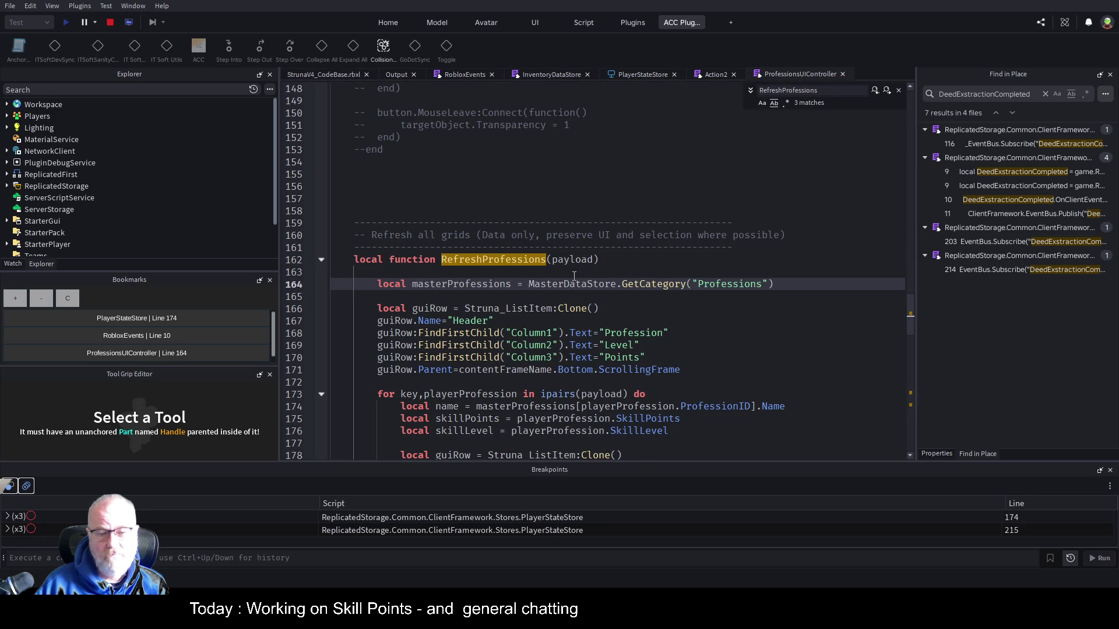
Select the ProfessionsUpdated event name in ProfessionsUIController's subscription code
{"action": "scroll", "coordinate": [574, 275], "scroll_direction": "down", "scroll_amount": 14}
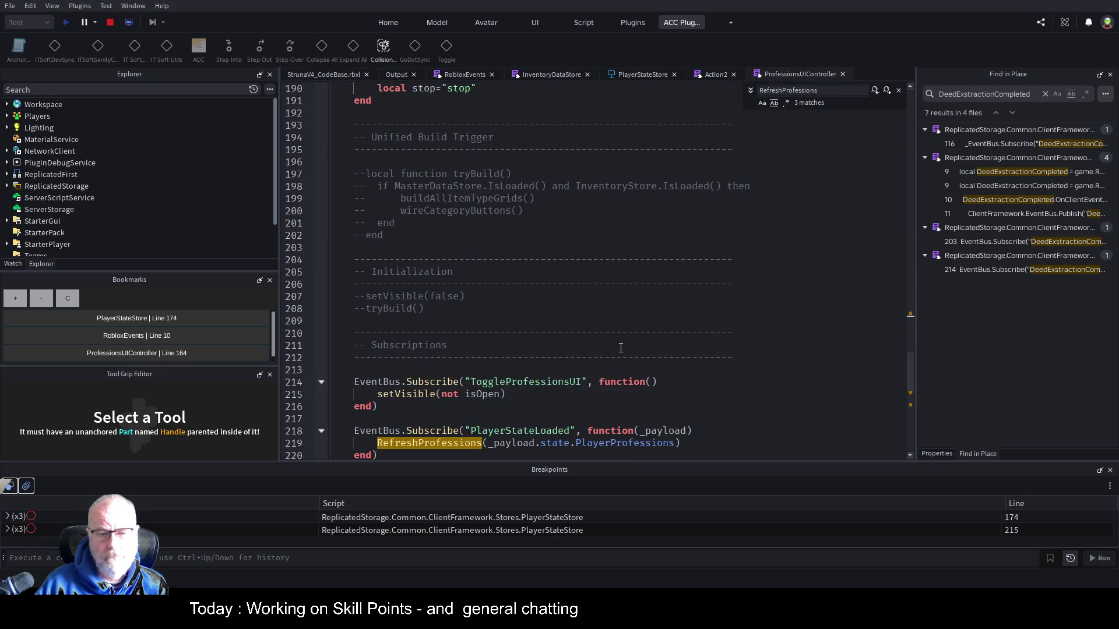
{"action": "scroll", "coordinate": [621, 347], "scroll_direction": "down", "scroll_amount": 3}
{"action": "scroll", "coordinate": [622, 344], "scroll_direction": "down", "scroll_amount": 3}
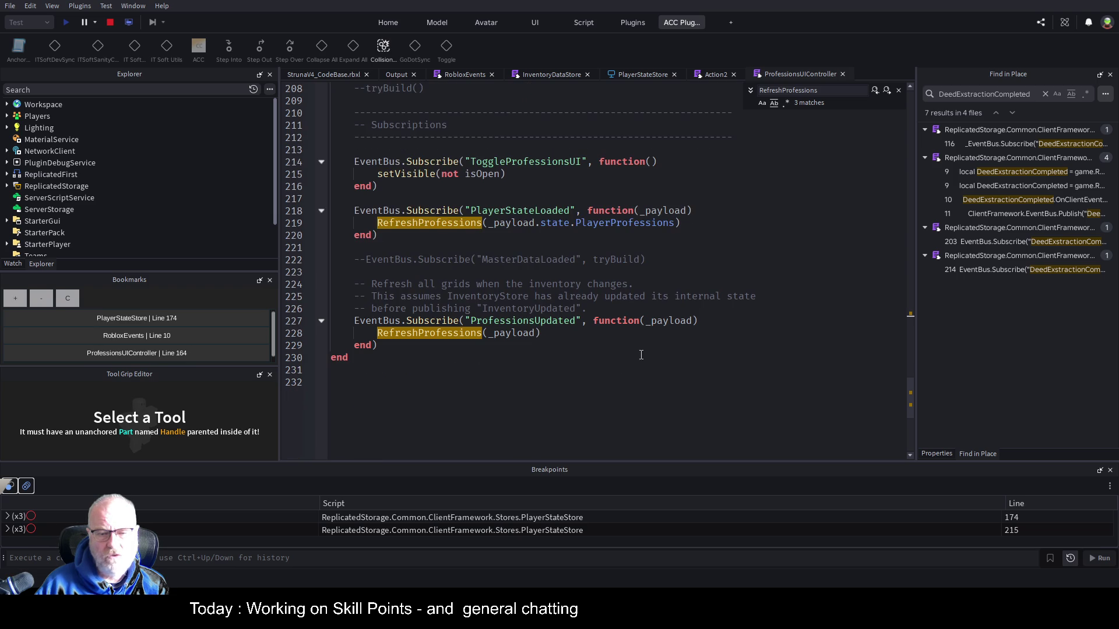
{"action": "left_click", "coordinate": [548, 333]}
{"action": "double_click", "coordinate": [523, 320]}
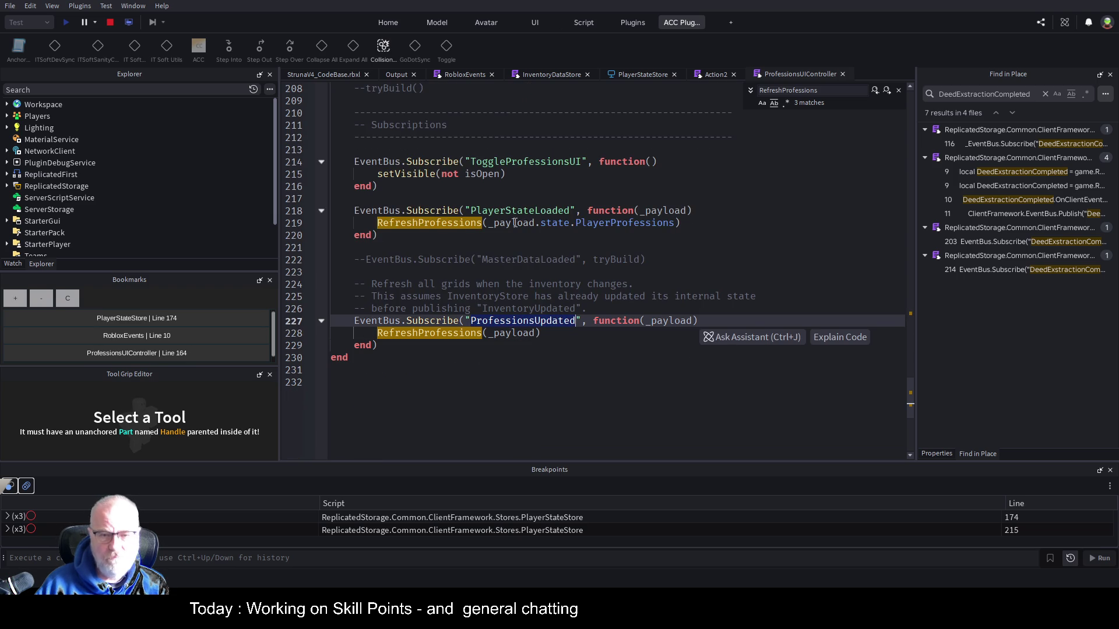
Go to ProcessPayload in PlayerStateStore, breakpoint the line-177 ProfessionsUpdated publish, and resume the game
{"action": "left_click", "coordinate": [643, 75]}
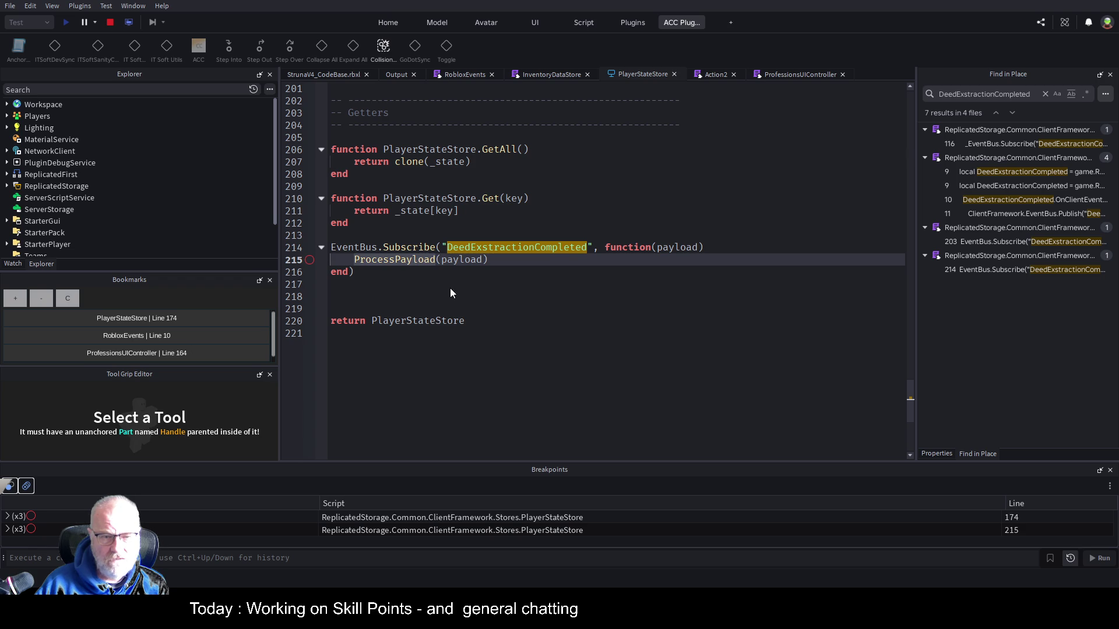
{"action": "key", "text": "F12"}
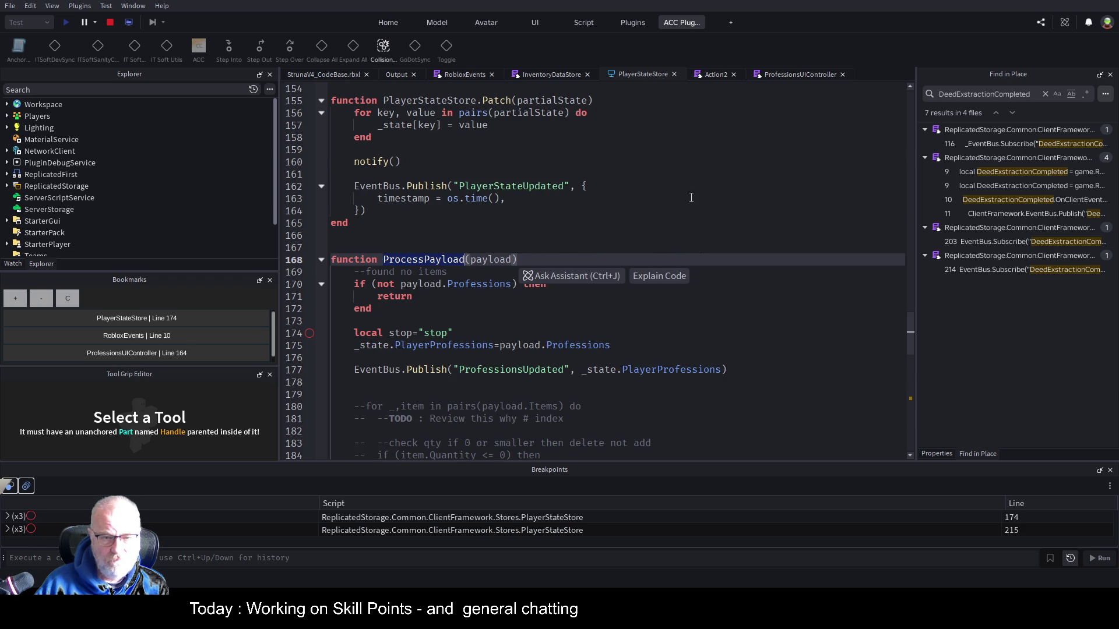
{"action": "left_click", "coordinate": [695, 208]}
{"action": "scroll", "coordinate": [624, 277], "scroll_direction": "down", "scroll_amount": 4}
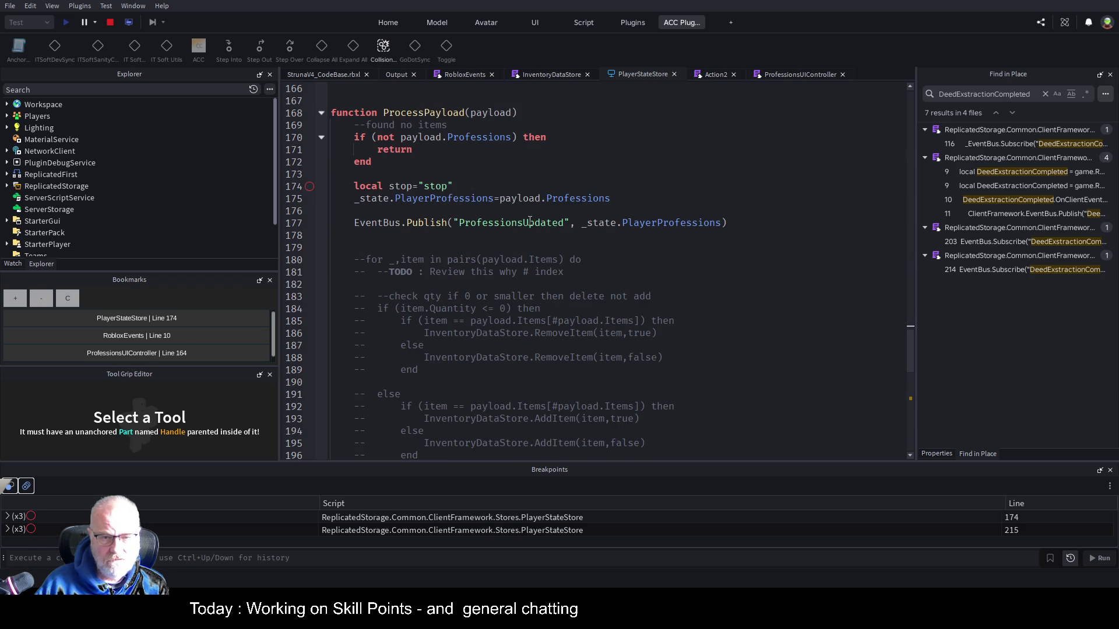
{"action": "left_click", "coordinate": [309, 223]}
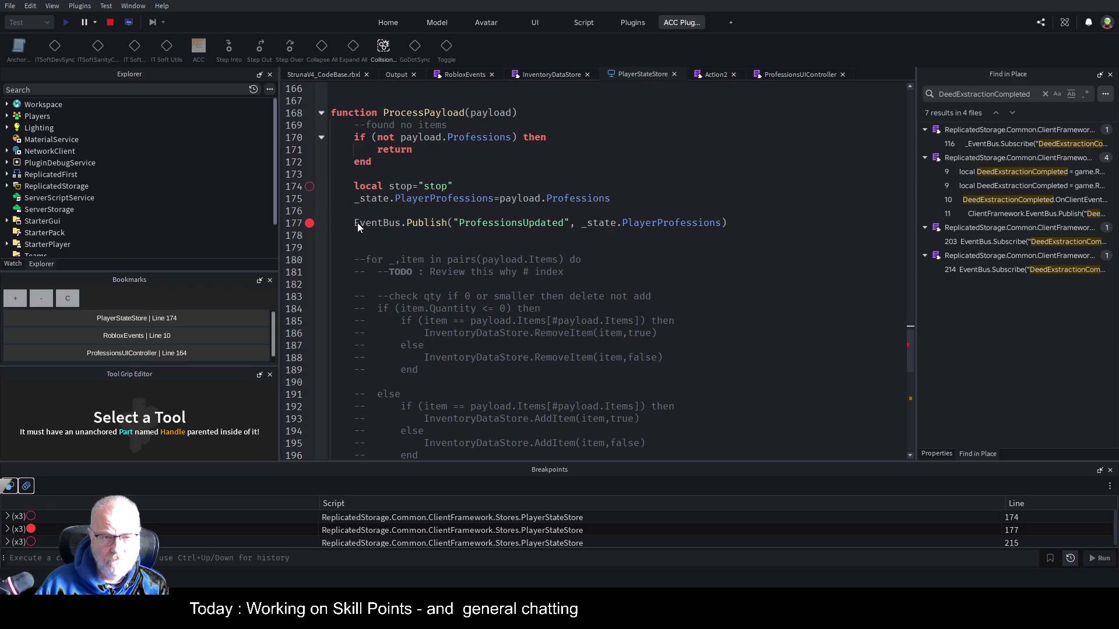
{"action": "left_click", "coordinate": [110, 23]}
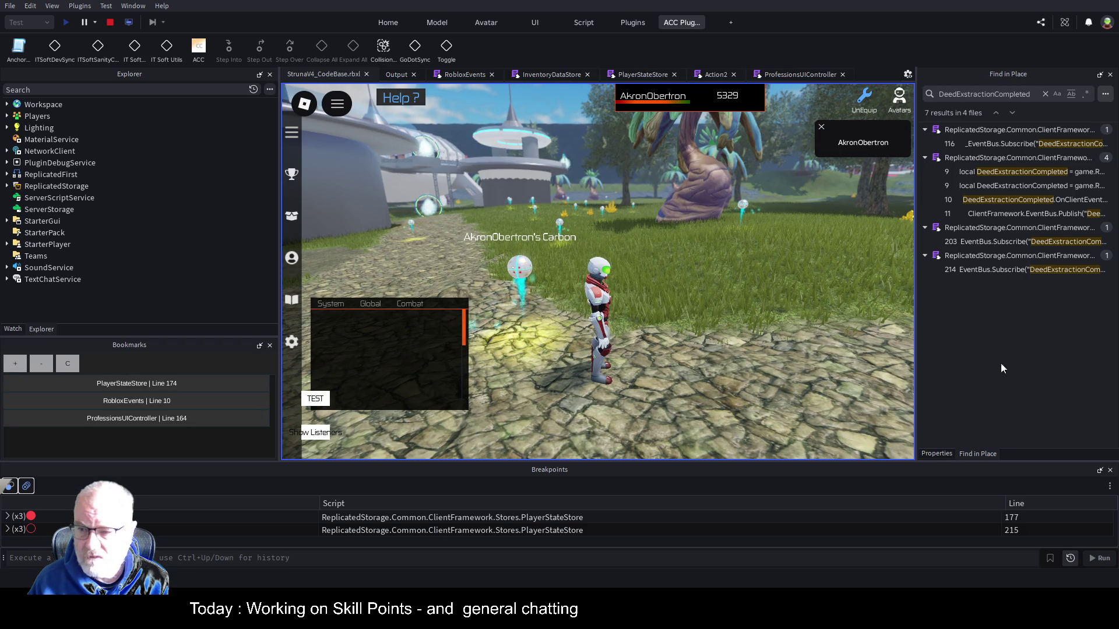
Open the Professions table, then change Action2's line-304 comment from 57345 to 57442
{"action": "left_click", "coordinate": [291, 218]}
{"action": "left_click", "coordinate": [292, 218]}
{"action": "left_click", "coordinate": [291, 259]}
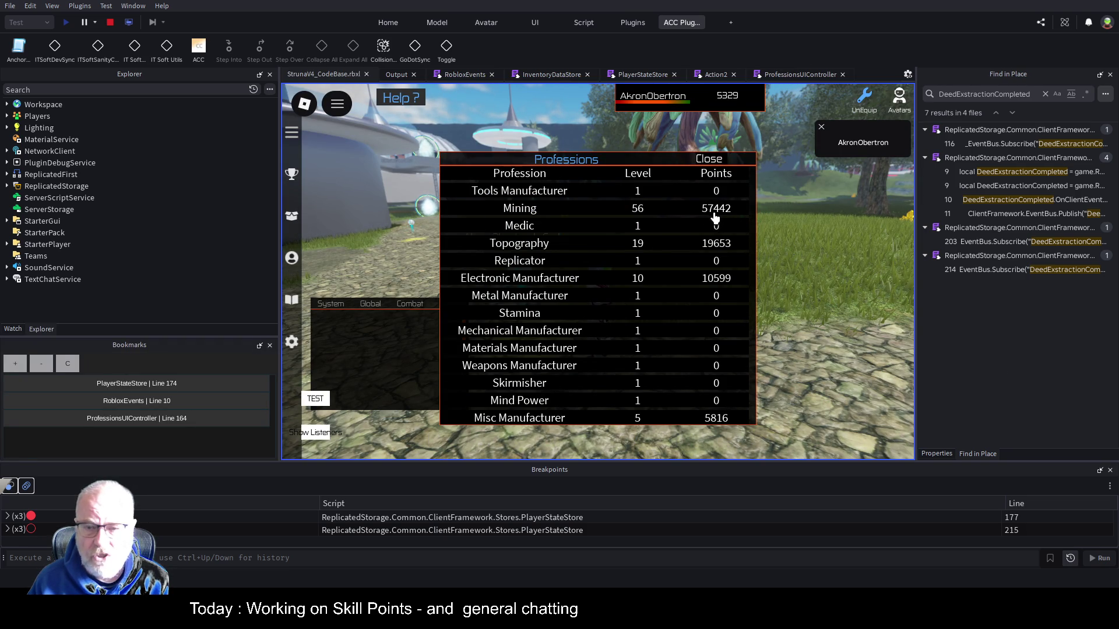
{"action": "left_click", "coordinate": [558, 76]}
{"action": "left_click", "coordinate": [629, 76]}
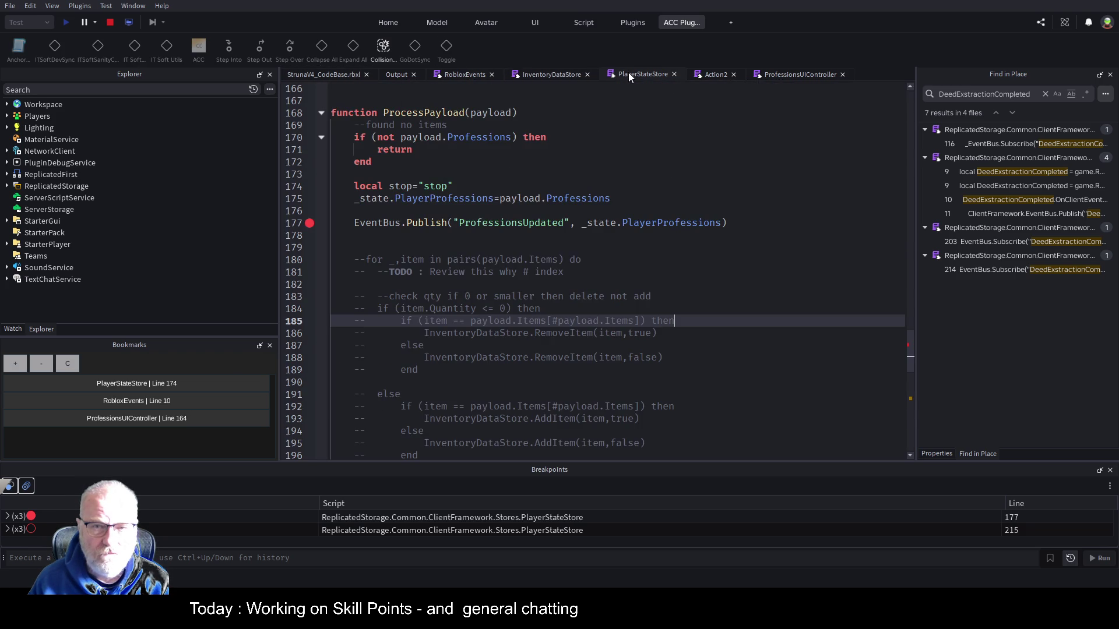
{"action": "left_click", "coordinate": [714, 74]}
{"action": "key", "text": "BackSpace"}
{"action": "key", "text": "BackSpace"}
{"action": "key", "text": "BackSpace"}
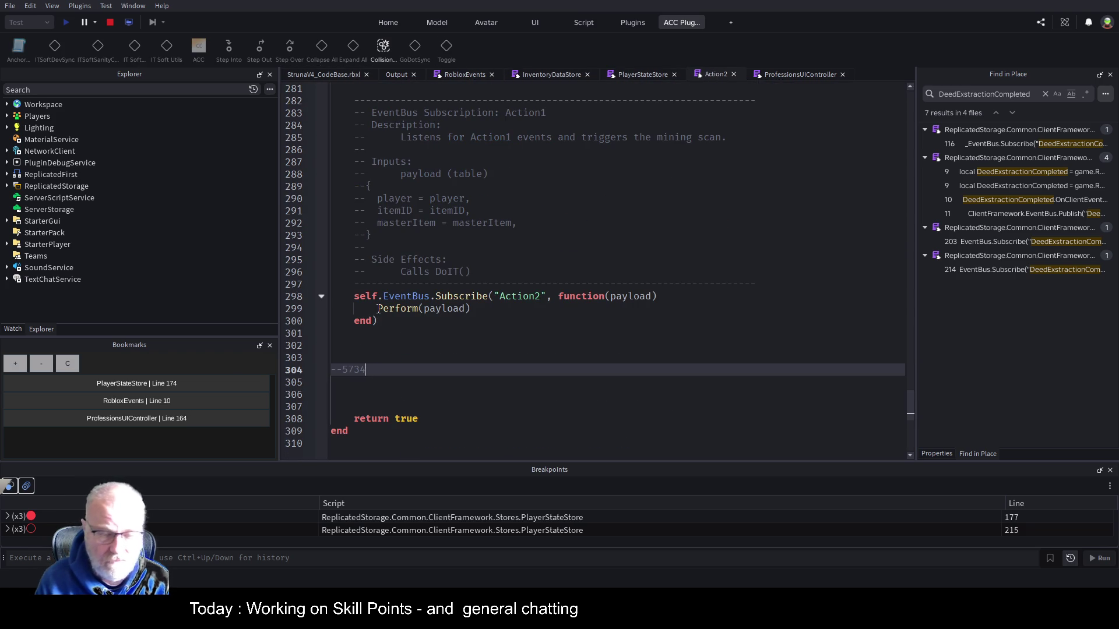
{"action": "type", "text": "57442"}
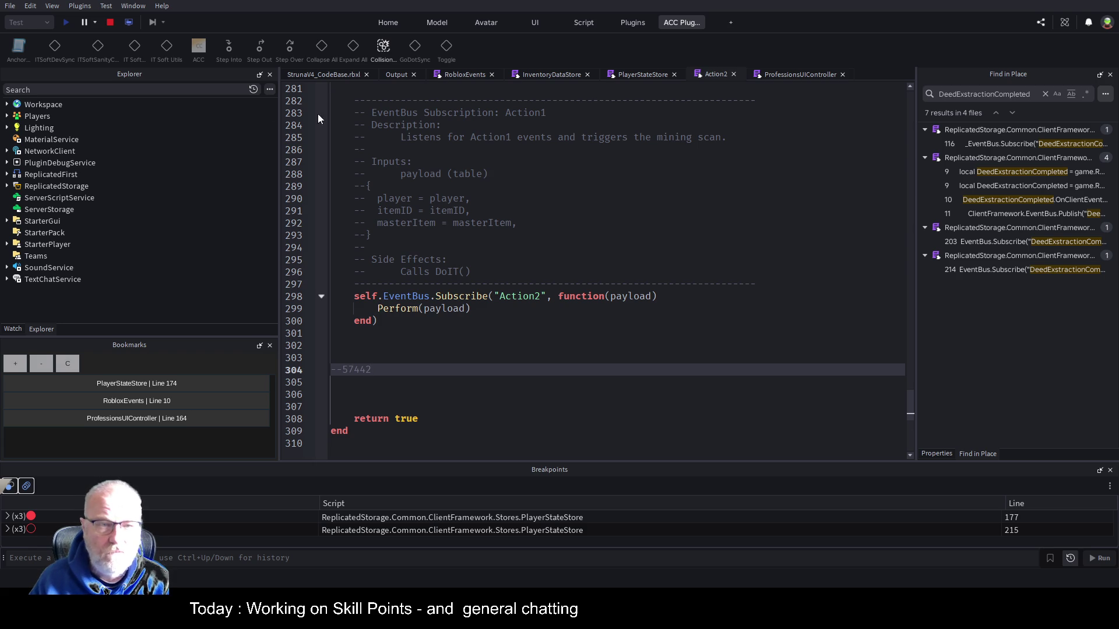
Back in the game, close the Professions table and equip the OME001 tool
{"action": "left_click", "coordinate": [330, 75]}
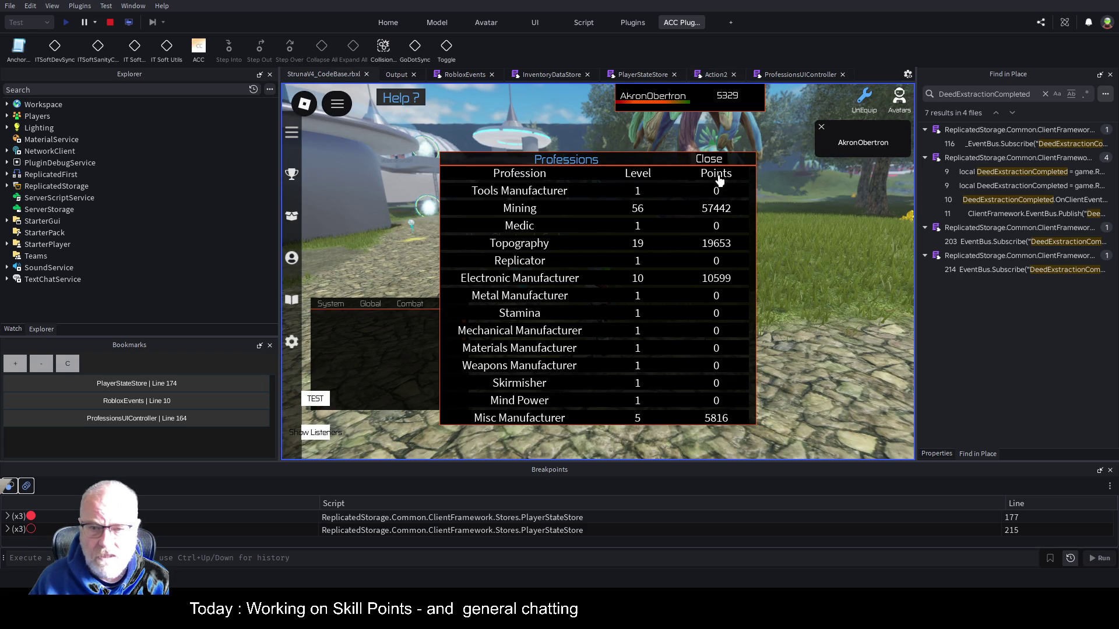
{"action": "left_click", "coordinate": [709, 158]}
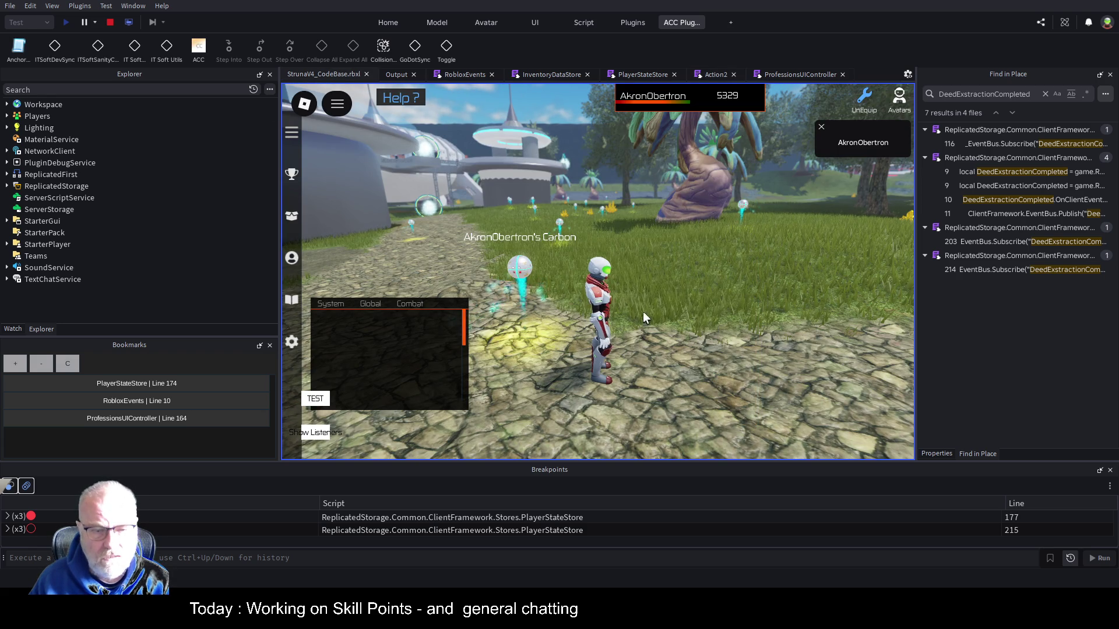
{"action": "key", "text": "i"}
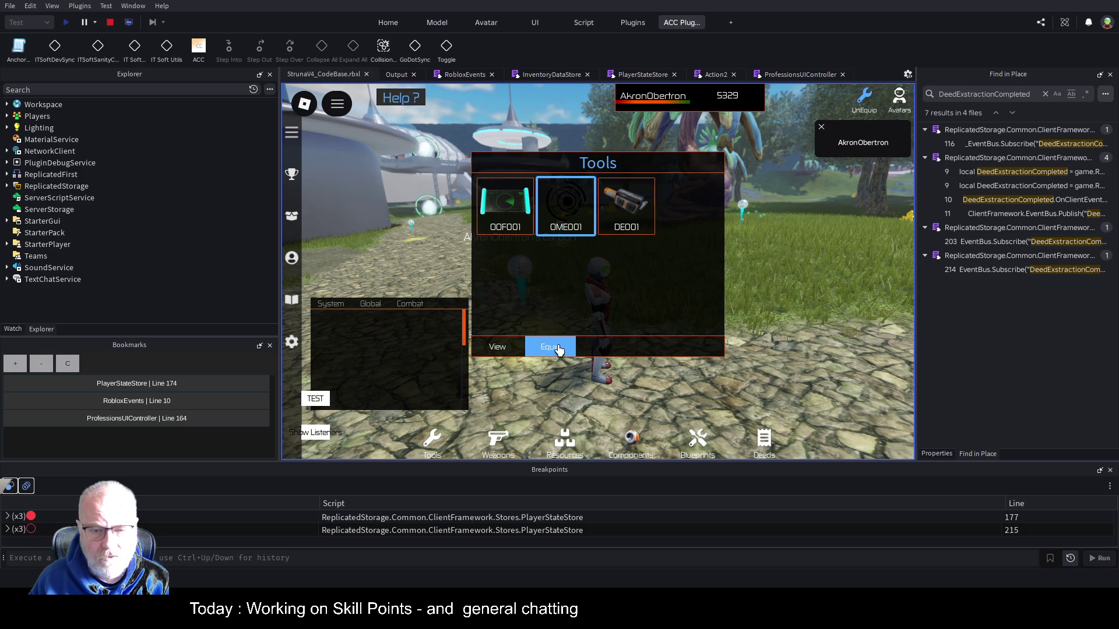
{"action": "left_click", "coordinate": [558, 348]}
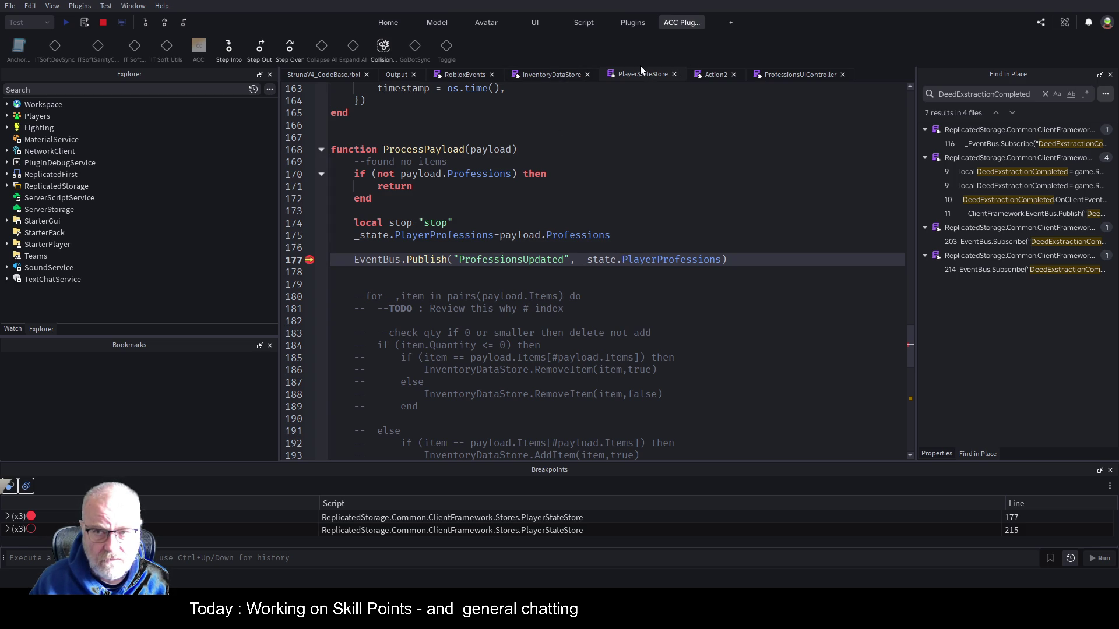
Breakpoint line 228's RefreshProfessions call in ProfessionsUIController and jump to its definition at line 162
{"action": "left_click", "coordinate": [809, 77]}
{"action": "left_click", "coordinate": [469, 244]}
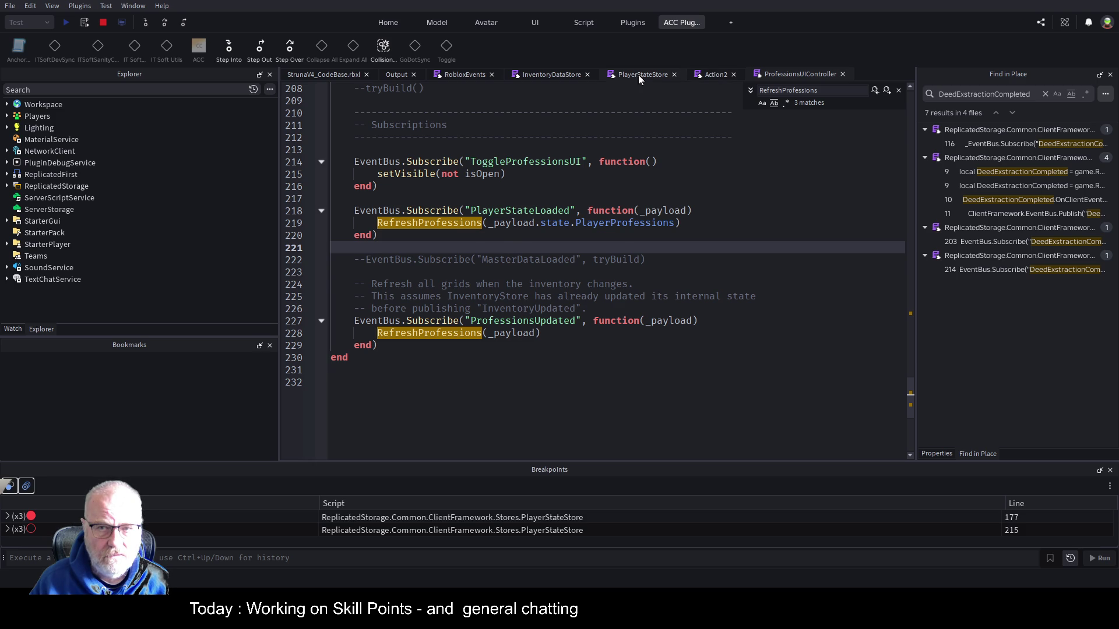
{"action": "left_click", "coordinate": [620, 75]}
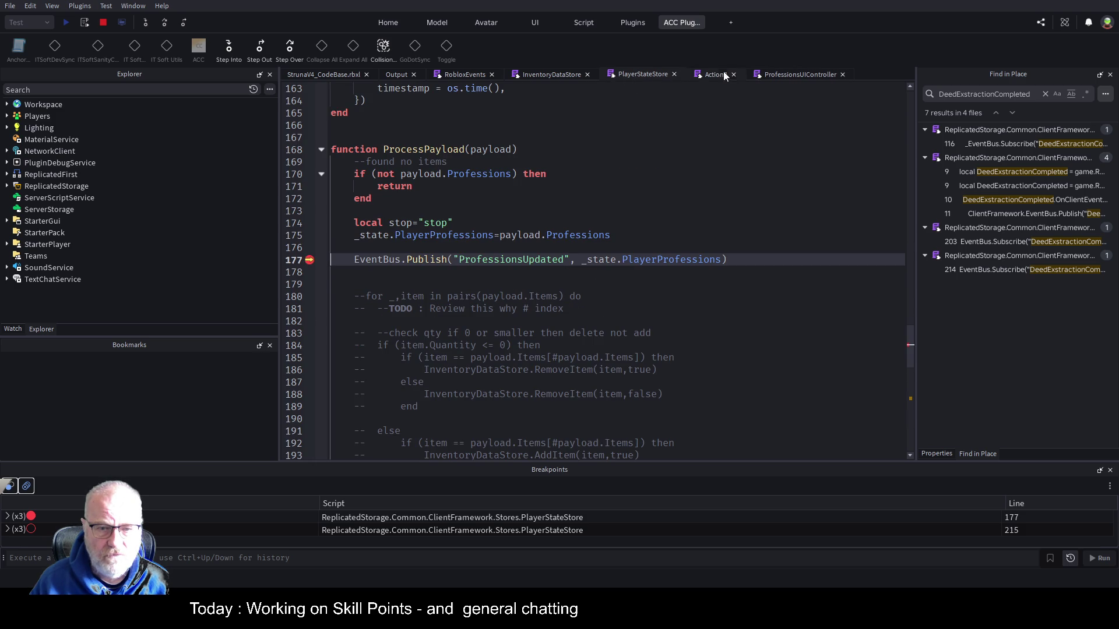
{"action": "left_click", "coordinate": [793, 76]}
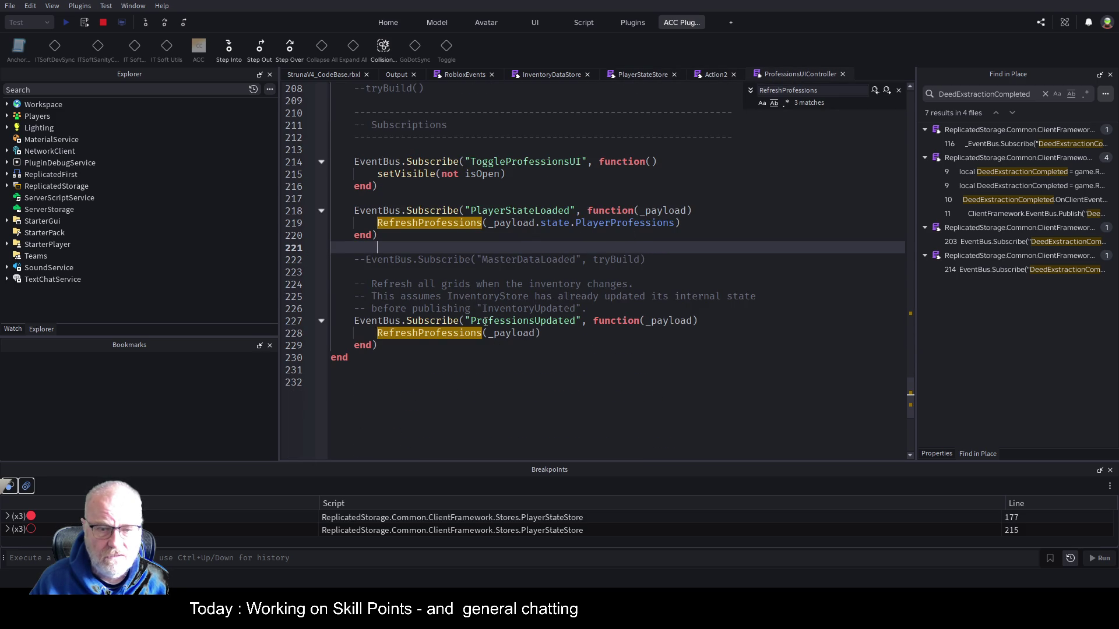
{"action": "left_click", "coordinate": [304, 336]}
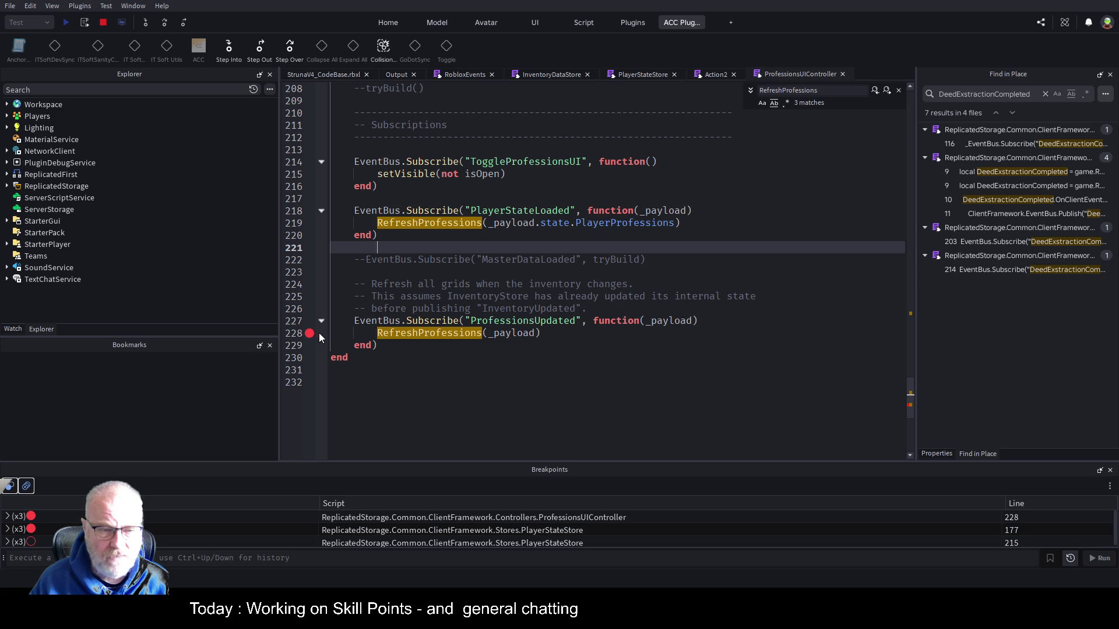
{"action": "left_click", "coordinate": [654, 72]}
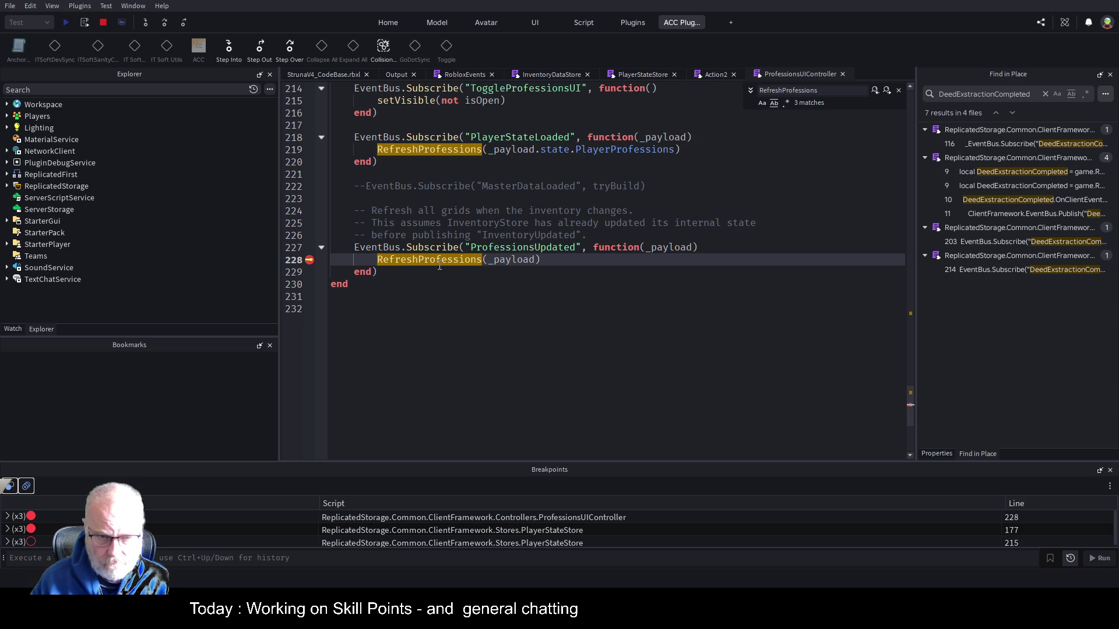
{"action": "key", "text": "F3"}
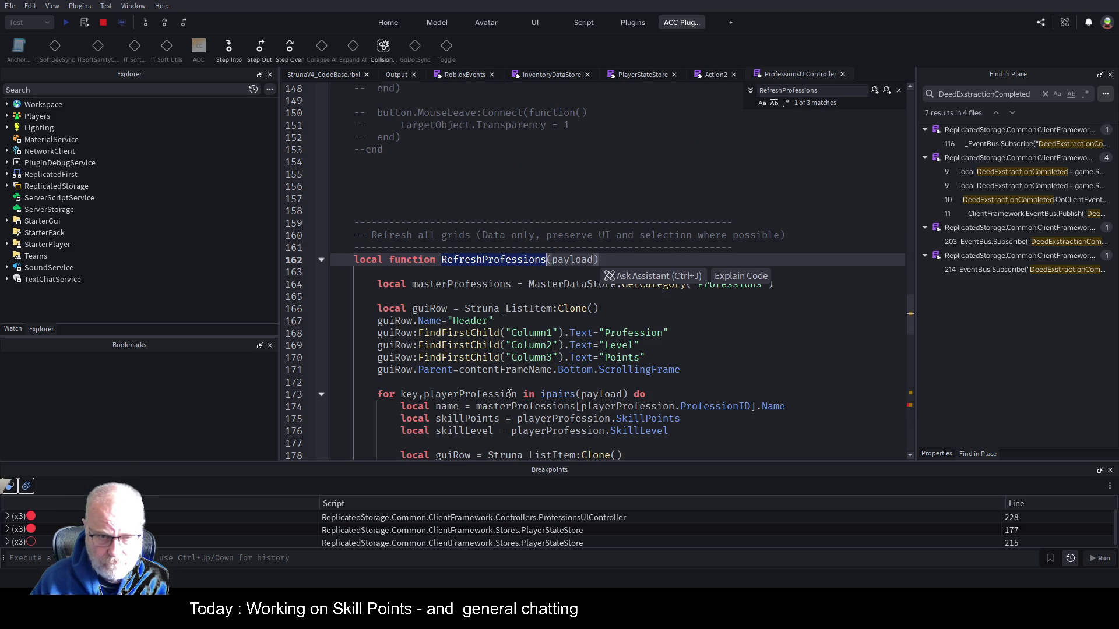
Break on line 164 and step over the header-row lines into the professions loop body
{"action": "left_click", "coordinate": [714, 325]}
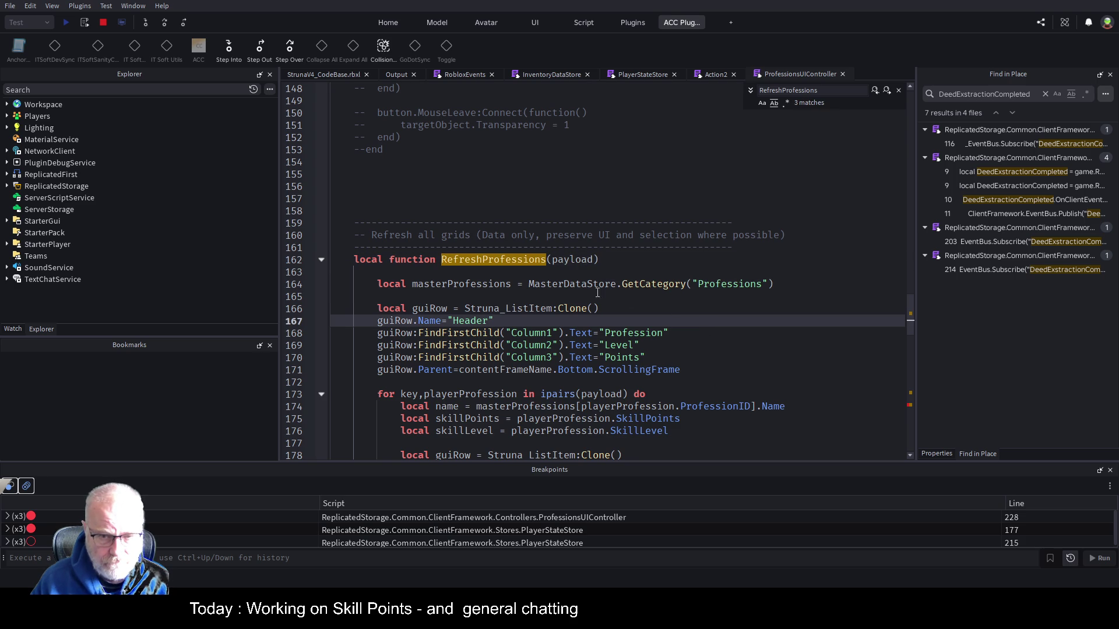
{"action": "left_click", "coordinate": [309, 286]}
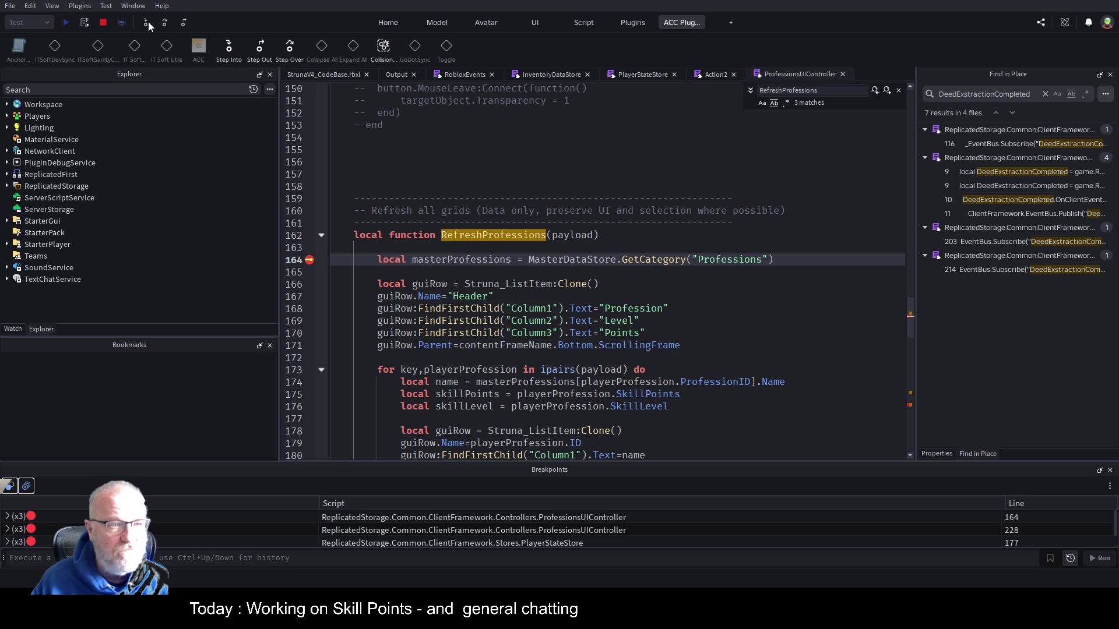
{"action": "left_click", "coordinate": [165, 23]}
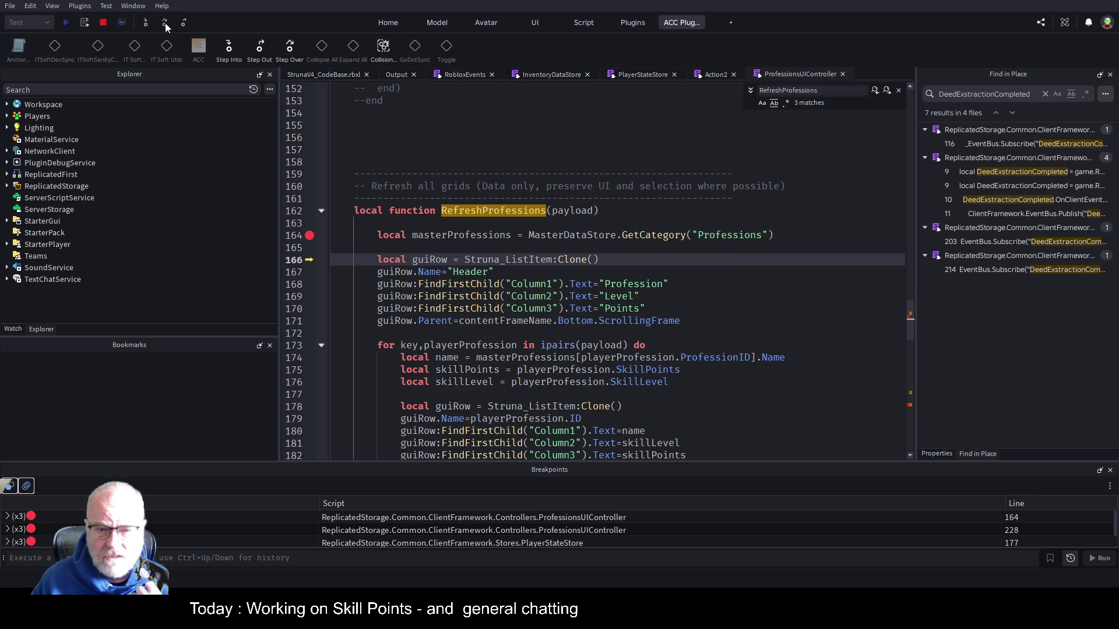
{"action": "left_click", "coordinate": [166, 23]}
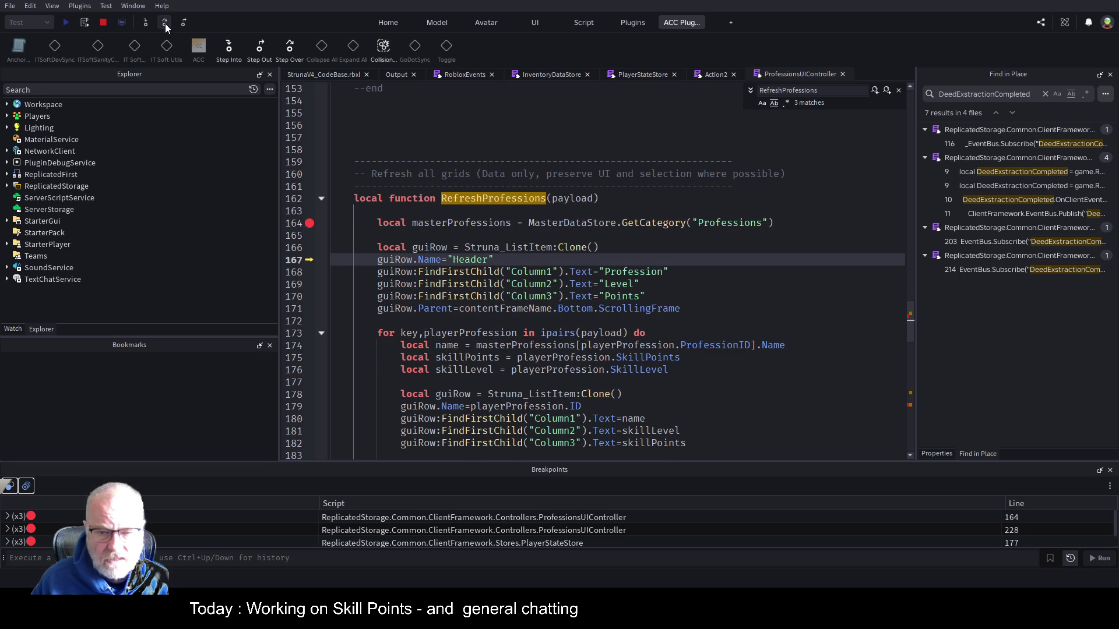
{"action": "left_click", "coordinate": [165, 24]}
{"action": "left_click", "coordinate": [165, 23]}
{"action": "left_click", "coordinate": [166, 23]}
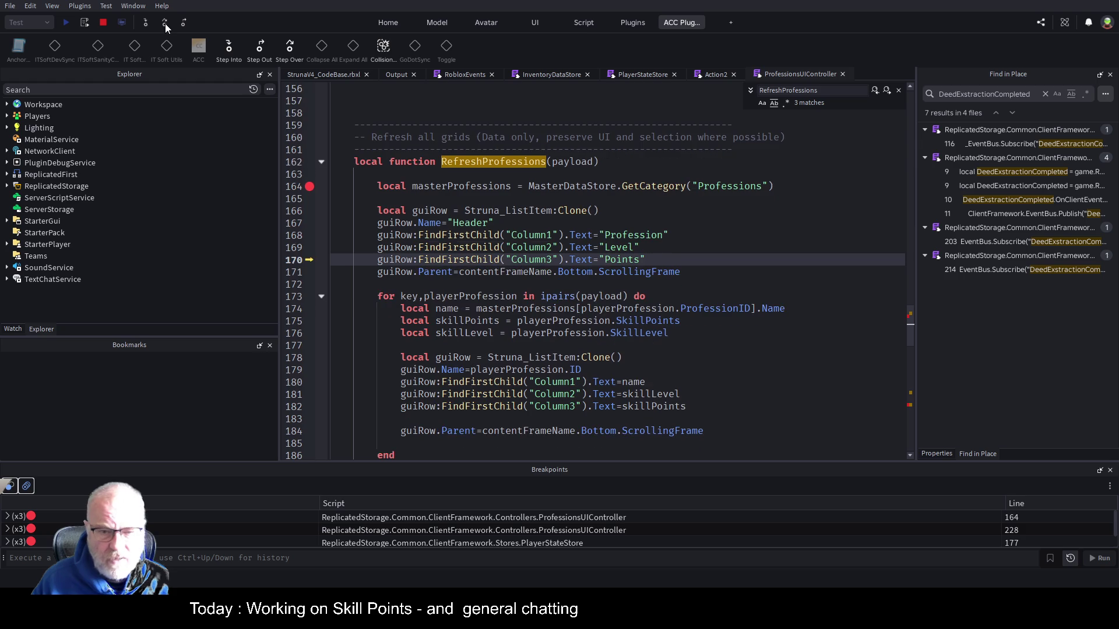
{"action": "left_click", "coordinate": [166, 24]}
{"action": "left_click", "coordinate": [166, 23]}
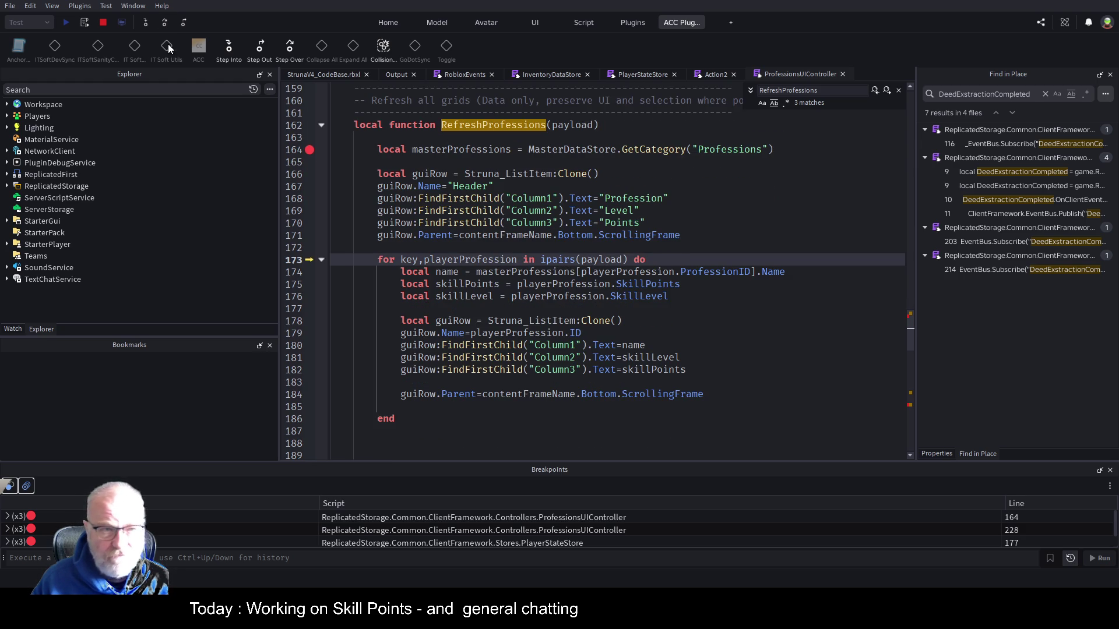
{"action": "key", "text": "F10"}
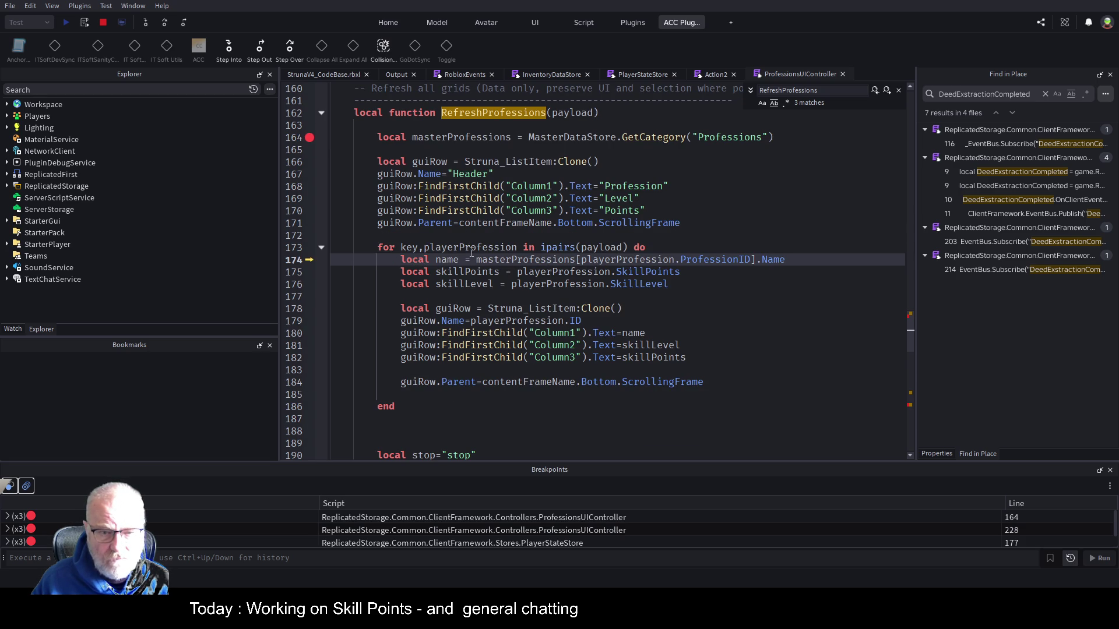
Close the RefreshProfessions search and show the Watch expressions panel
{"action": "key", "text": "Escape"}
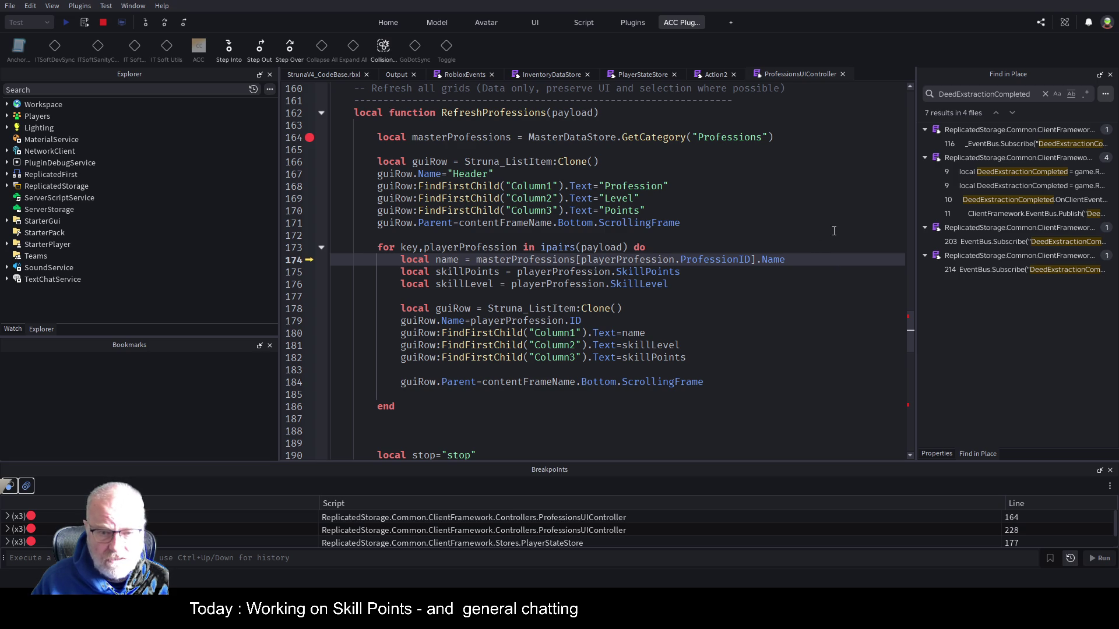
{"action": "left_click", "coordinate": [723, 224]}
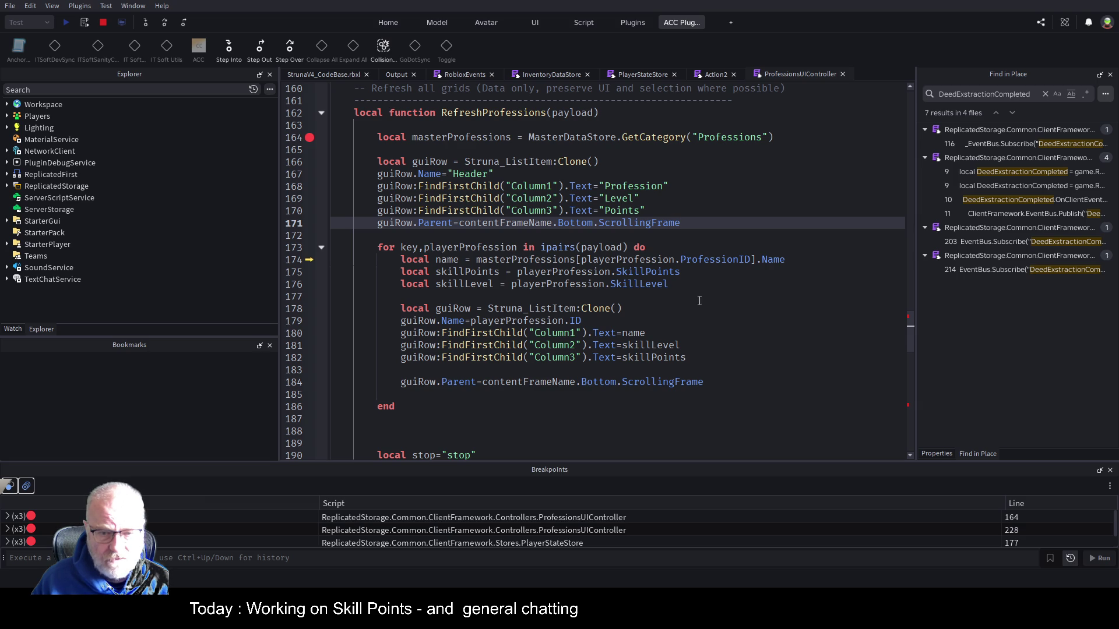
{"action": "scroll", "coordinate": [580, 320], "scroll_direction": "down", "scroll_amount": 2}
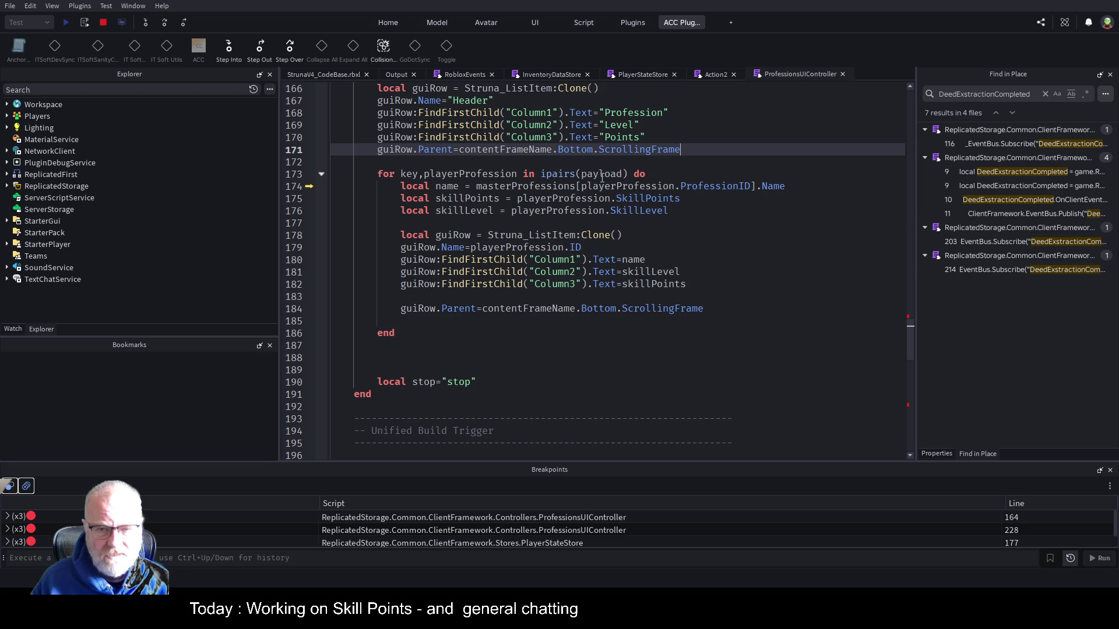
{"action": "left_click", "coordinate": [13, 328]}
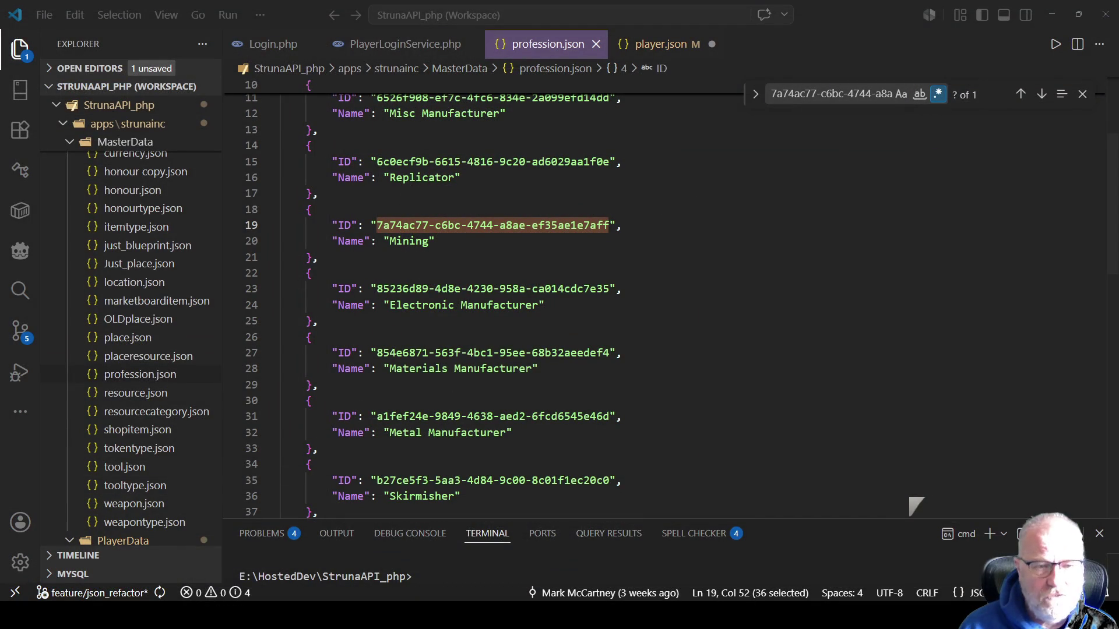
Reopen player.json and copy the Mining profession ID from profession.json
{"action": "left_click", "coordinate": [663, 46]}
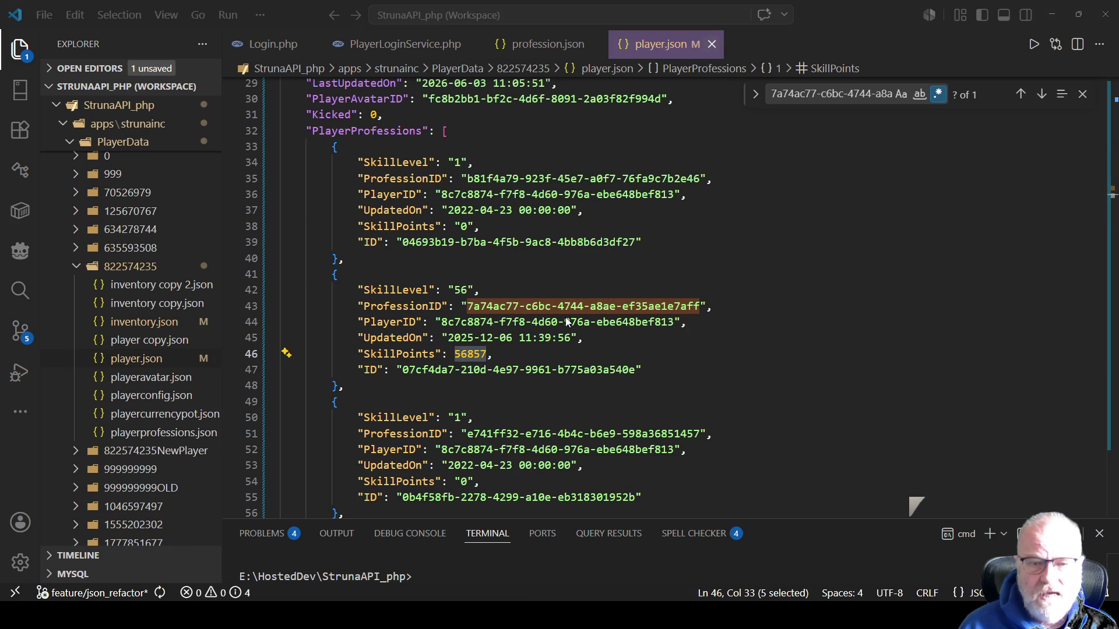
{"action": "key", "text": "ctrl+w"}
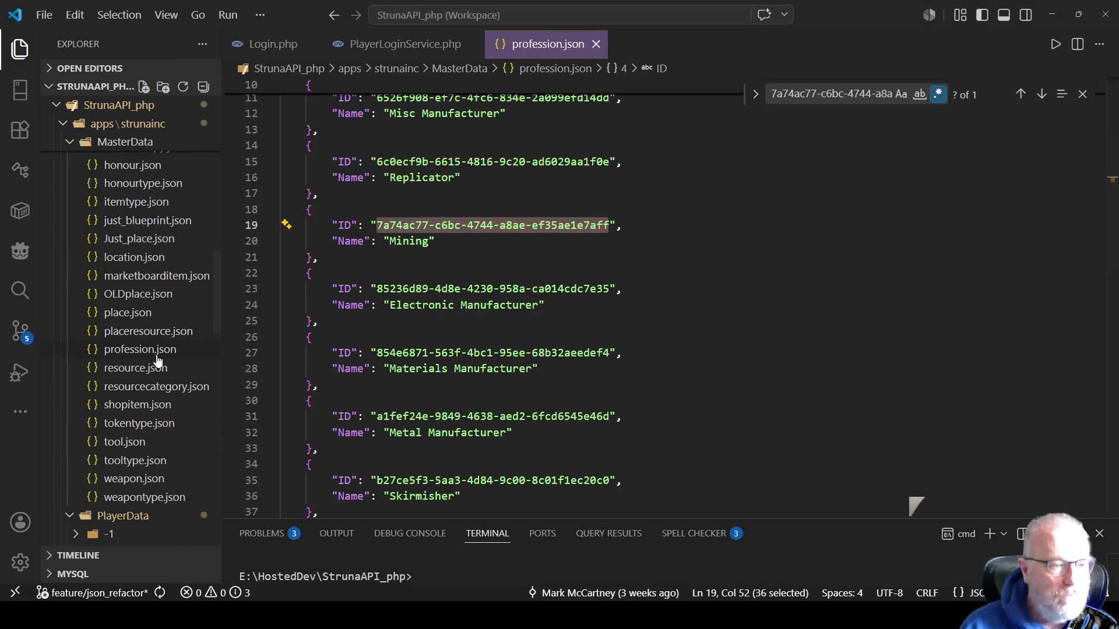
{"action": "scroll", "coordinate": [158, 358], "scroll_direction": "down", "scroll_amount": 8}
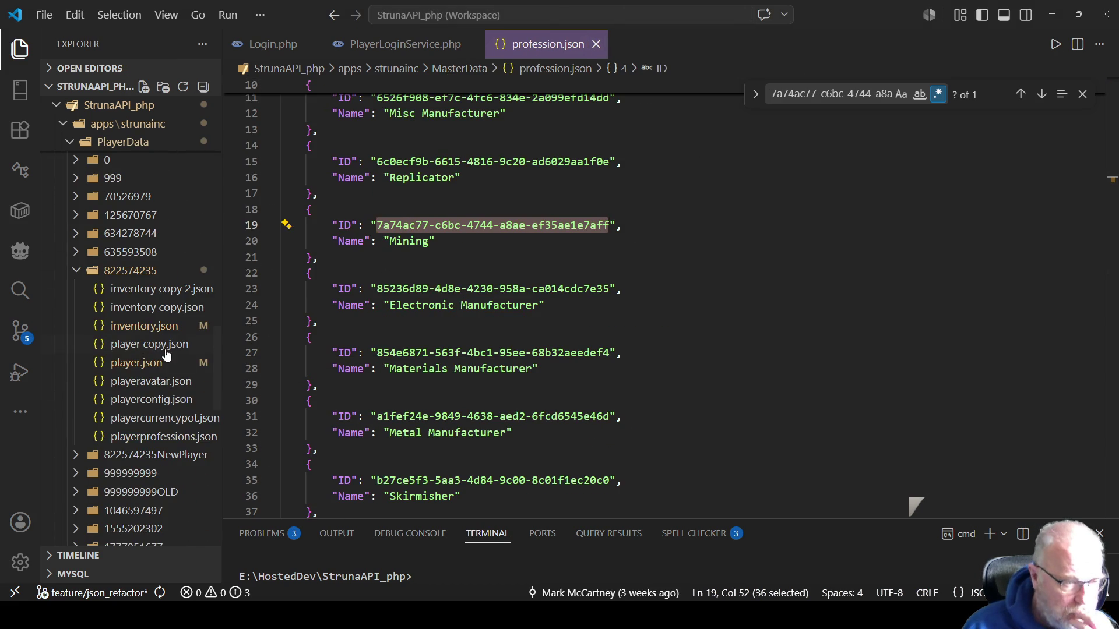
{"action": "double_click", "coordinate": [132, 365]}
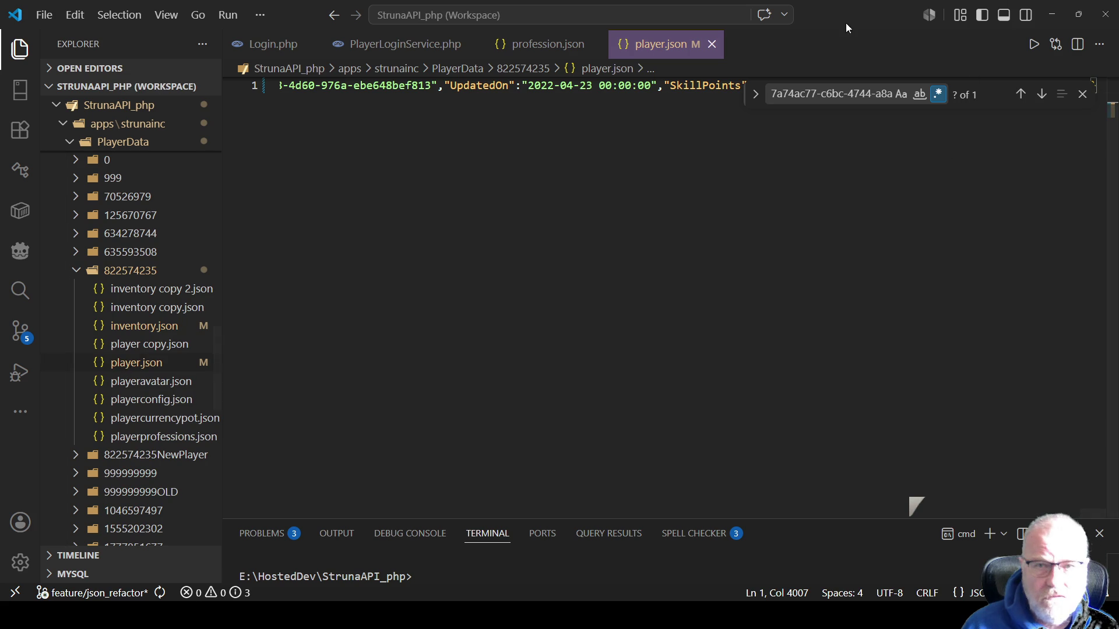
{"action": "left_click", "coordinate": [568, 45]}
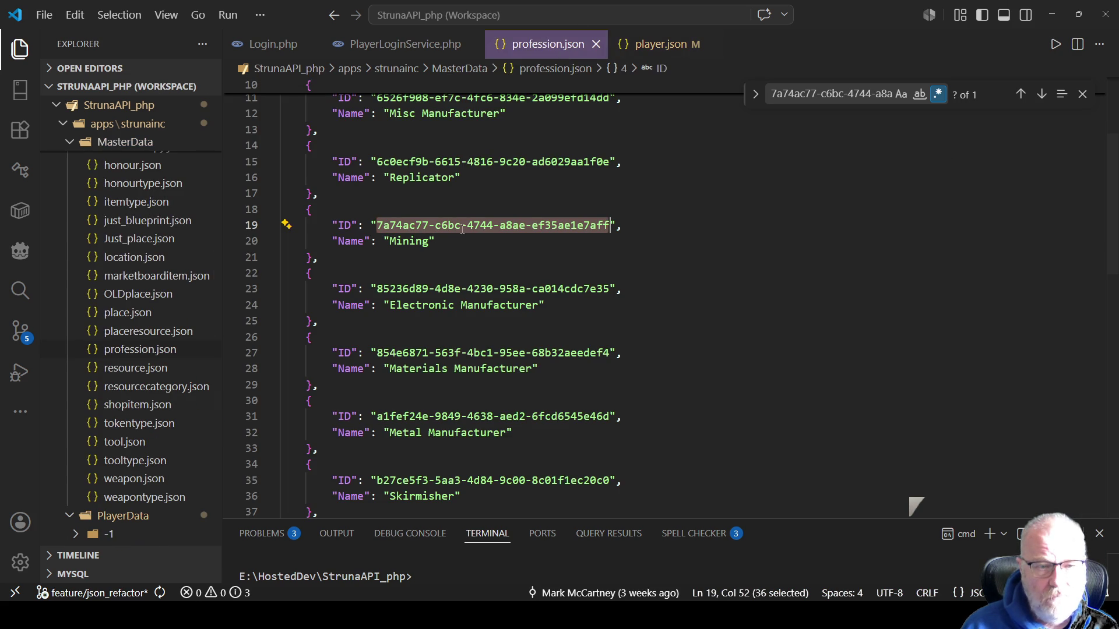
{"action": "right_click", "coordinate": [458, 229]}
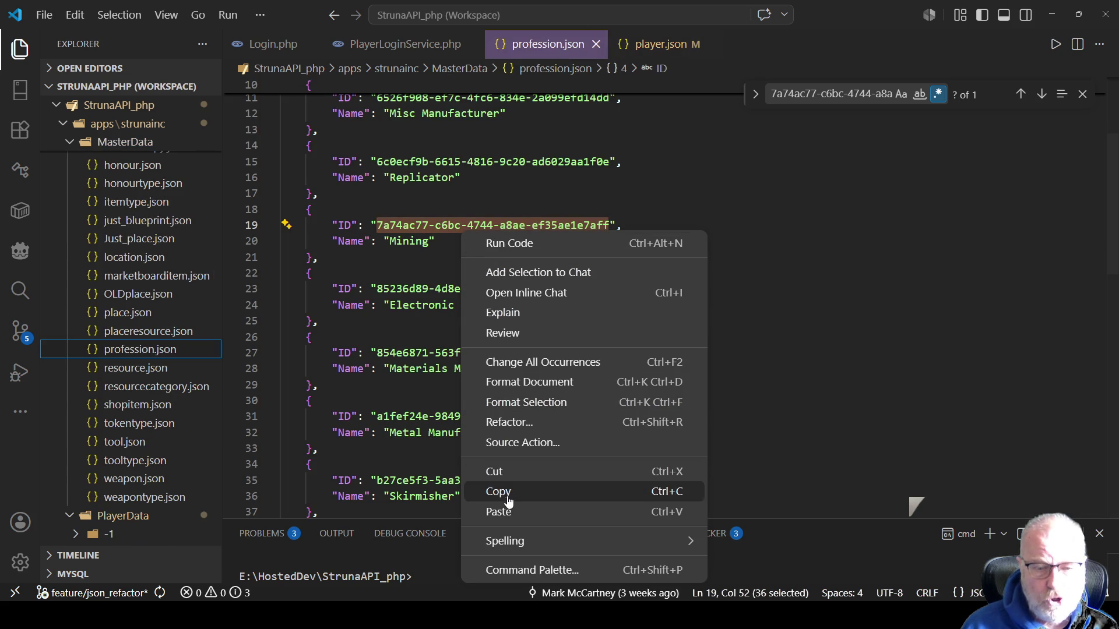
{"action": "left_click", "coordinate": [508, 497]}
Format player.json, find the Mining ID, and select its SkillPoints value 57537
{"action": "left_click", "coordinate": [653, 52]}
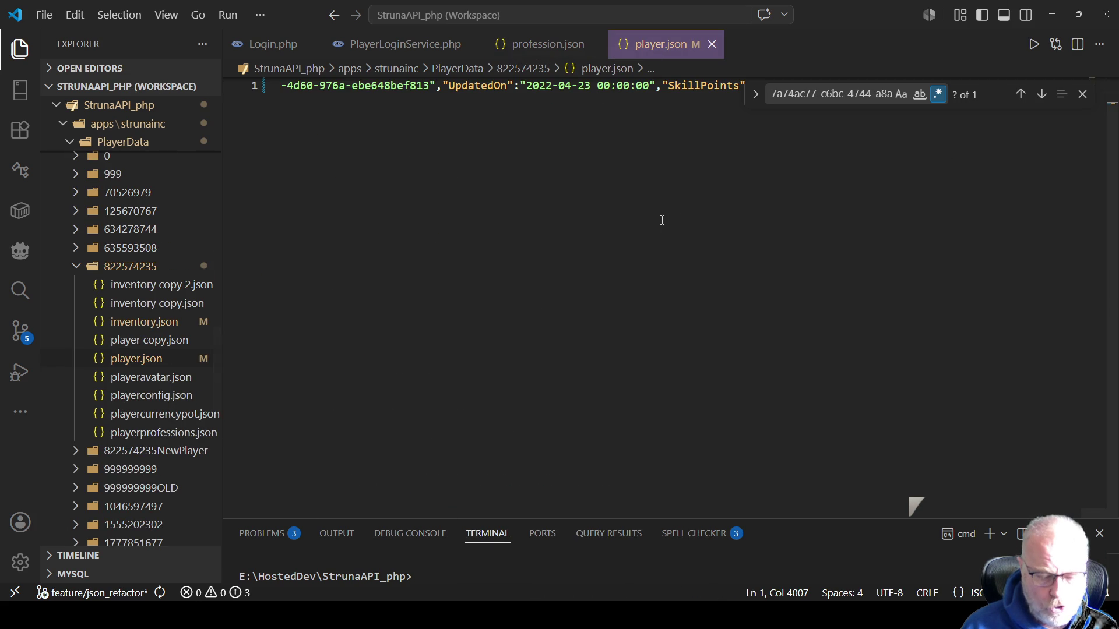
{"action": "right_click", "coordinate": [641, 225]}
{"action": "left_click", "coordinate": [714, 376]}
{"action": "key", "text": "ctrl+f"}
{"action": "key", "text": "ctrl+v"}
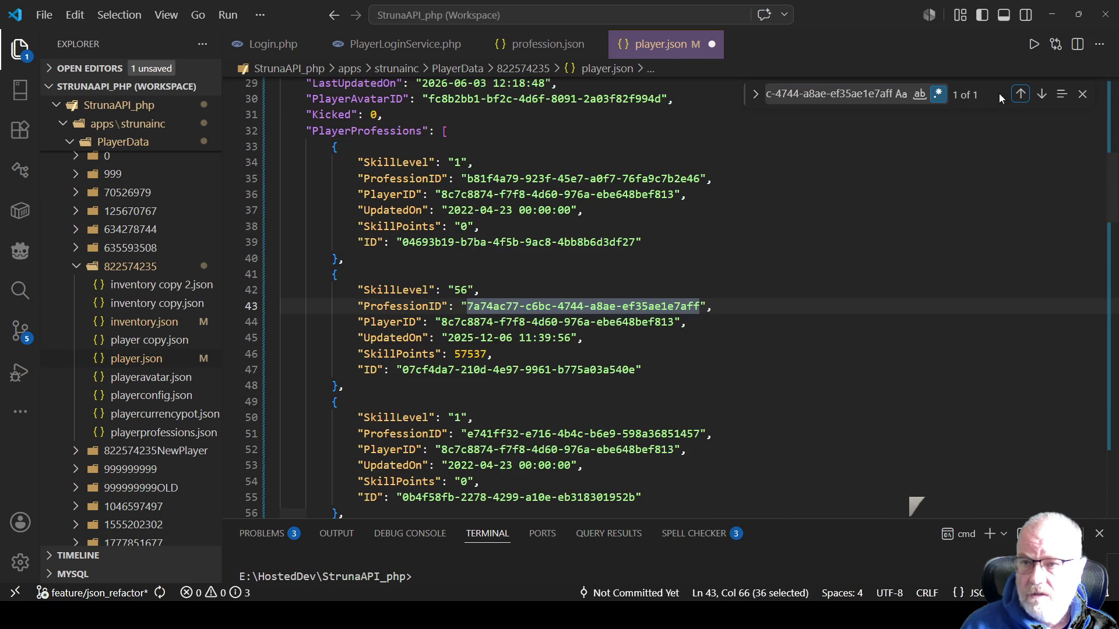
{"action": "left_click", "coordinate": [706, 241]}
{"action": "double_click", "coordinate": [486, 355]}
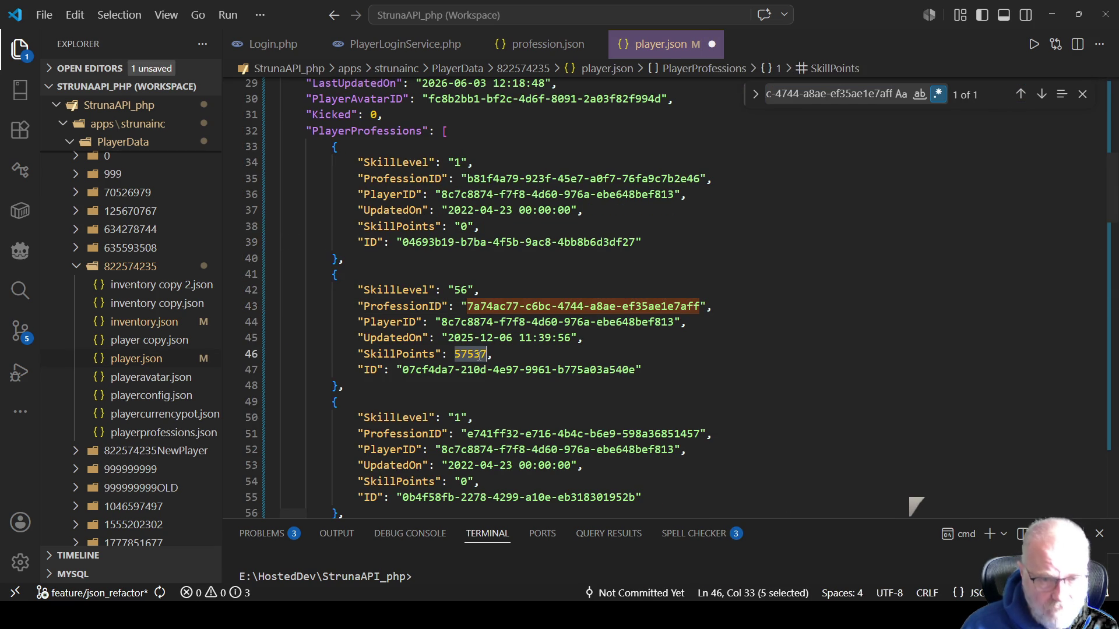
{"action": "key", "text": "alt+Tab"}
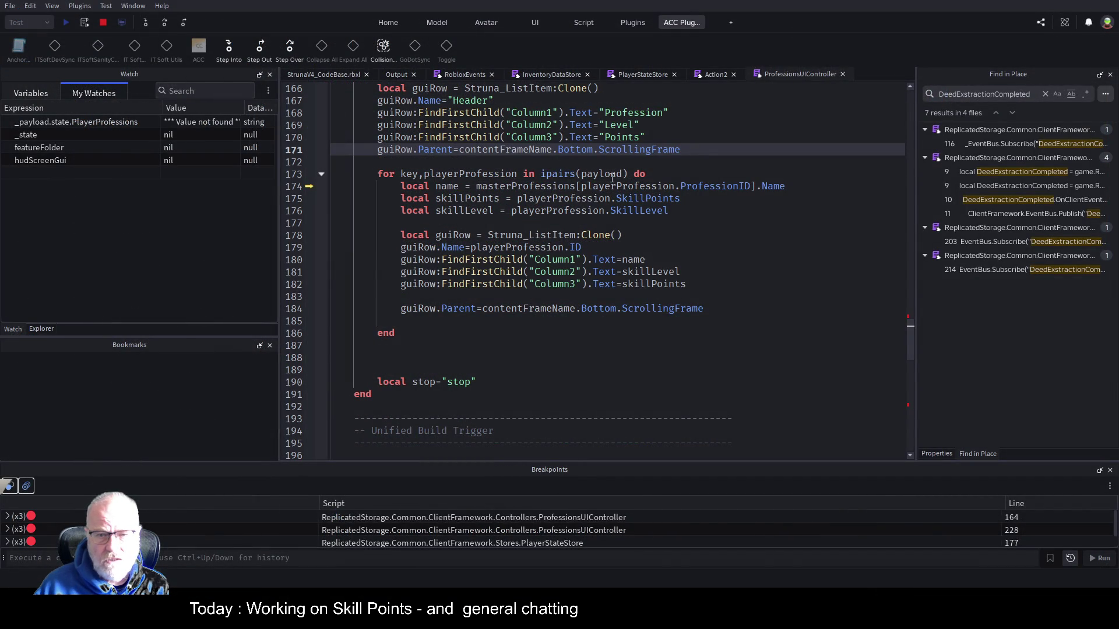
Show the local variables in the Watch panel and expand the paused payload
{"action": "left_click", "coordinate": [42, 329]}
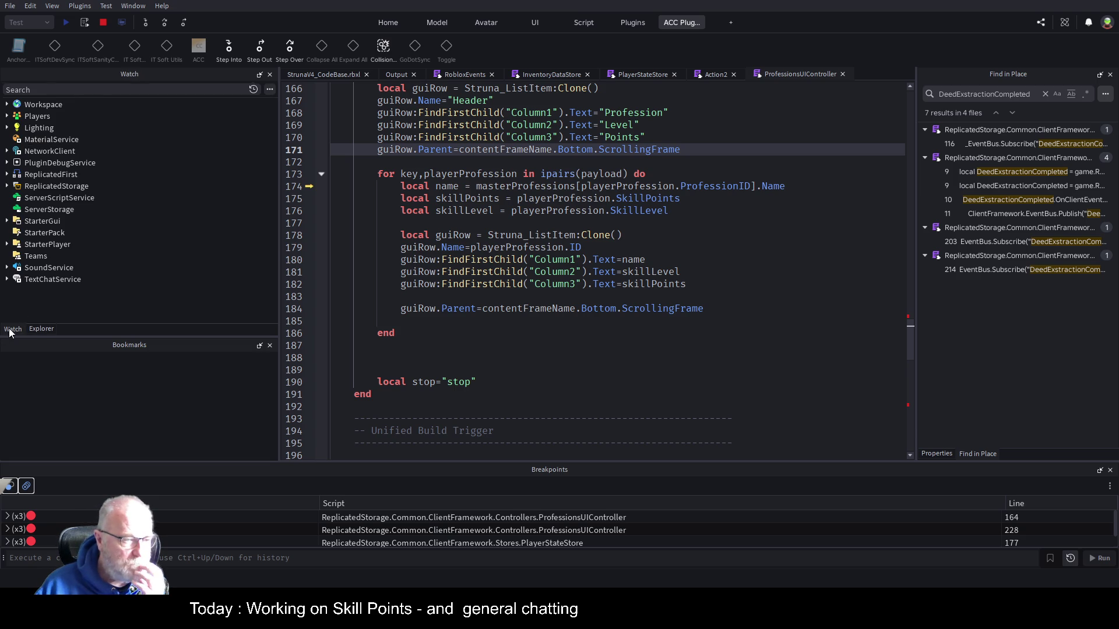
{"action": "left_click", "coordinate": [13, 329]}
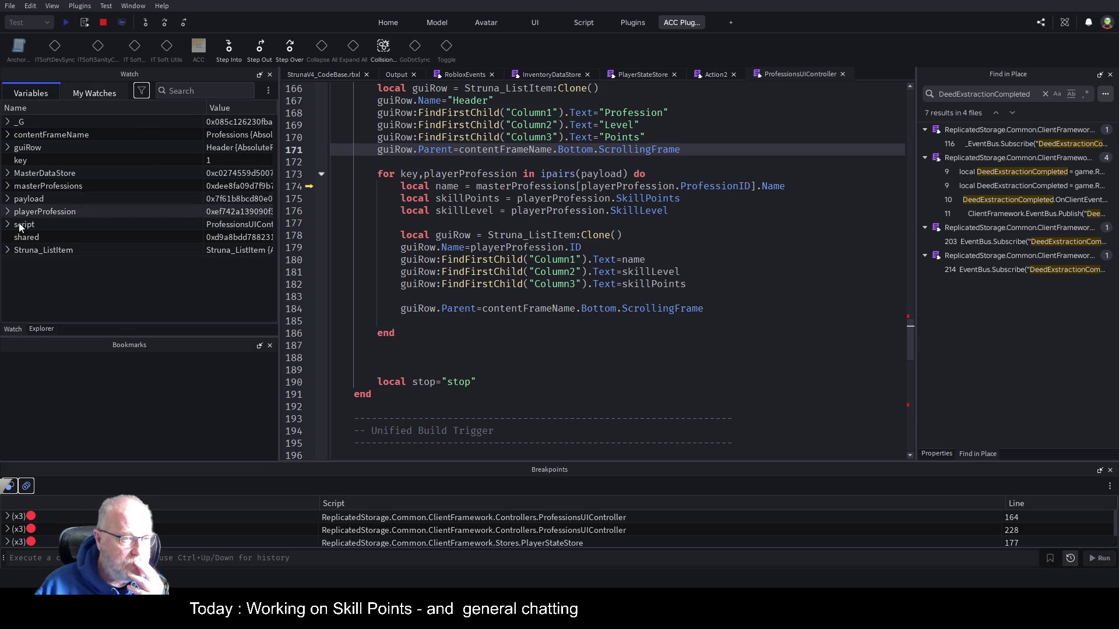
{"action": "left_click", "coordinate": [8, 199]}
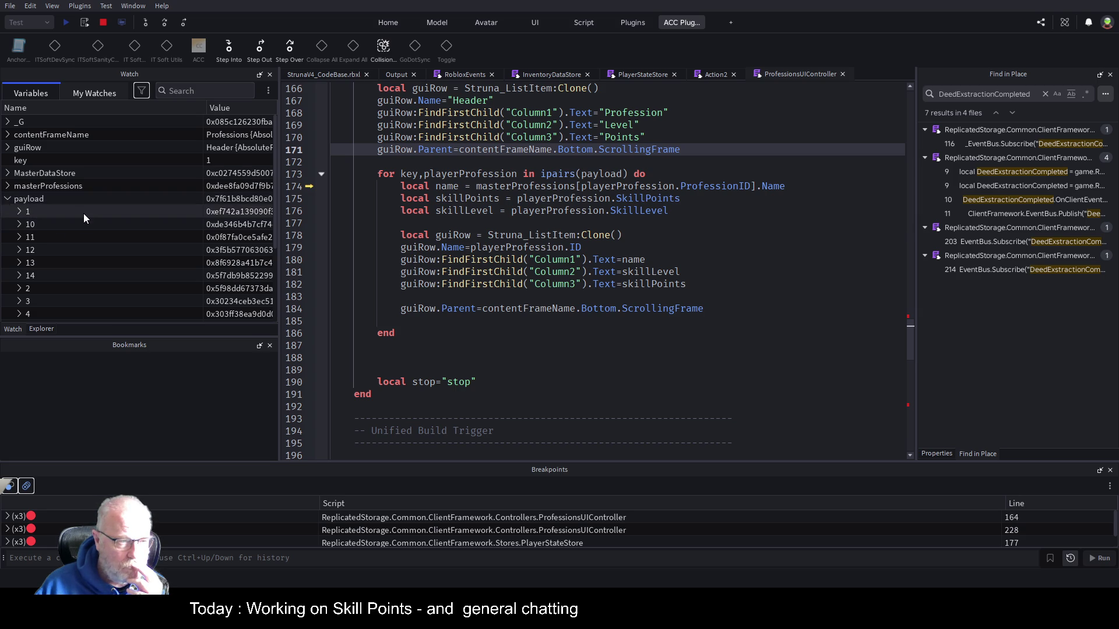
{"action": "scroll", "coordinate": [84, 215], "scroll_direction": "down", "scroll_amount": 2}
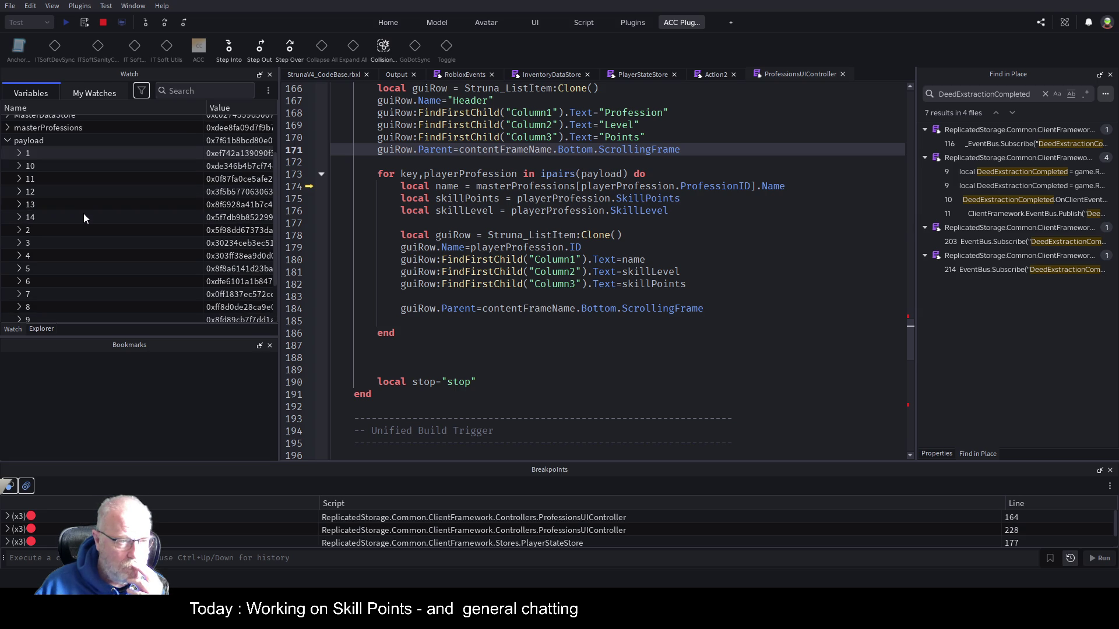
Inspect payload's profession entries 1, 10, 11 and 12, opening and closing each
{"action": "left_click", "coordinate": [19, 155]}
{"action": "left_click", "coordinate": [19, 155]}
{"action": "left_click", "coordinate": [21, 167]}
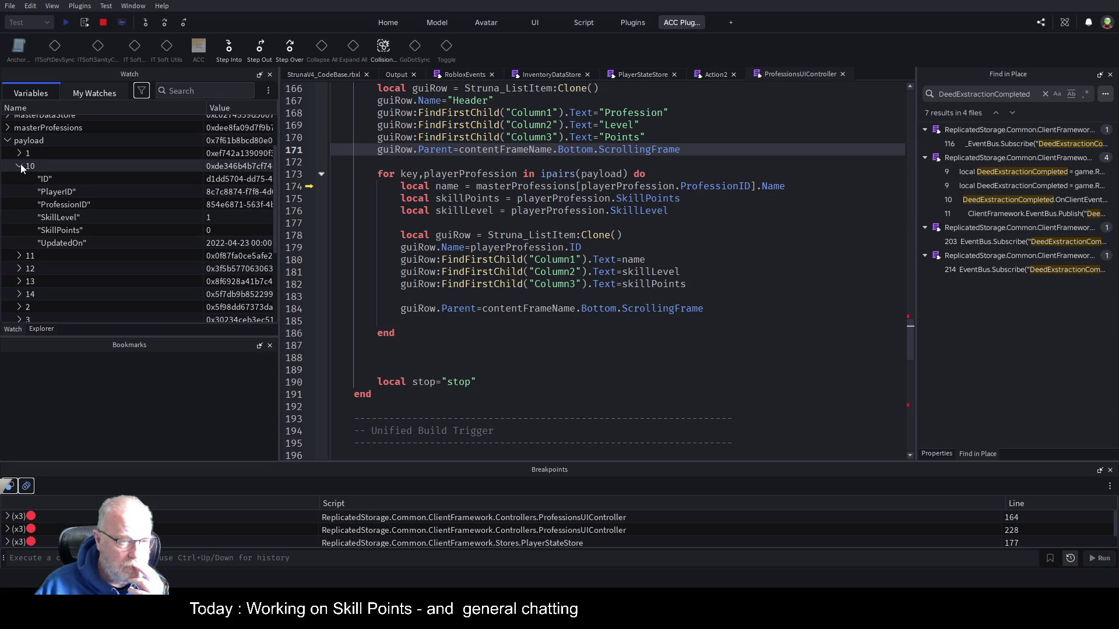
{"action": "left_click", "coordinate": [21, 168]}
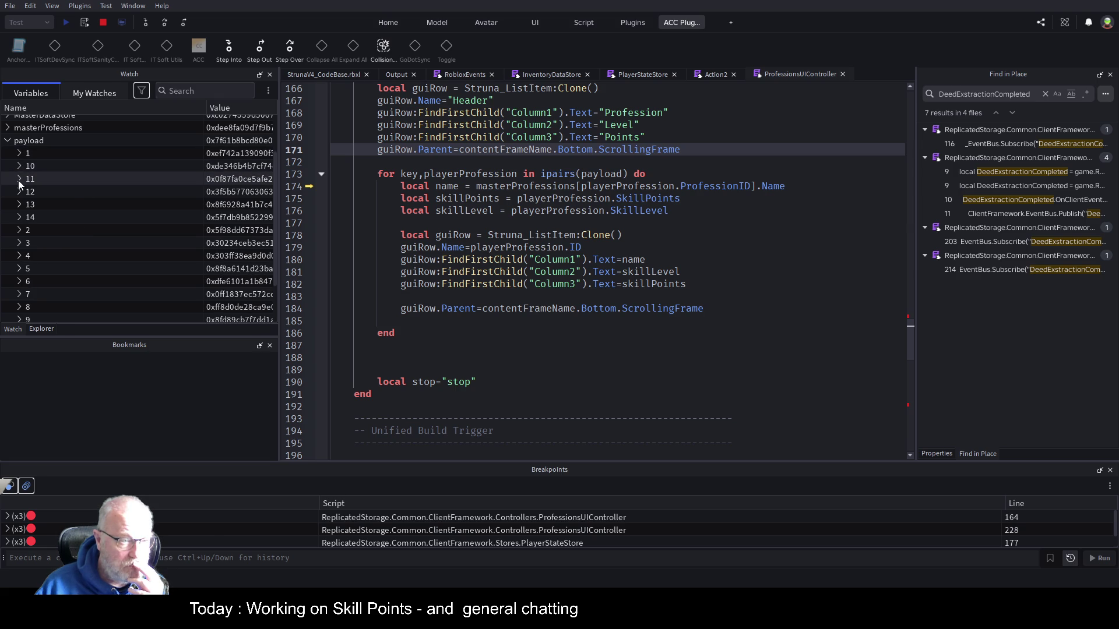
{"action": "left_click", "coordinate": [19, 180]}
{"action": "left_click", "coordinate": [19, 180]}
{"action": "left_click", "coordinate": [19, 193]}
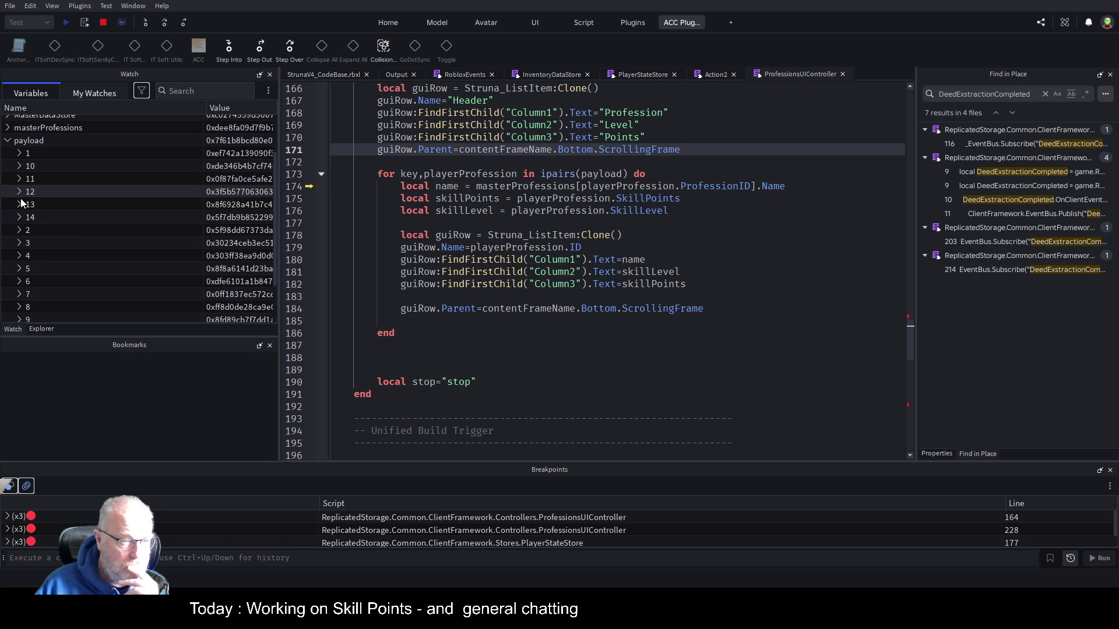
{"action": "left_click", "coordinate": [19, 193]}
Check entries 13 and 14, then leave entry 2 open showing skill level 56 and 57537 points
{"action": "left_click", "coordinate": [19, 206]}
{"action": "left_click", "coordinate": [19, 205]}
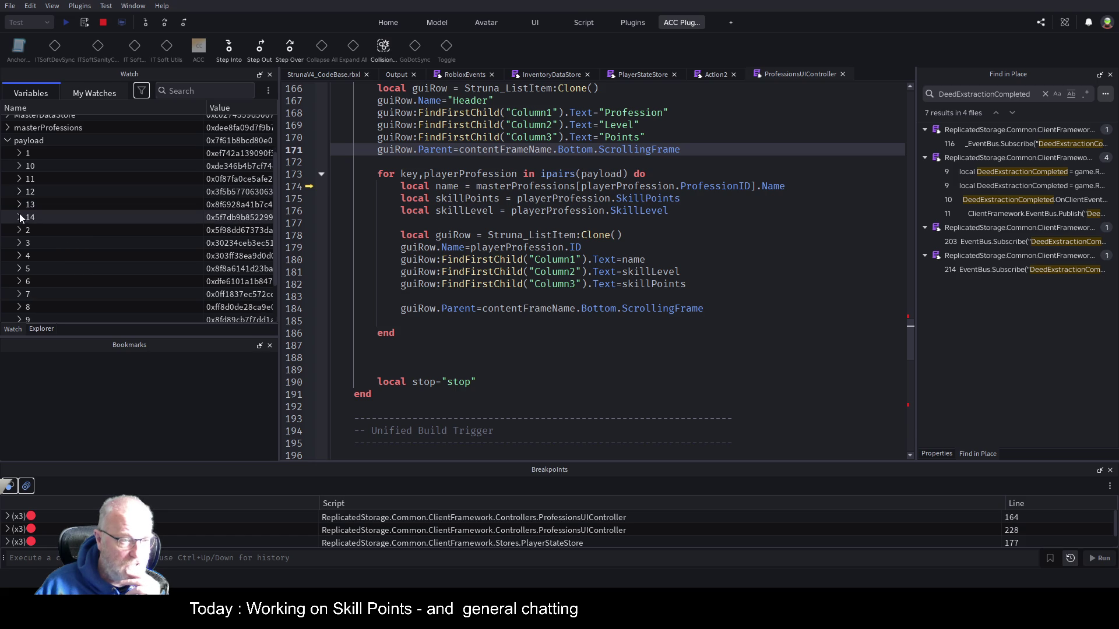
{"action": "left_click", "coordinate": [19, 218]}
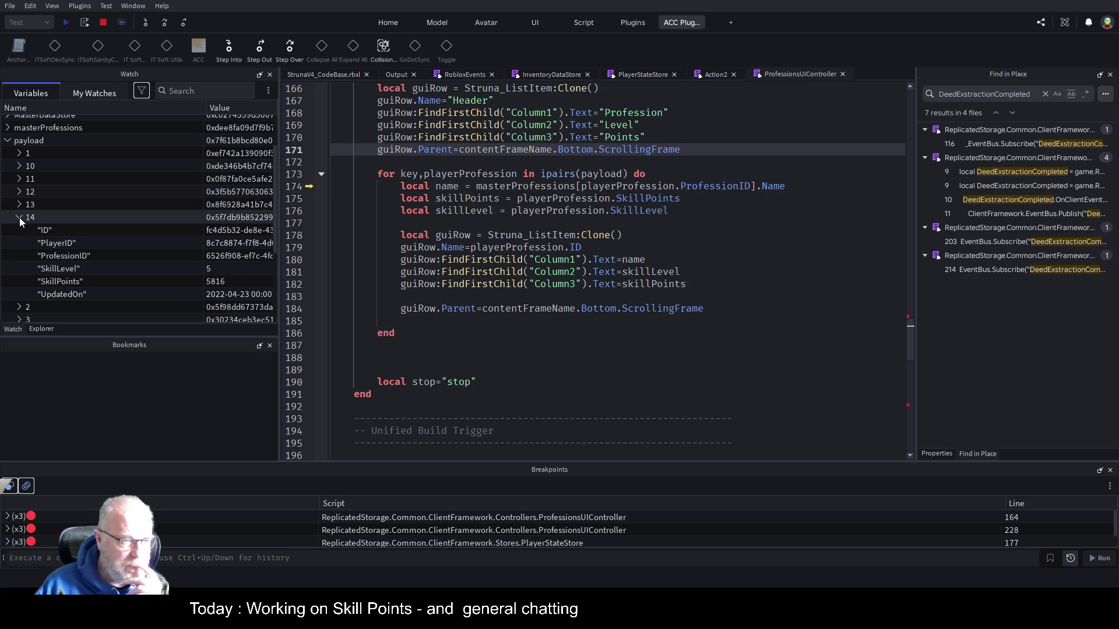
{"action": "left_click", "coordinate": [19, 218]}
{"action": "left_click", "coordinate": [18, 231]}
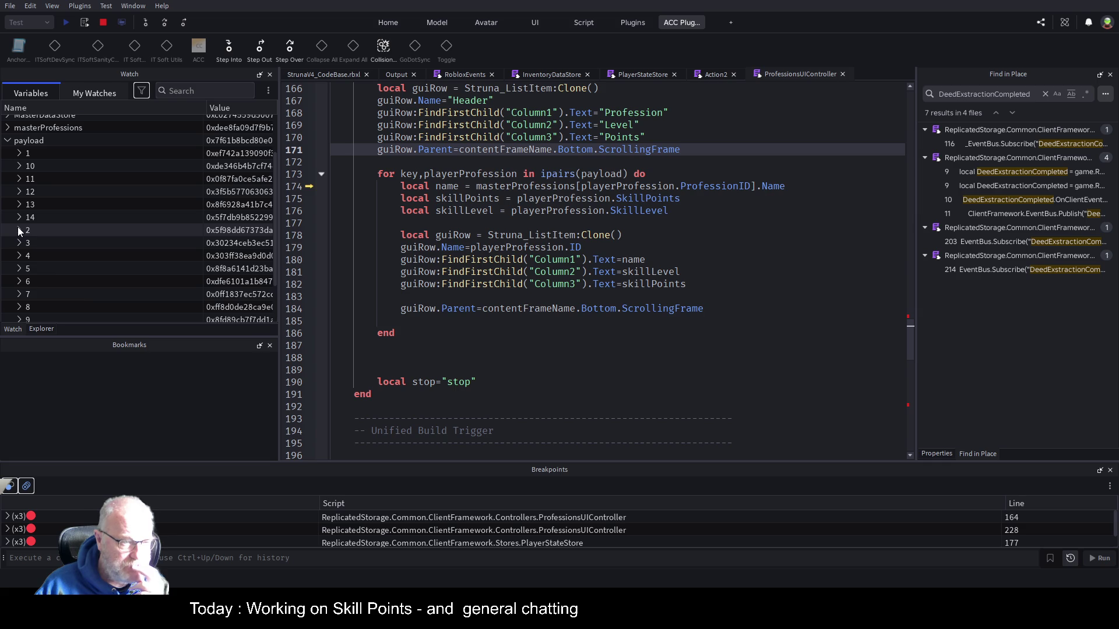
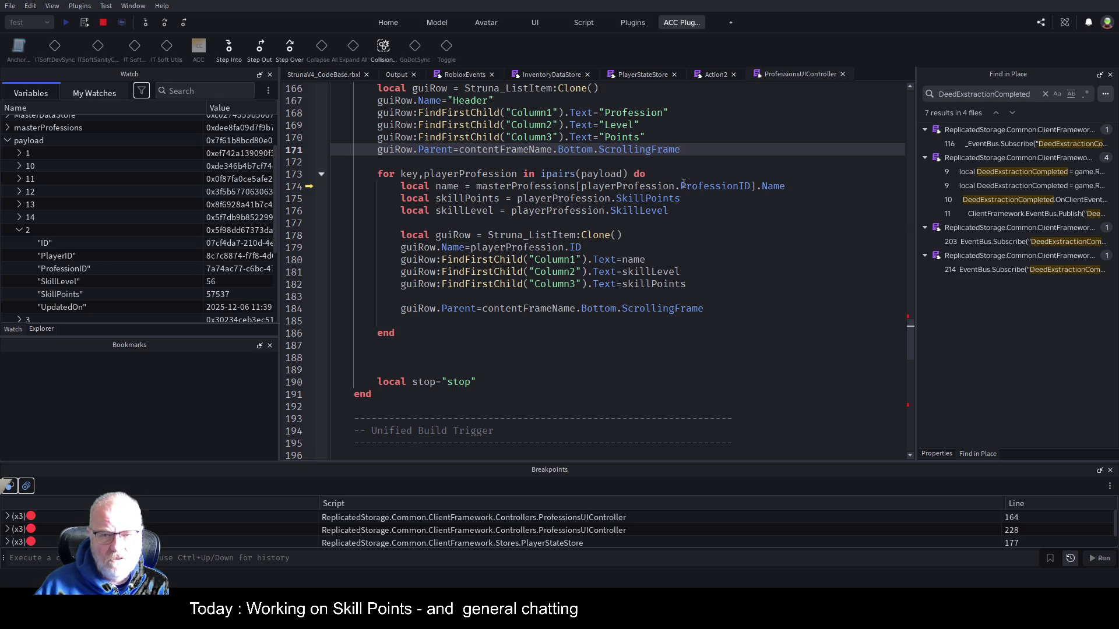
Resume the play test, check Mining at level 56 in the Professions panel, then stop the test
{"action": "left_click", "coordinate": [677, 256]}
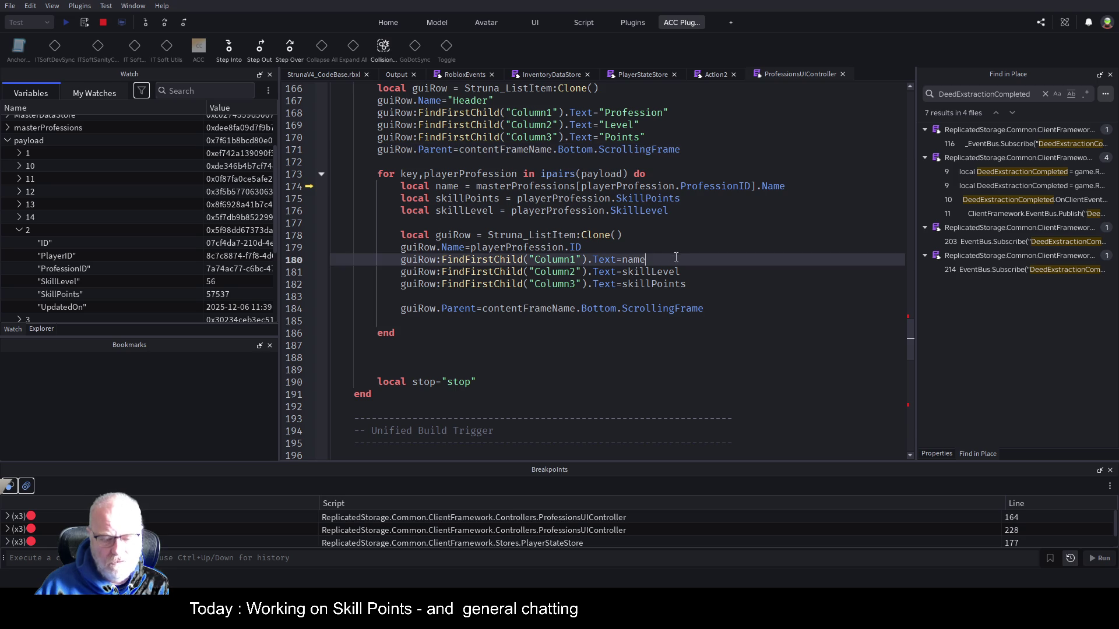
{"action": "key", "text": "F5"}
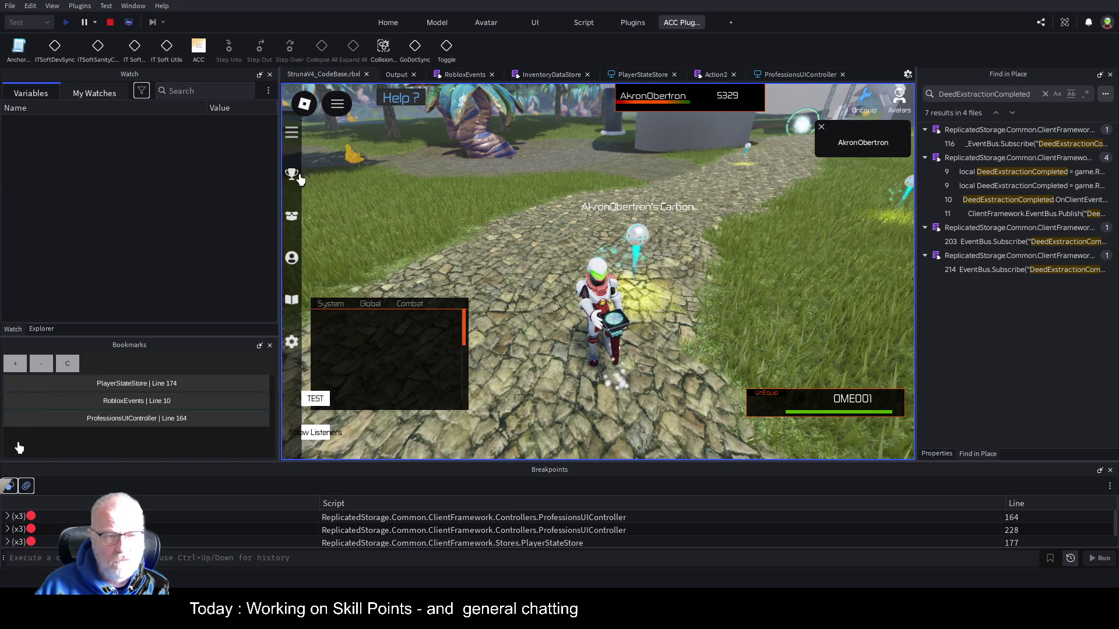
{"action": "left_click", "coordinate": [294, 262]}
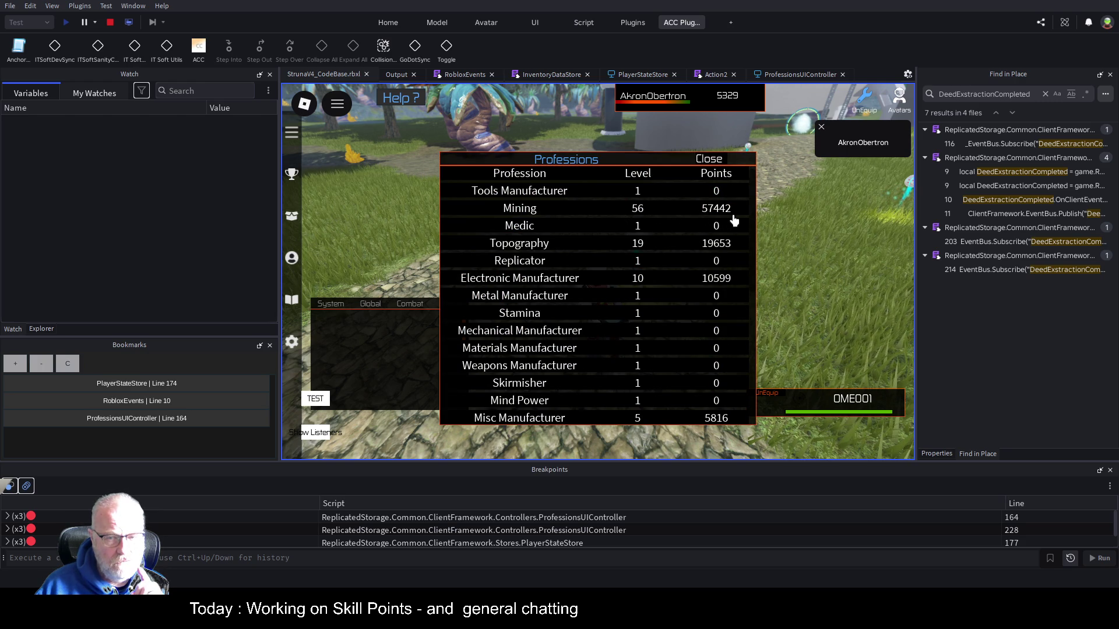
{"action": "scroll", "coordinate": [731, 228], "scroll_direction": "down", "scroll_amount": 3}
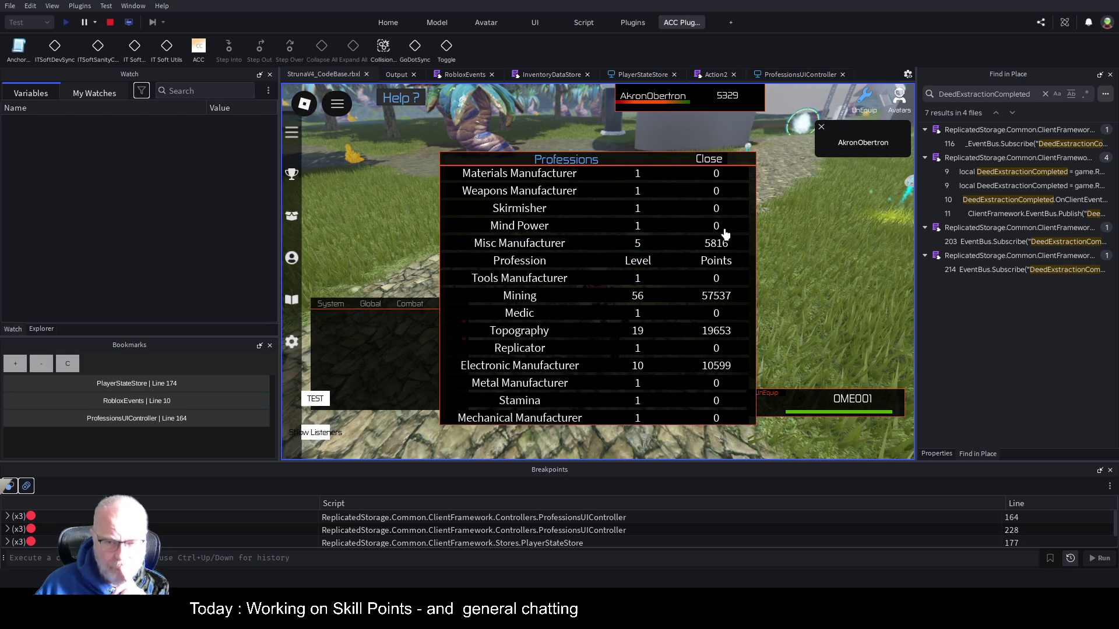
{"action": "scroll", "coordinate": [714, 279], "scroll_direction": "down", "scroll_amount": 3}
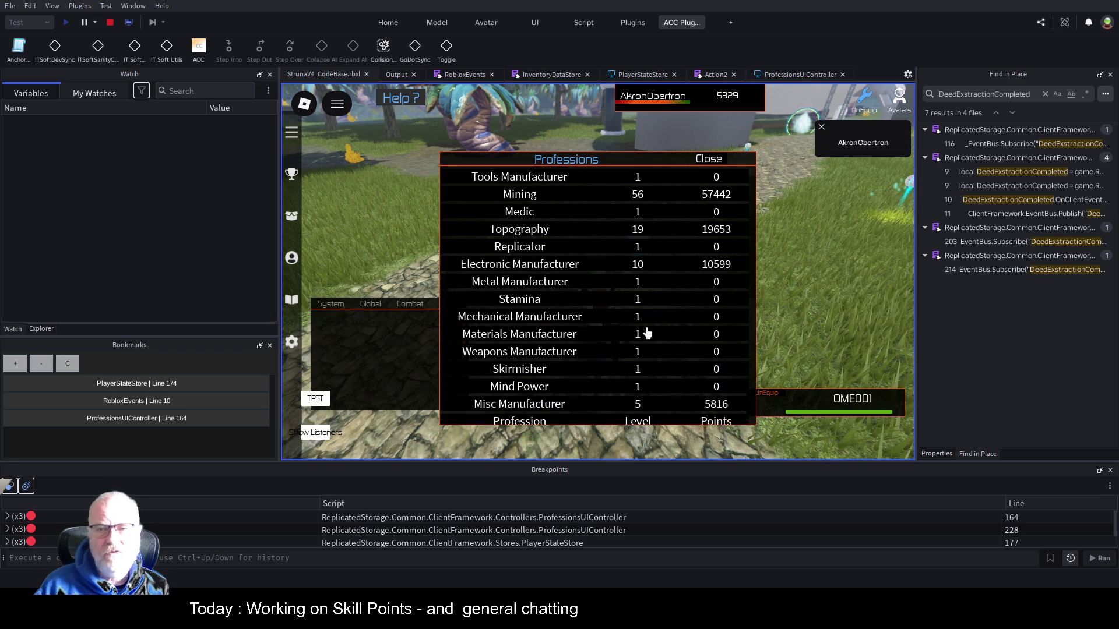
{"action": "left_click", "coordinate": [111, 22]}
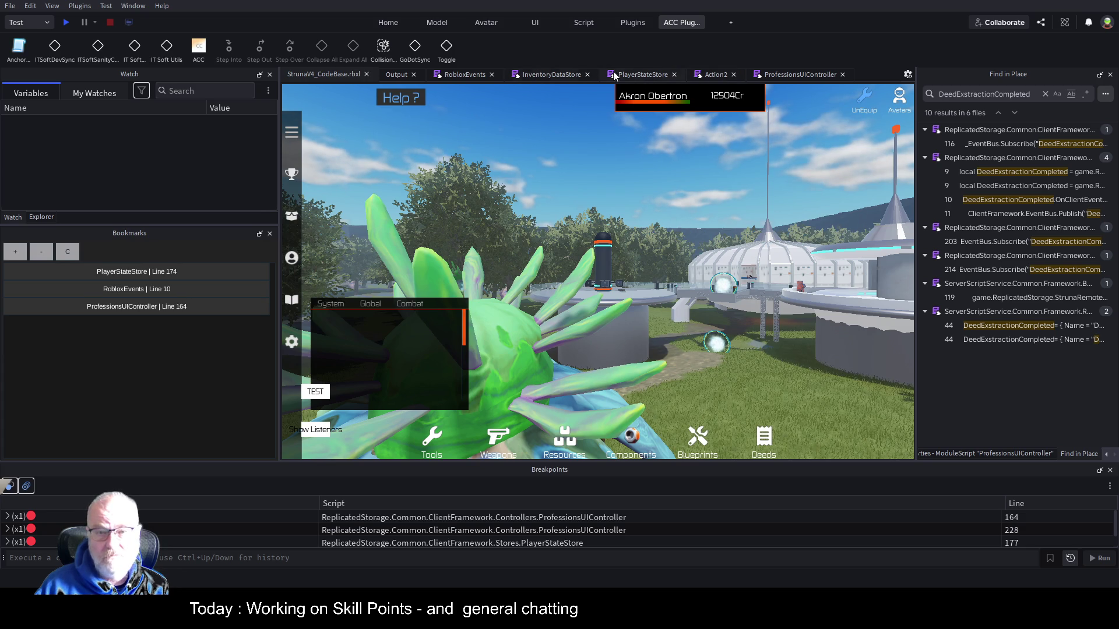
Review RefreshProfessions' list-item and skillPoints lines, save the place, and return to StrunaV4_CodeBase
{"action": "left_click", "coordinate": [796, 74]}
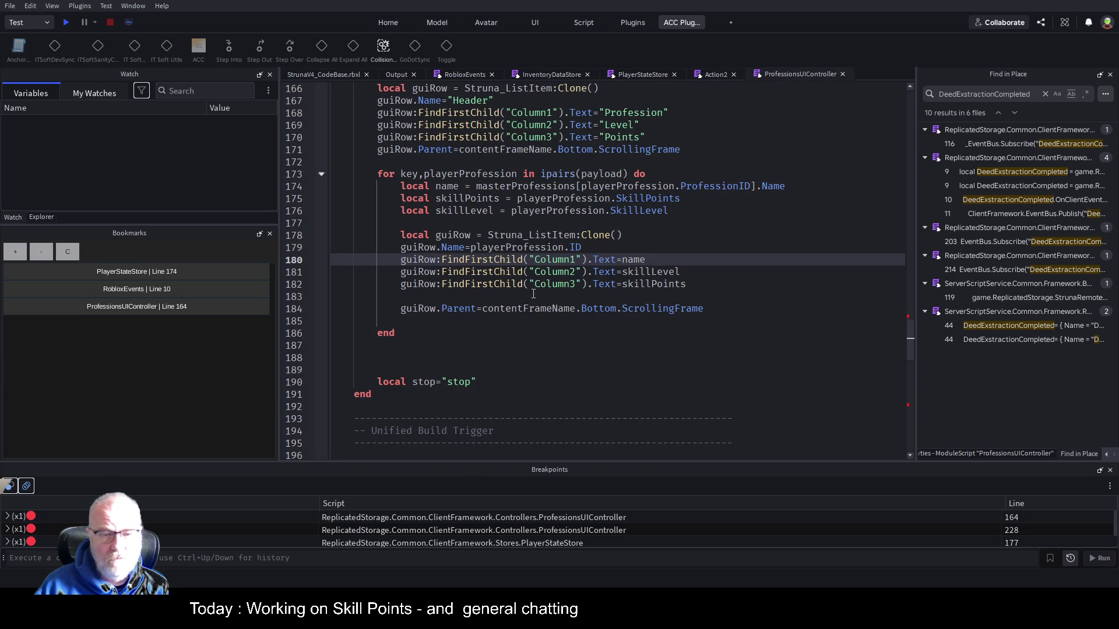
{"action": "scroll", "coordinate": [533, 294], "scroll_direction": "up", "scroll_amount": 5}
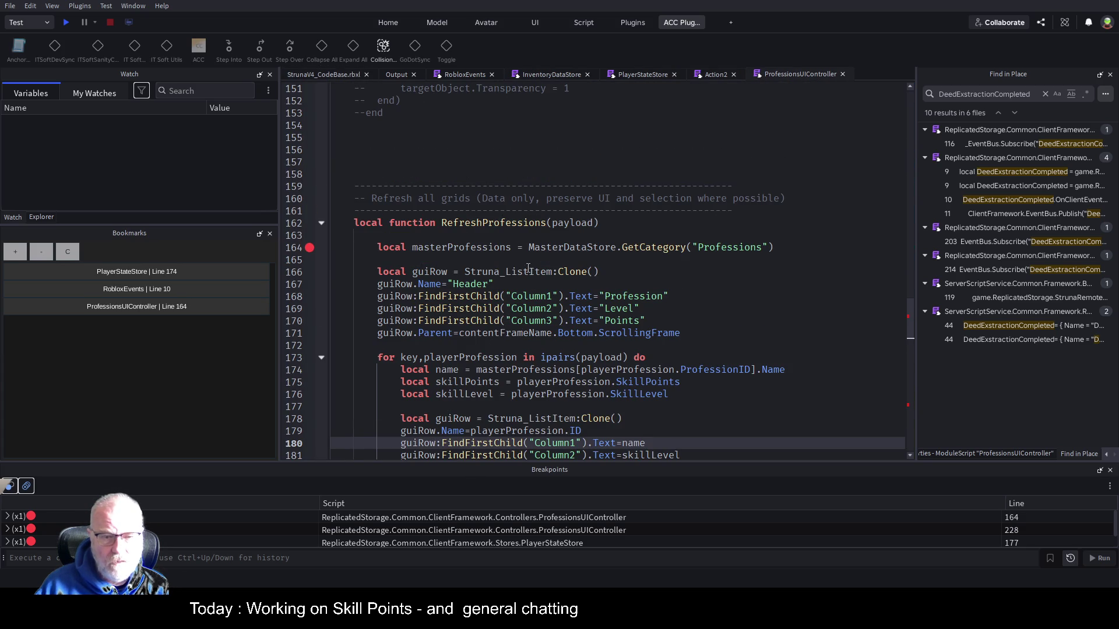
{"action": "left_click", "coordinate": [510, 271]}
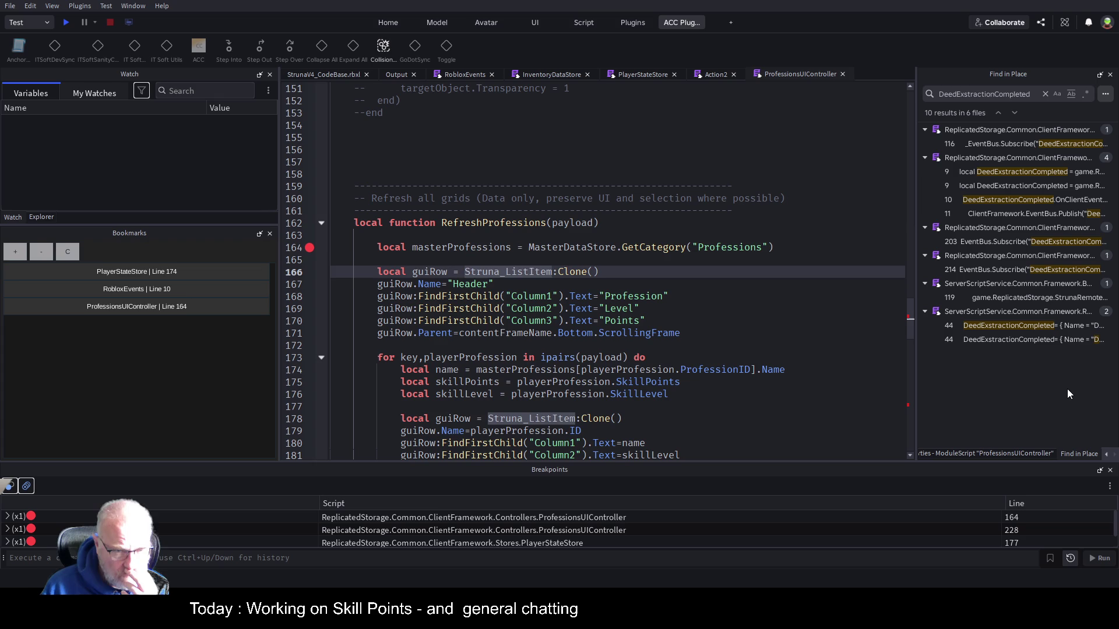
{"action": "key", "text": "Down"}
{"action": "key", "text": "Down"}
{"action": "key", "text": "Down"}
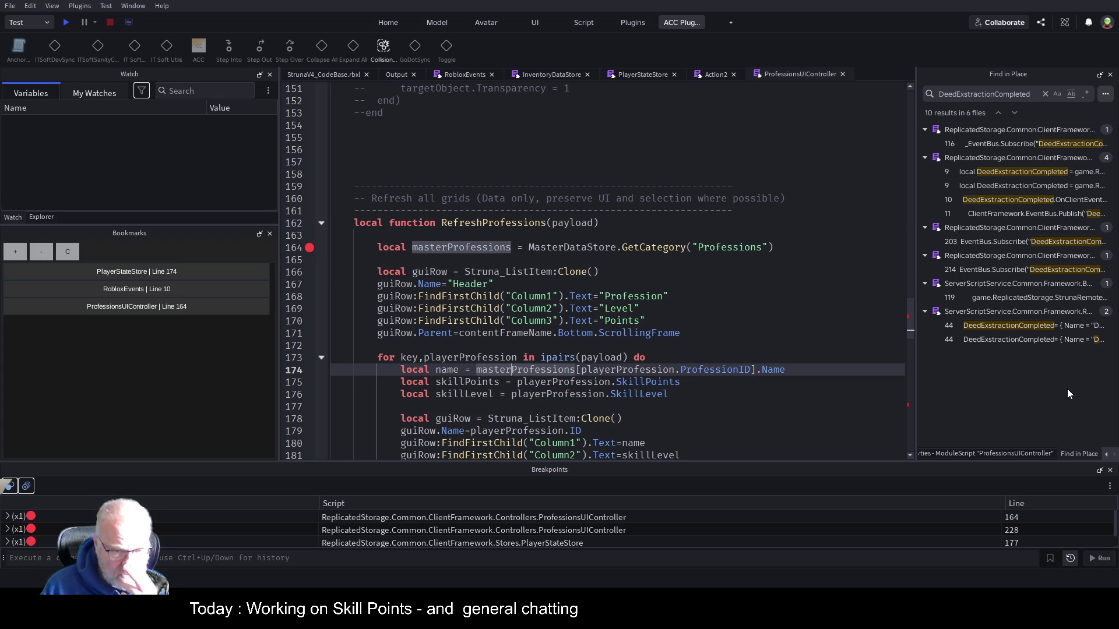
{"action": "scroll", "coordinate": [527, 358], "scroll_direction": "down", "scroll_amount": 2}
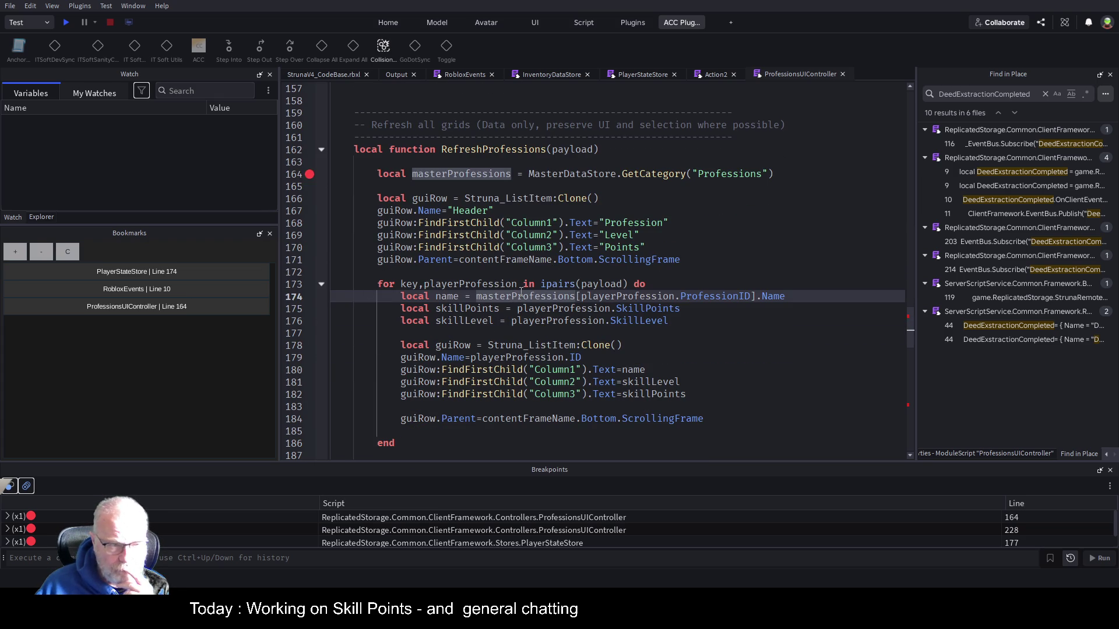
{"action": "left_click", "coordinate": [544, 308]}
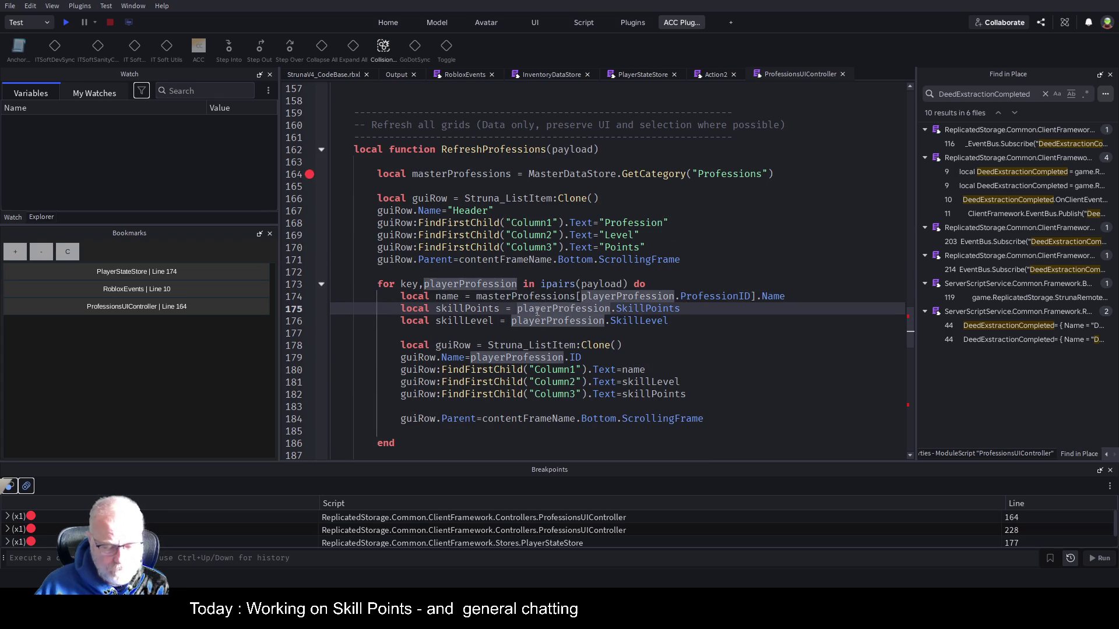
{"action": "key", "text": "ctrl+s"}
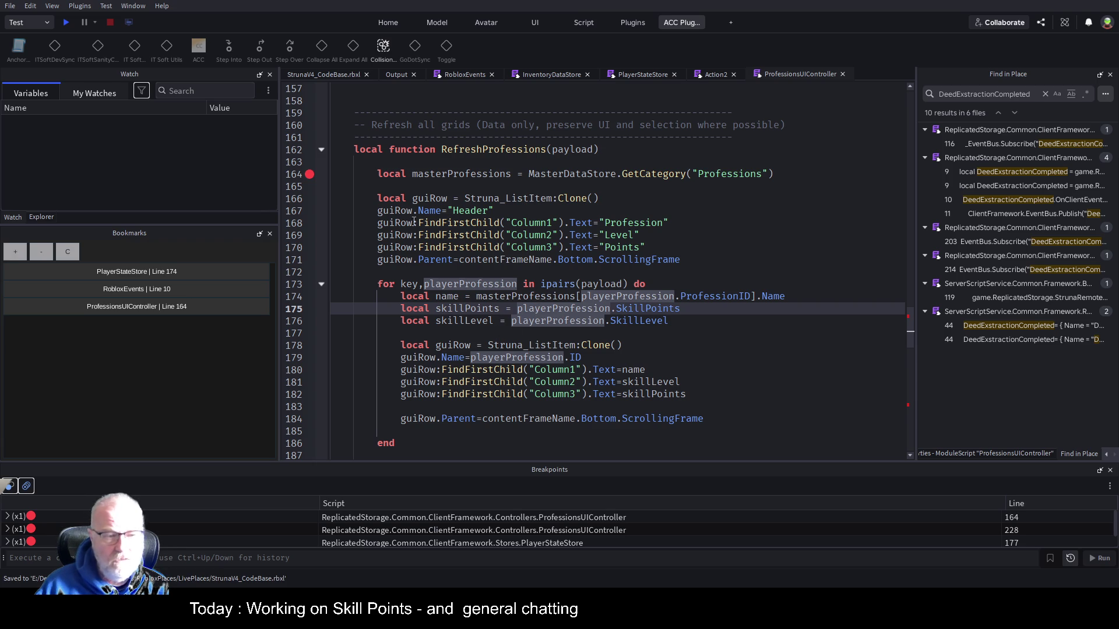
{"action": "left_click", "coordinate": [330, 74]}
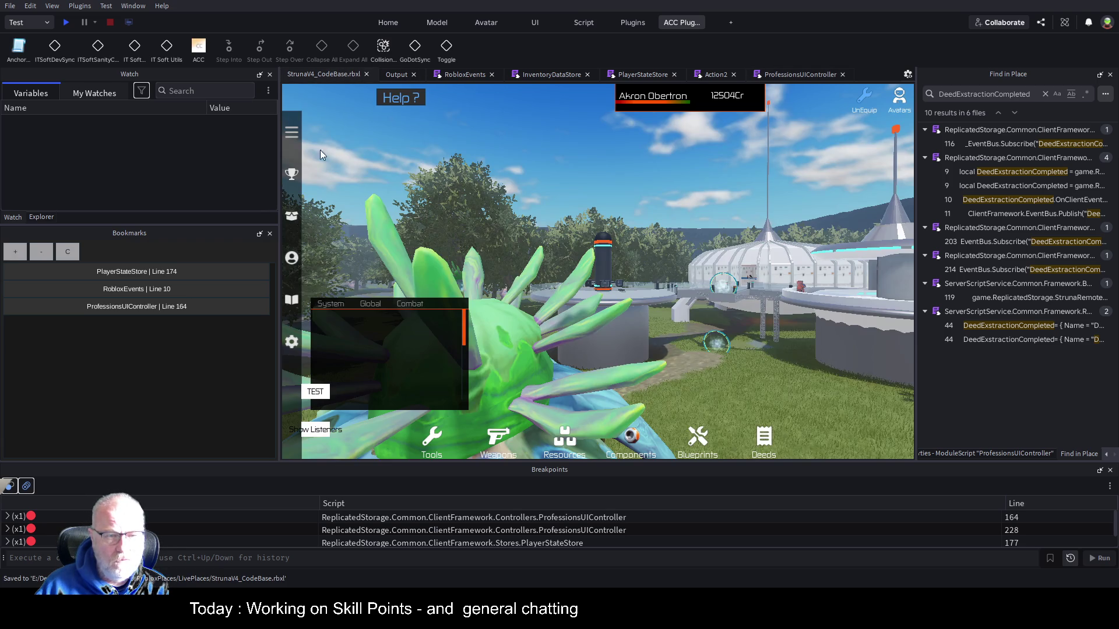
Enlarge the Explorer panel, scroll to ClientFramework > Controllers, and open ProfessionsUIController
{"action": "left_click", "coordinate": [41, 216]}
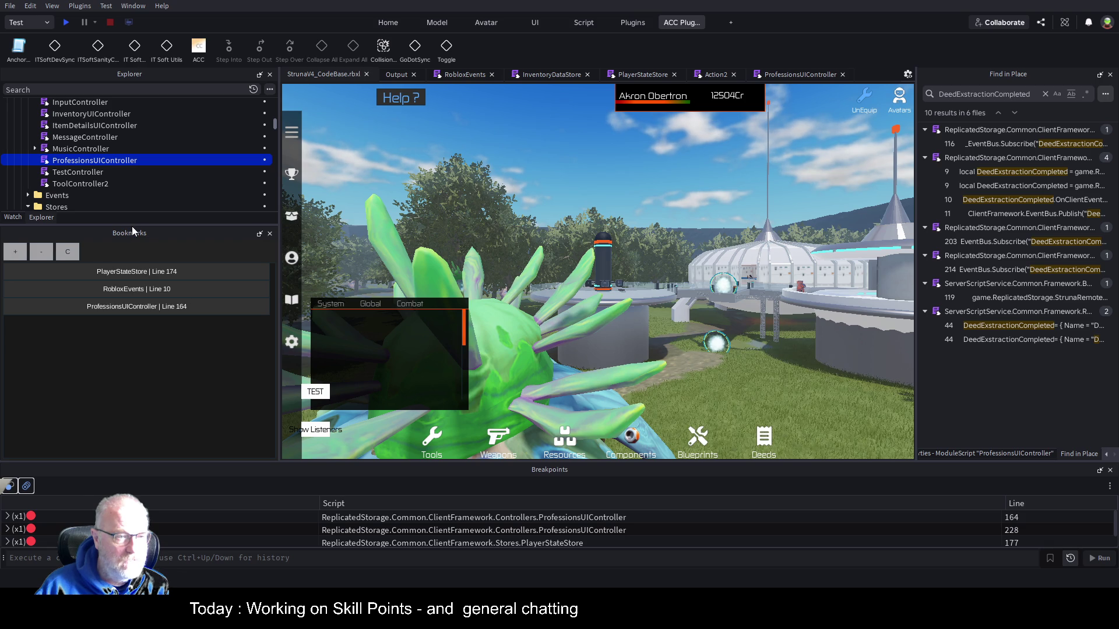
{"action": "left_click_drag", "start_coordinate": [140, 225], "coordinate": [145, 342]}
{"action": "scroll", "coordinate": [164, 288], "scroll_direction": "up", "scroll_amount": 4}
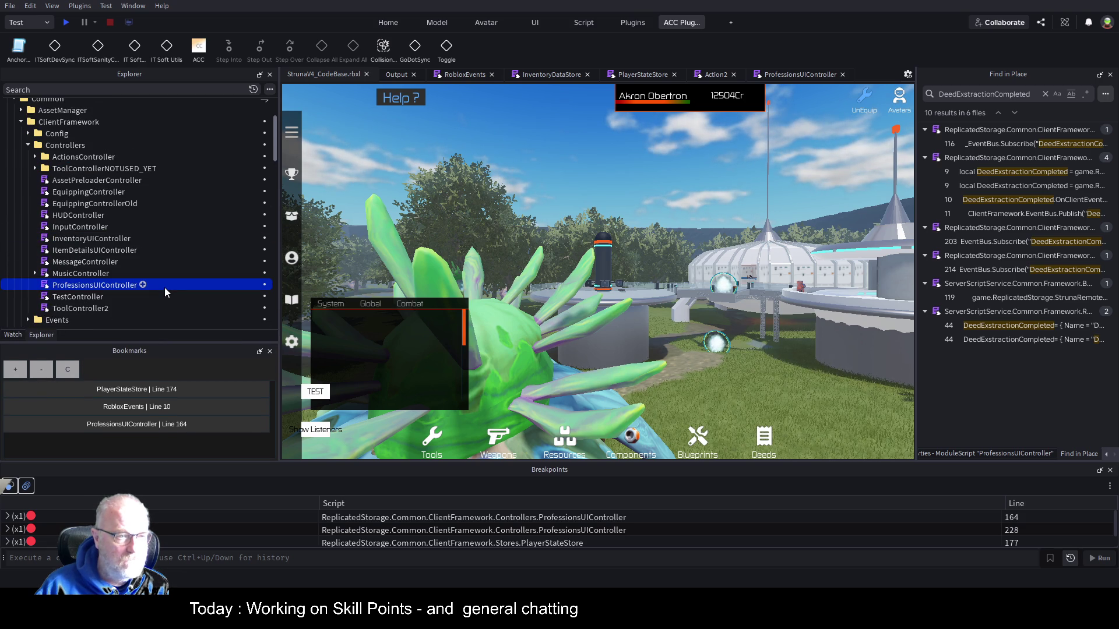
{"action": "scroll", "coordinate": [165, 288], "scroll_direction": "down", "scroll_amount": 3}
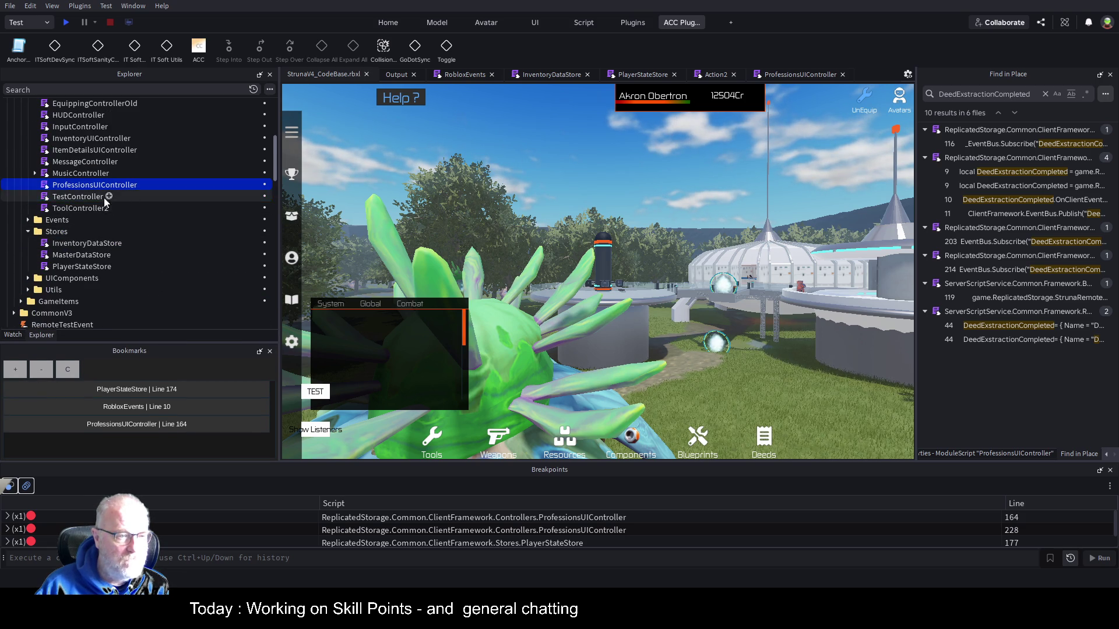
{"action": "scroll", "coordinate": [115, 256], "scroll_direction": "down", "scroll_amount": 2}
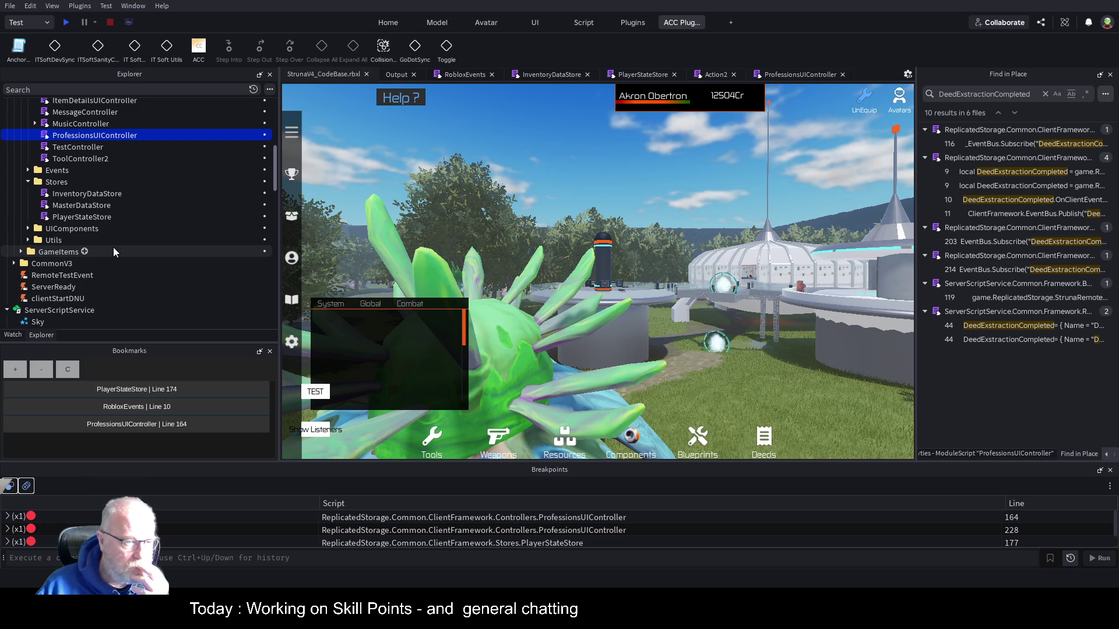
{"action": "scroll", "coordinate": [113, 247], "scroll_direction": "up", "scroll_amount": 4}
{"action": "scroll", "coordinate": [110, 250], "scroll_direction": "up", "scroll_amount": 4}
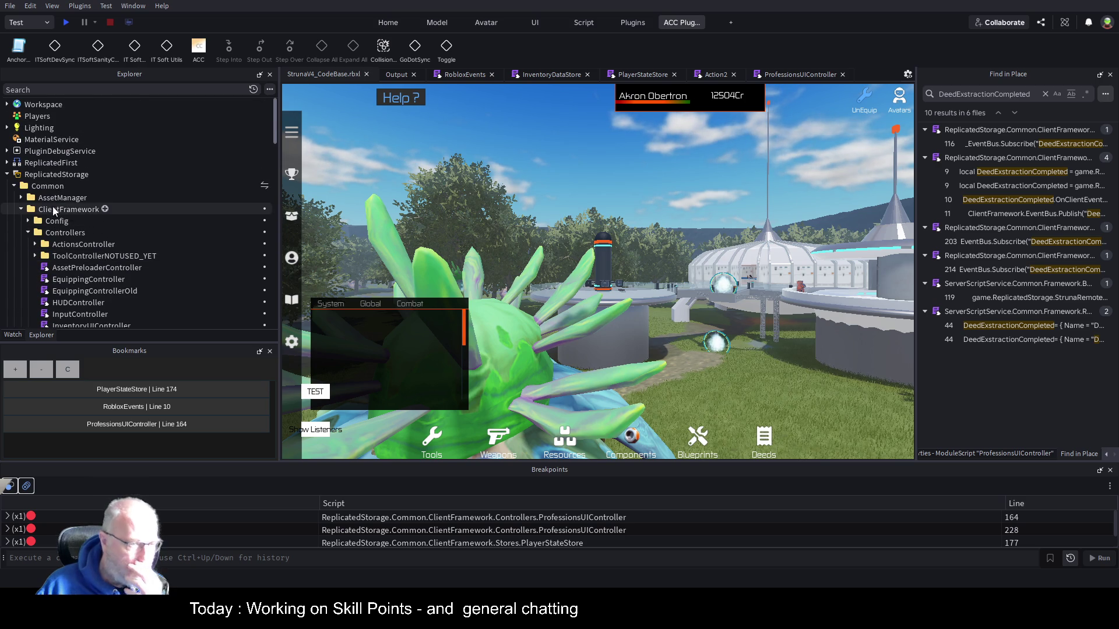
{"action": "scroll", "coordinate": [146, 223], "scroll_direction": "down", "scroll_amount": 2}
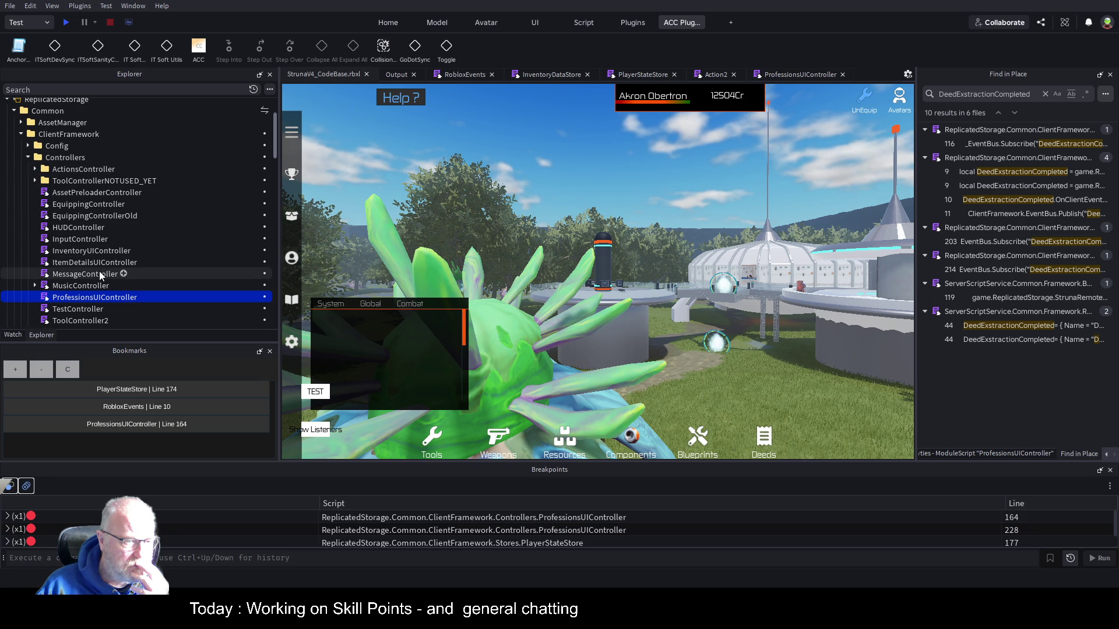
{"action": "double_click", "coordinate": [73, 298]}
Scroll ProfessionsUIController up to line 46, where UIComponents and Struna_ListItem are loaded
{"action": "left_click", "coordinate": [728, 250]}
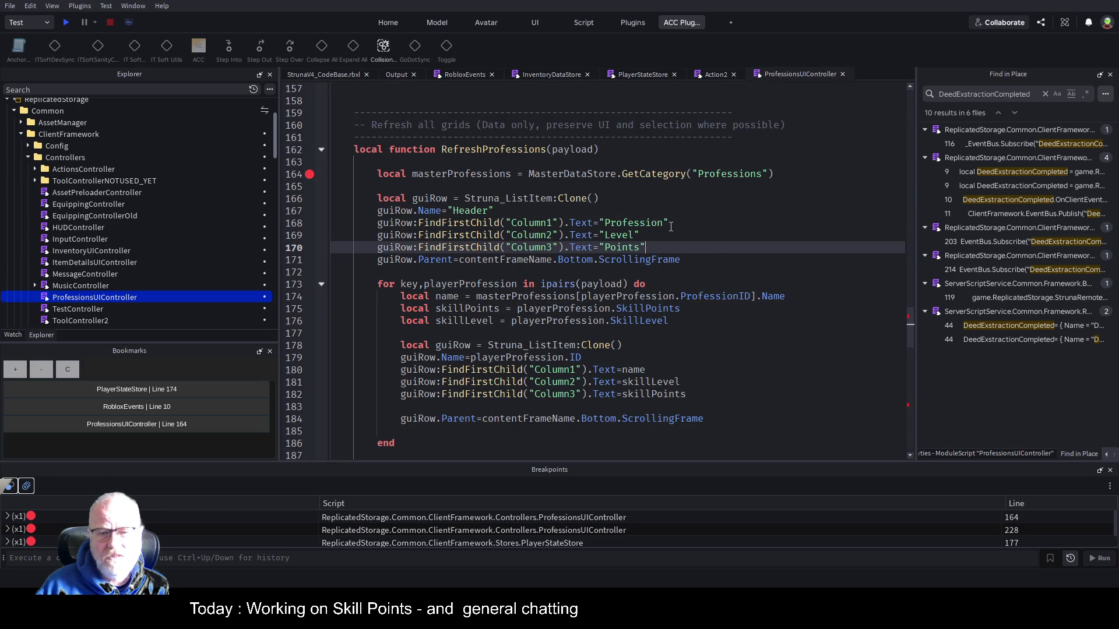
{"action": "scroll", "coordinate": [663, 228], "scroll_direction": "up", "scroll_amount": 10}
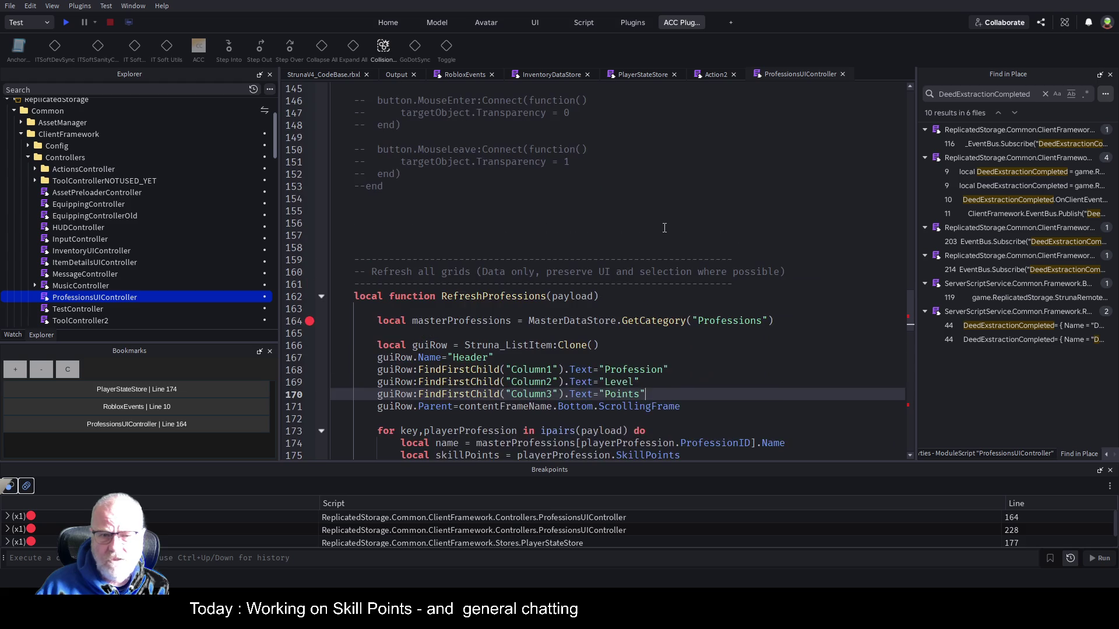
{"action": "scroll", "coordinate": [652, 228], "scroll_direction": "up", "scroll_amount": 7}
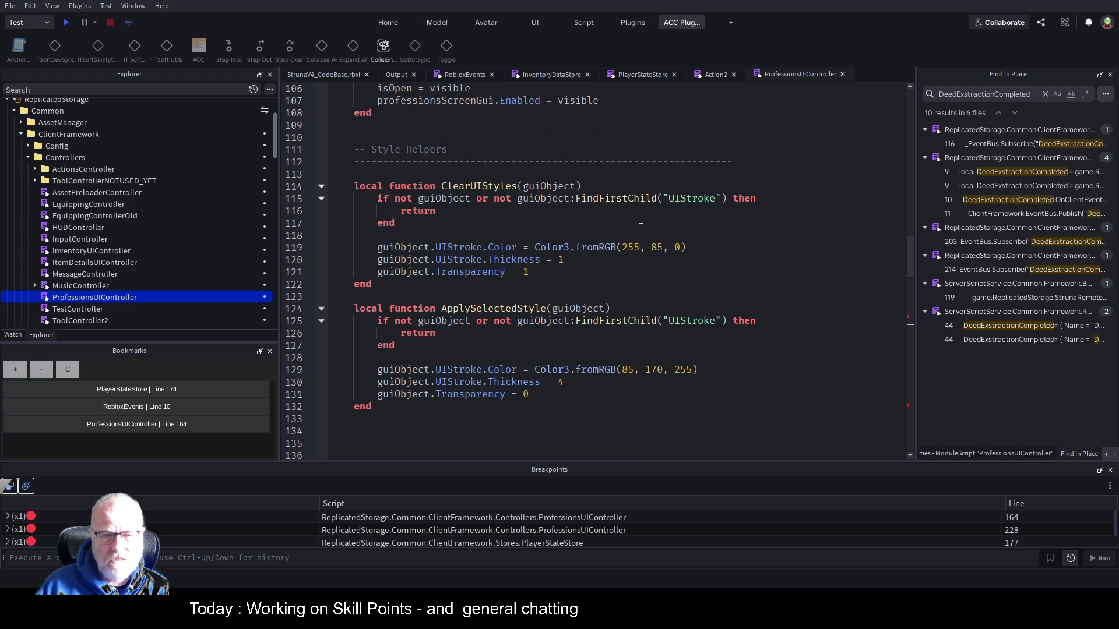
{"action": "scroll", "coordinate": [640, 228], "scroll_direction": "up", "scroll_amount": 6}
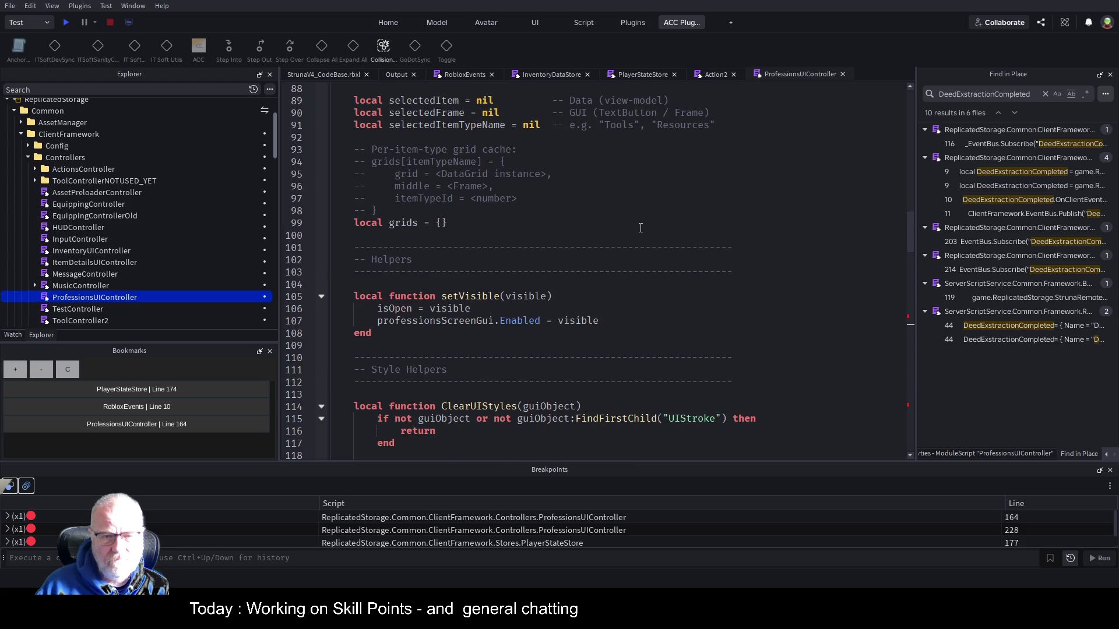
{"action": "scroll", "coordinate": [641, 228], "scroll_direction": "up", "scroll_amount": 5}
{"action": "scroll", "coordinate": [640, 228], "scroll_direction": "up", "scroll_amount": 9}
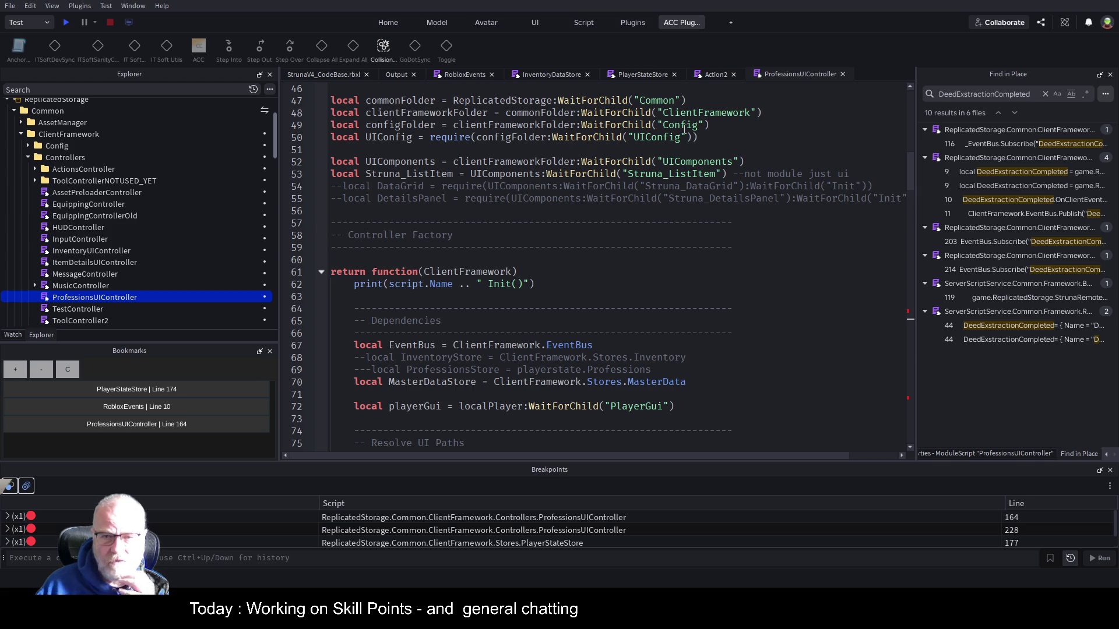
{"action": "scroll", "coordinate": [47, 213], "scroll_direction": "up", "scroll_amount": 3}
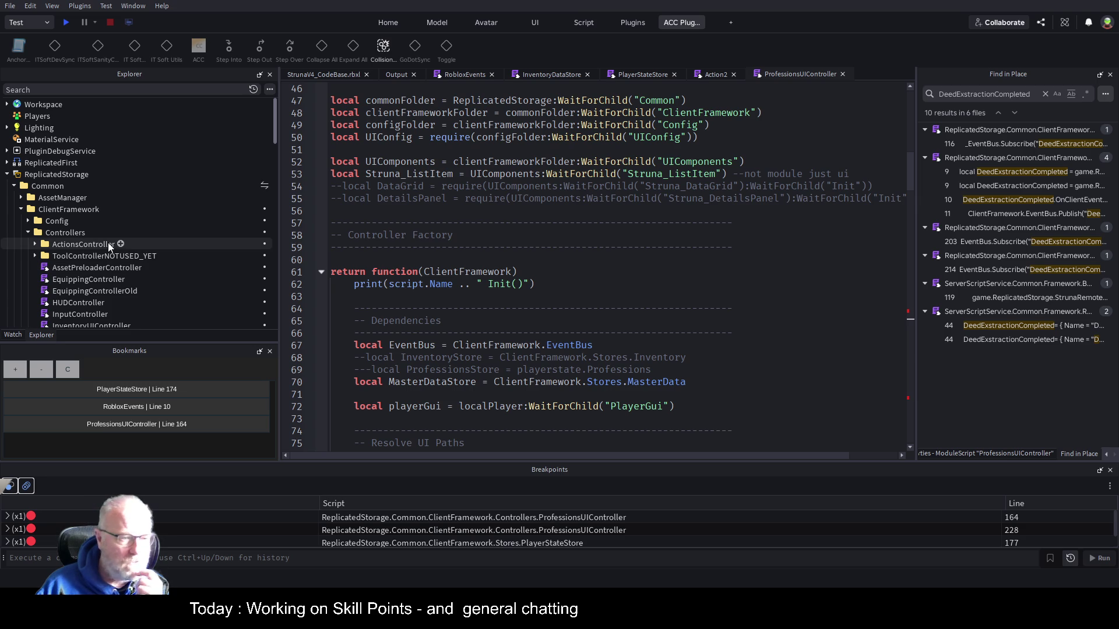
Collapse Controllers and Stores, then expand UIComponents > Struna_ListItem to show its UIListLayout and columns
{"action": "left_click", "coordinate": [28, 233]}
{"action": "left_click", "coordinate": [28, 256]}
{"action": "left_click", "coordinate": [28, 267]}
{"action": "scroll", "coordinate": [109, 220], "scroll_direction": "down", "scroll_amount": 3}
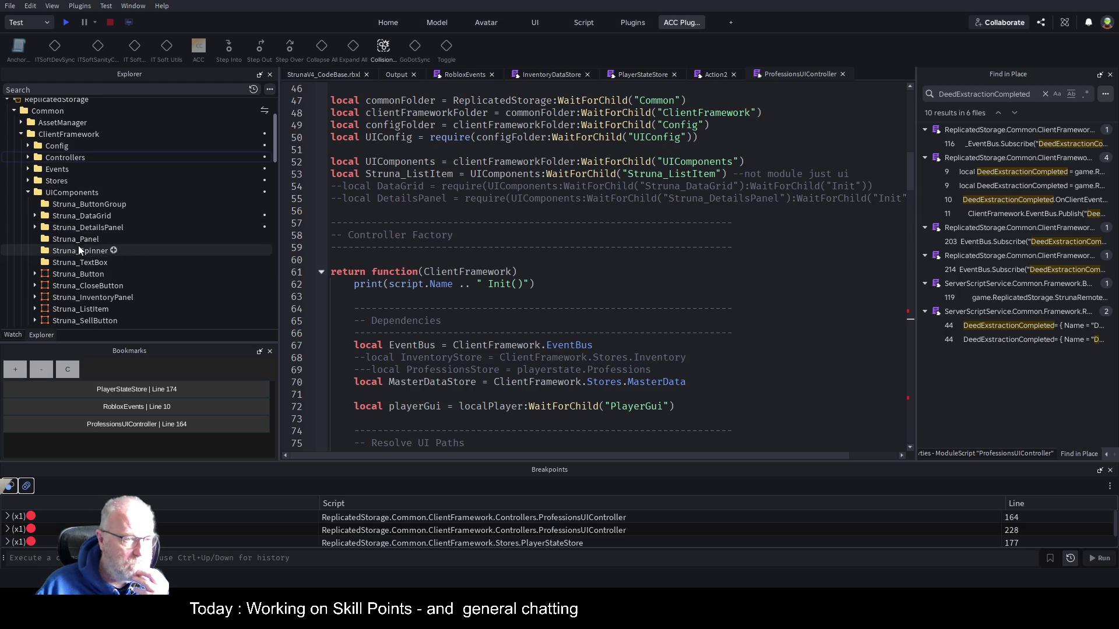
{"action": "scroll", "coordinate": [74, 234], "scroll_direction": "down", "scroll_amount": 2}
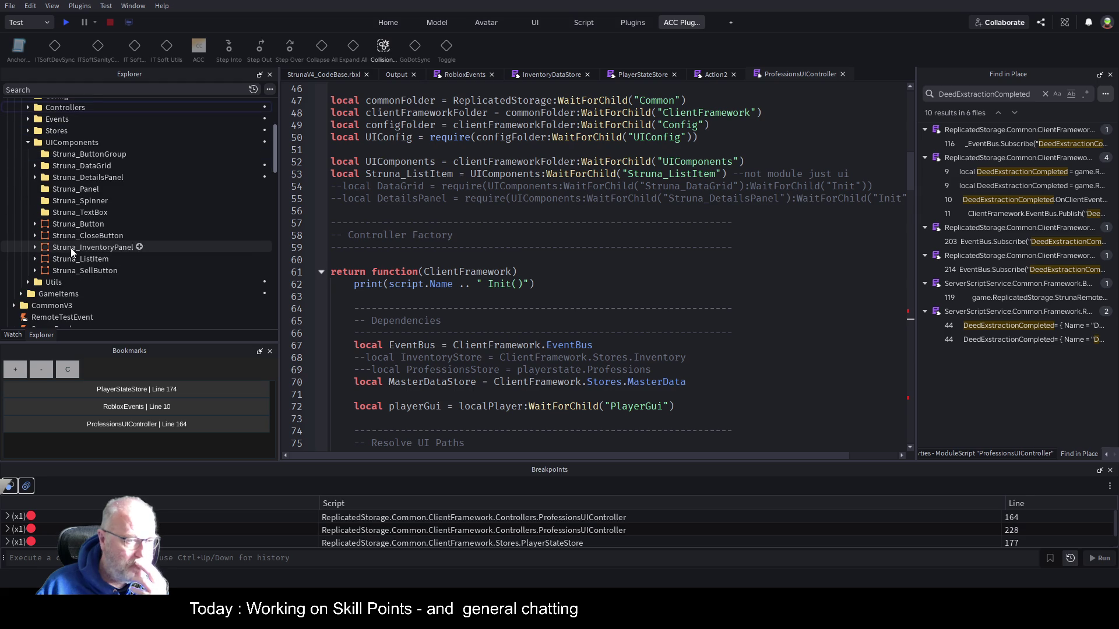
{"action": "left_click", "coordinate": [34, 263]}
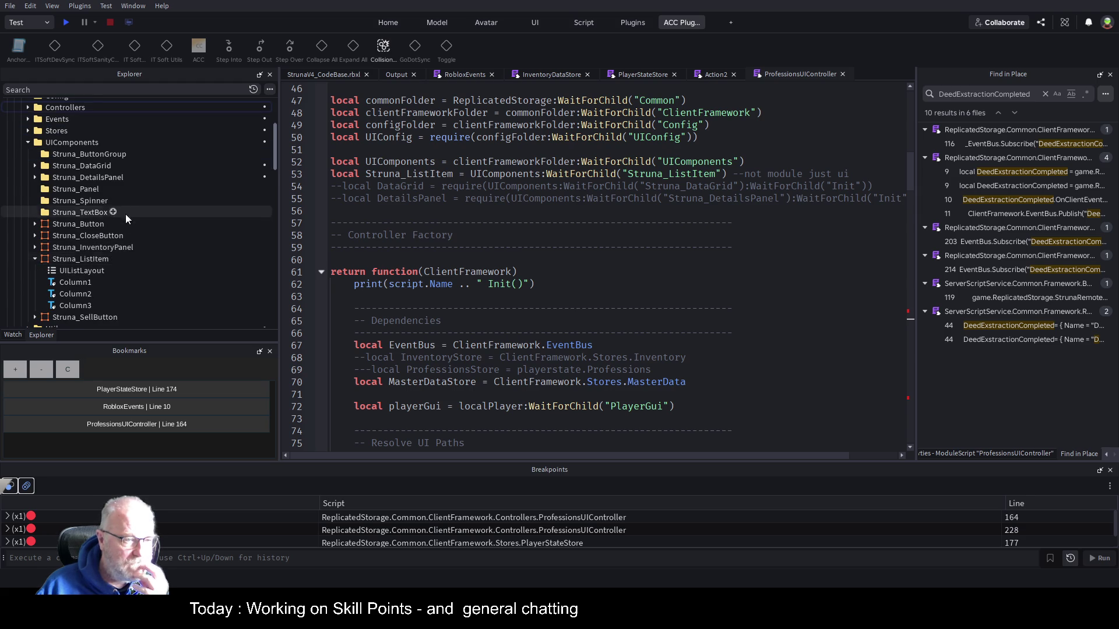
{"action": "scroll", "coordinate": [125, 215], "scroll_direction": "down", "scroll_amount": 2}
{"action": "left_click", "coordinate": [83, 224]}
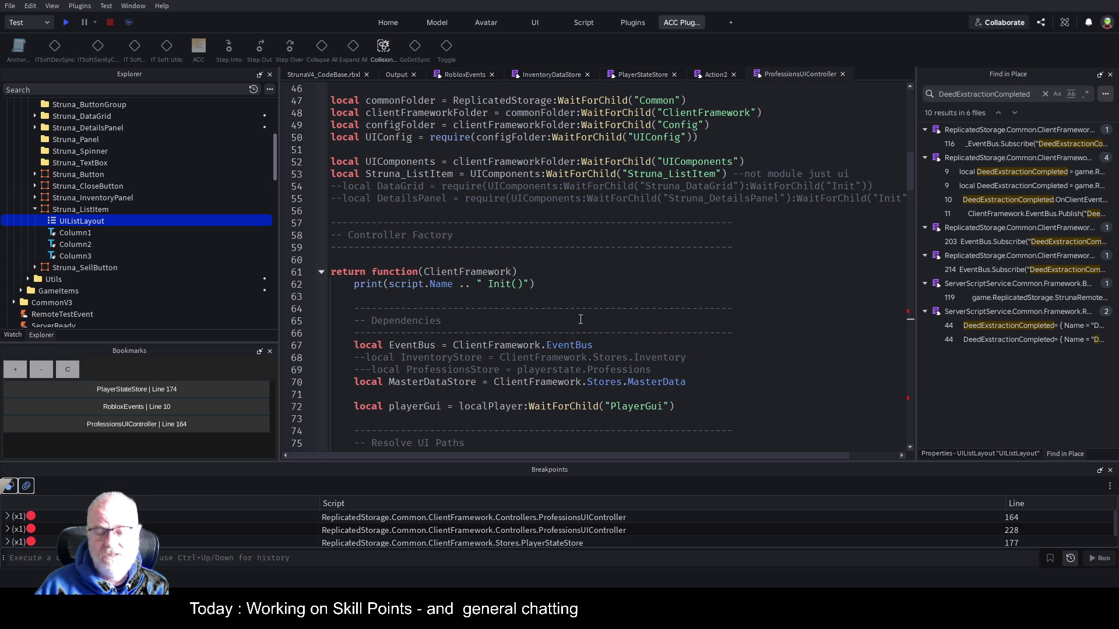
{"action": "left_click", "coordinate": [525, 306]}
{"action": "scroll", "coordinate": [524, 306], "scroll_direction": "down", "scroll_amount": 1}
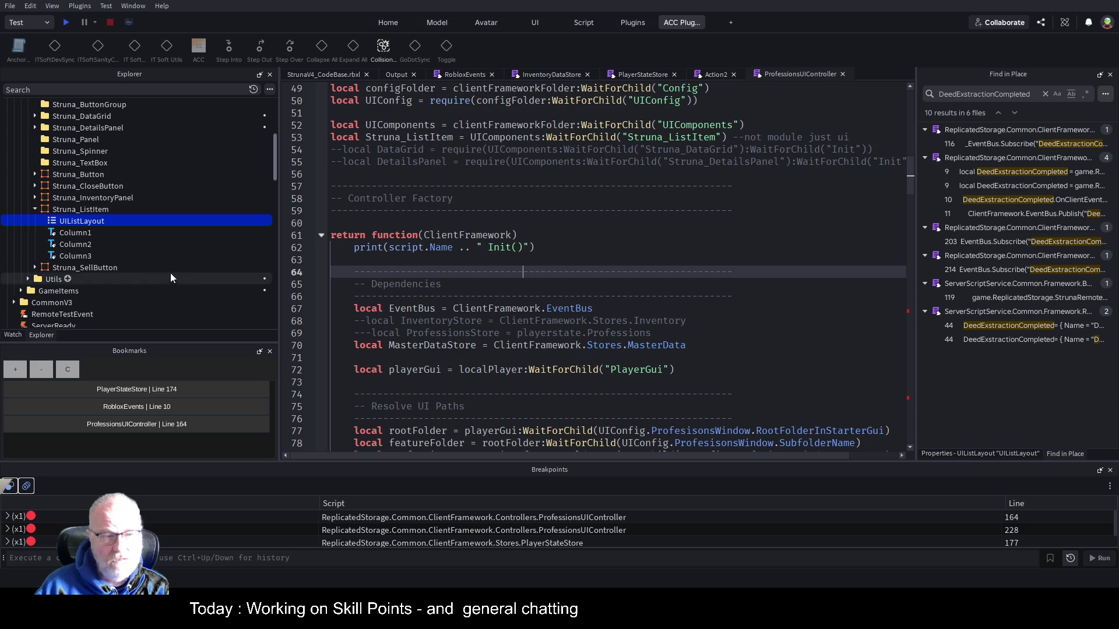
Insert blank lines at the top of the RefreshProfessions function body
{"action": "scroll", "coordinate": [508, 232], "scroll_direction": "down", "scroll_amount": 1}
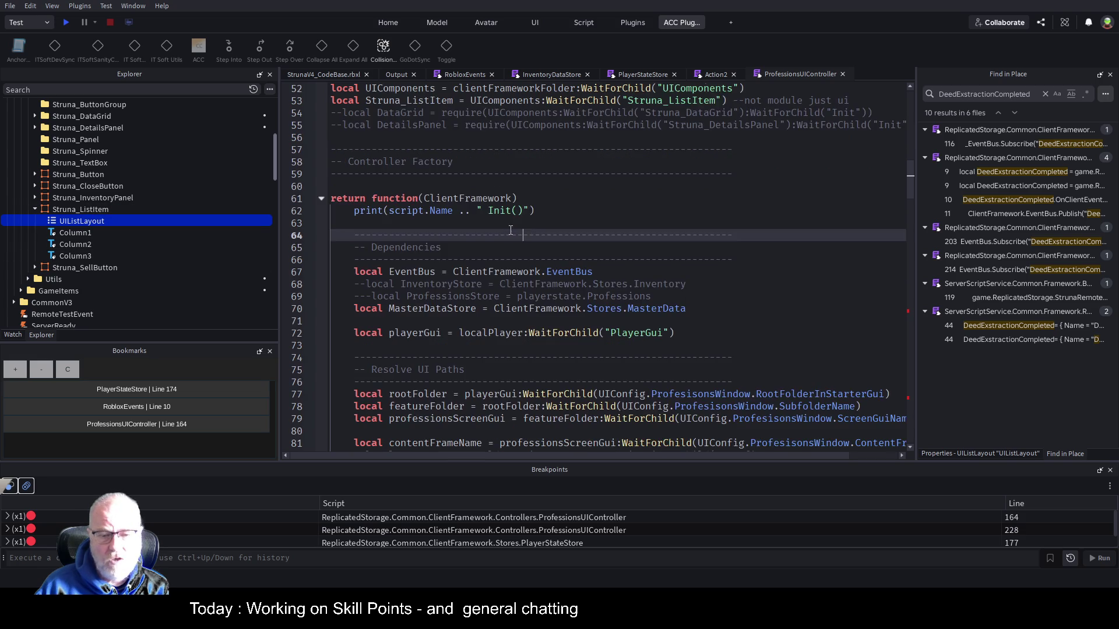
{"action": "scroll", "coordinate": [508, 232], "scroll_direction": "down", "scroll_amount": 20}
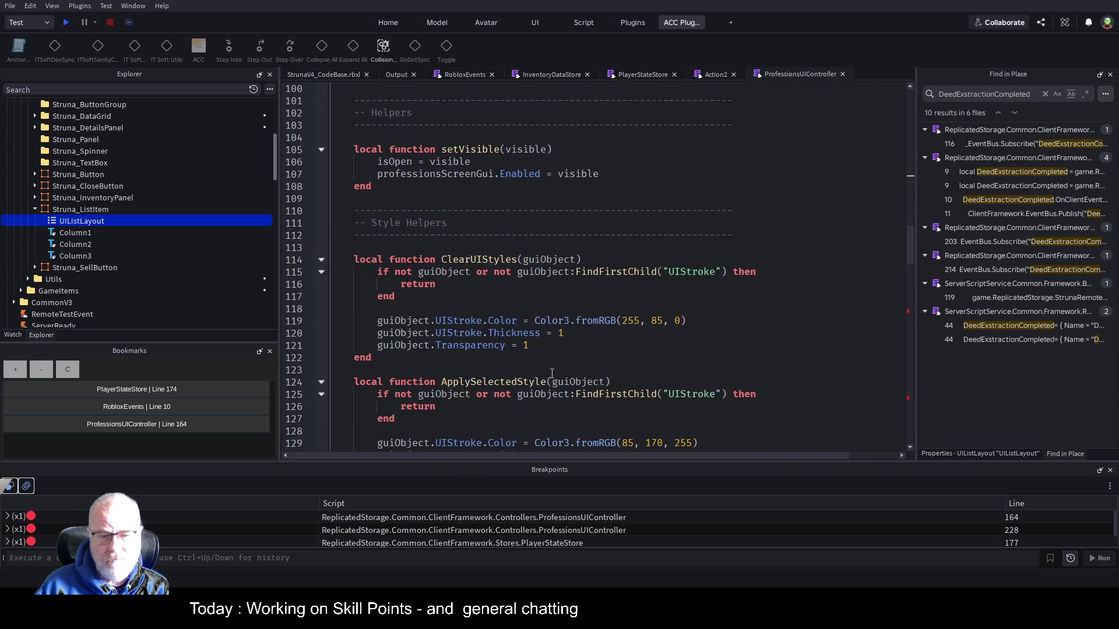
{"action": "scroll", "coordinate": [554, 349], "scroll_direction": "down", "scroll_amount": 11}
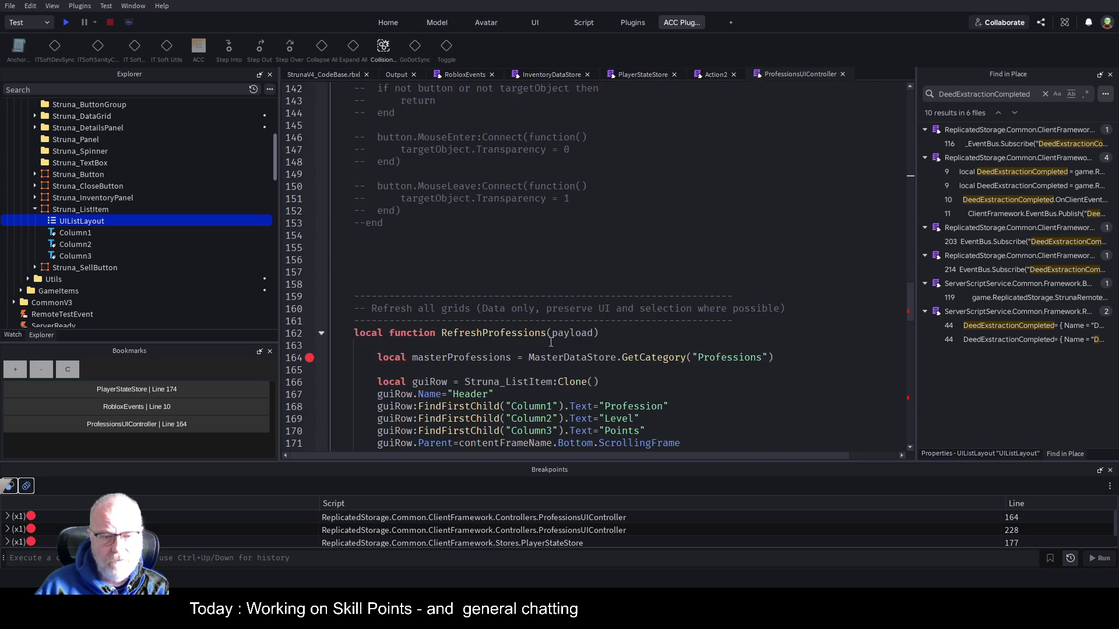
{"action": "scroll", "coordinate": [550, 332], "scroll_direction": "down", "scroll_amount": 3}
{"action": "left_click", "coordinate": [461, 182]}
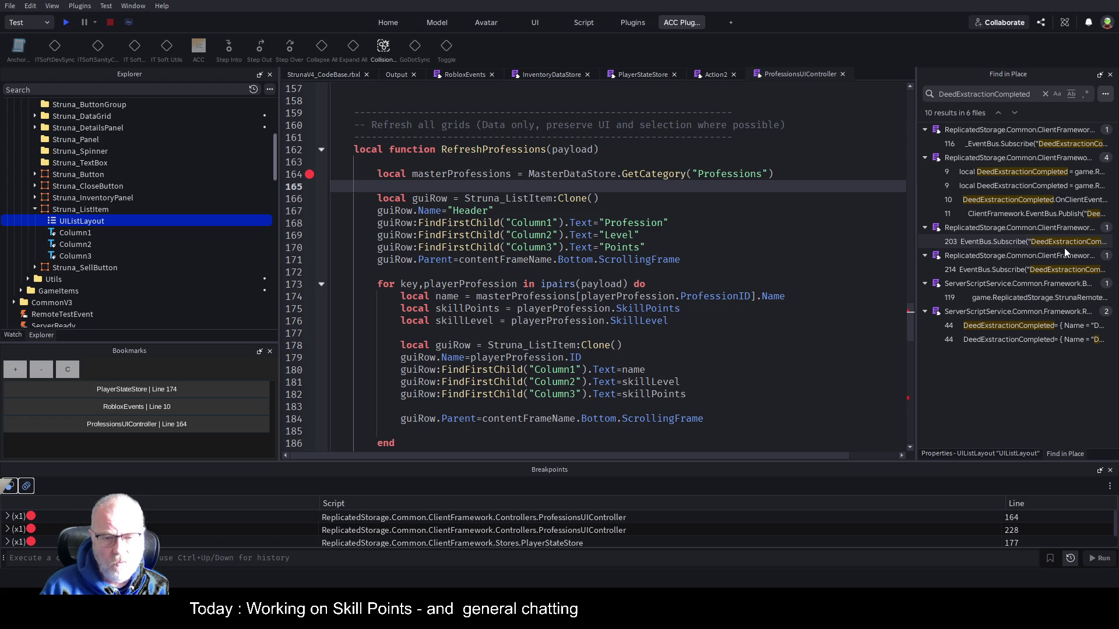
{"action": "key", "text": "Up"}
{"action": "key", "text": "Up"}
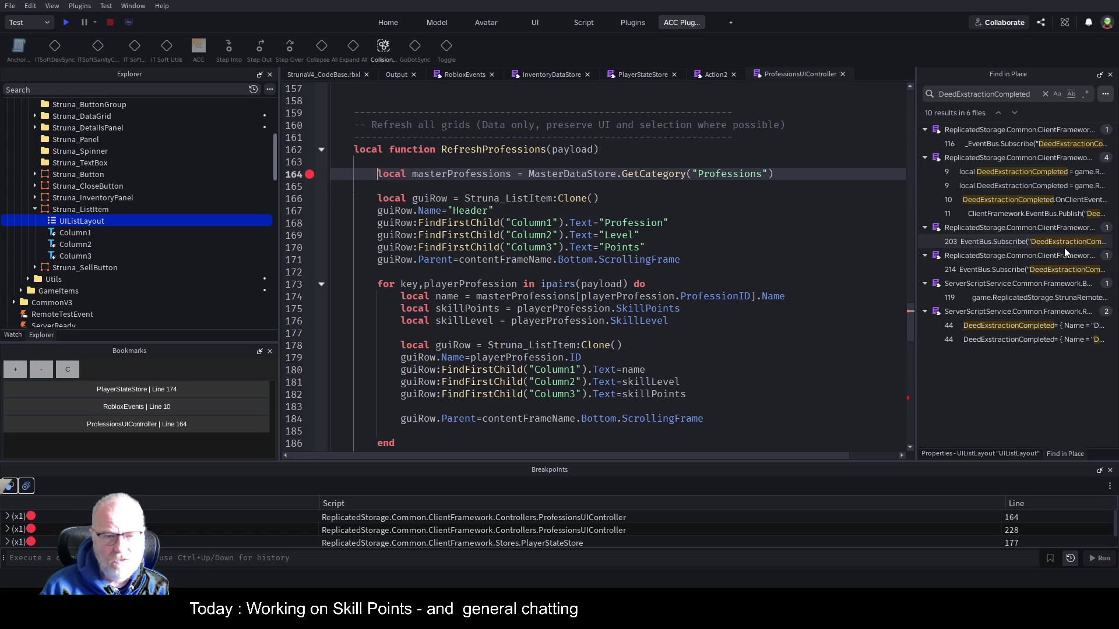
{"action": "key", "text": "Return"}
{"action": "key", "text": "Return"}
{"action": "key", "text": "Return"}
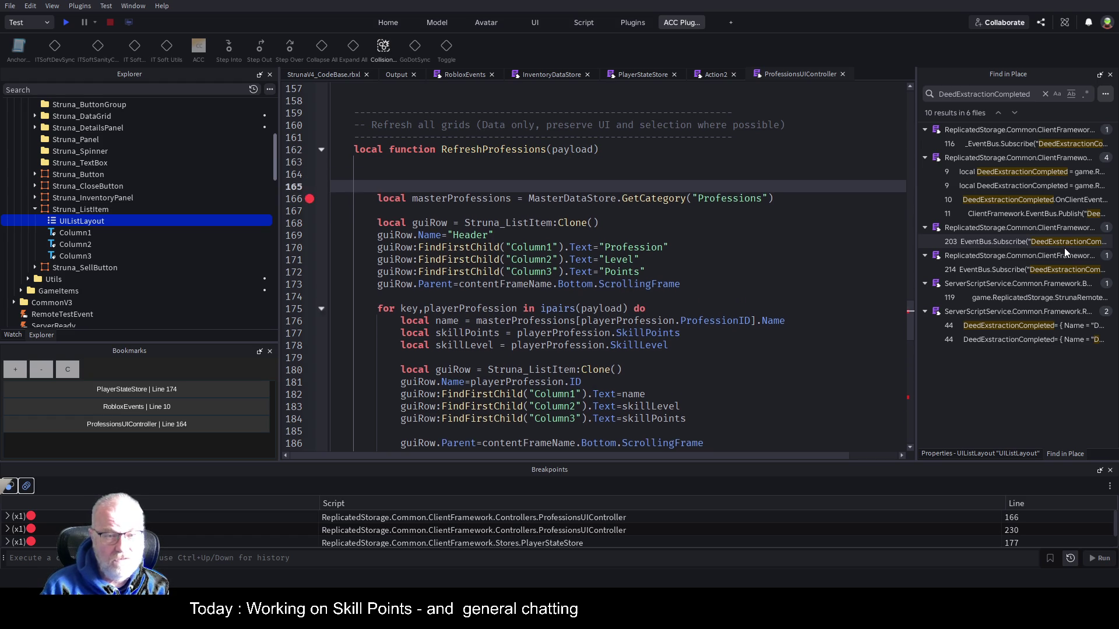
{"action": "key", "text": "Up"}
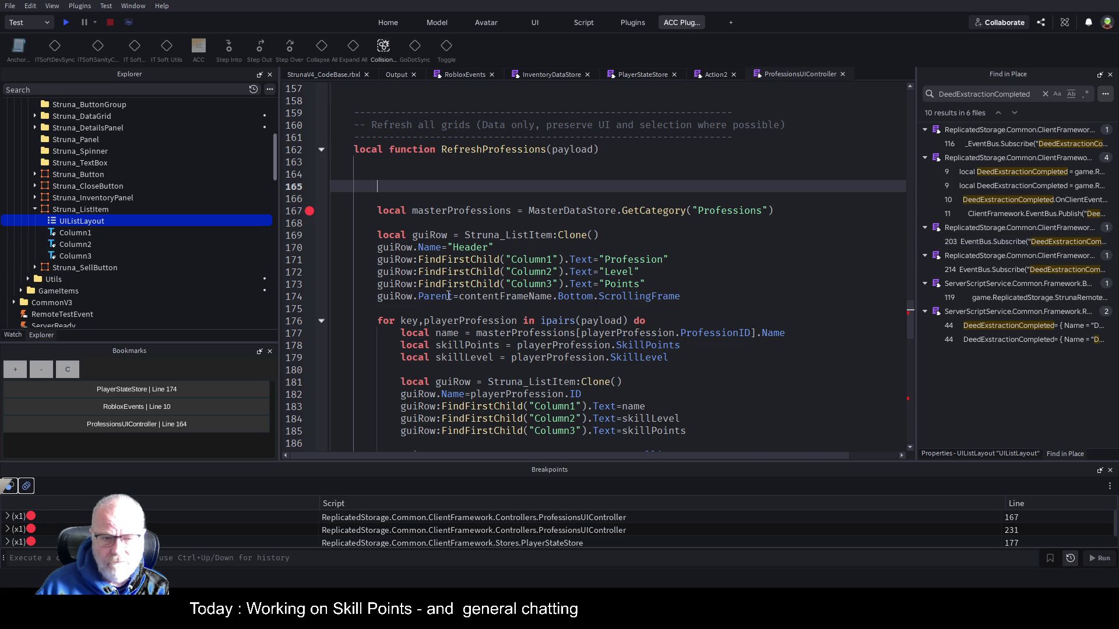
Add 'contentFrameName.Bottom.ScrollingFrame:ClearAllChildren()' on line 165, copying the path from line 174
{"action": "left_click_drag", "start_coordinate": [459, 296], "coordinate": [680, 296]}
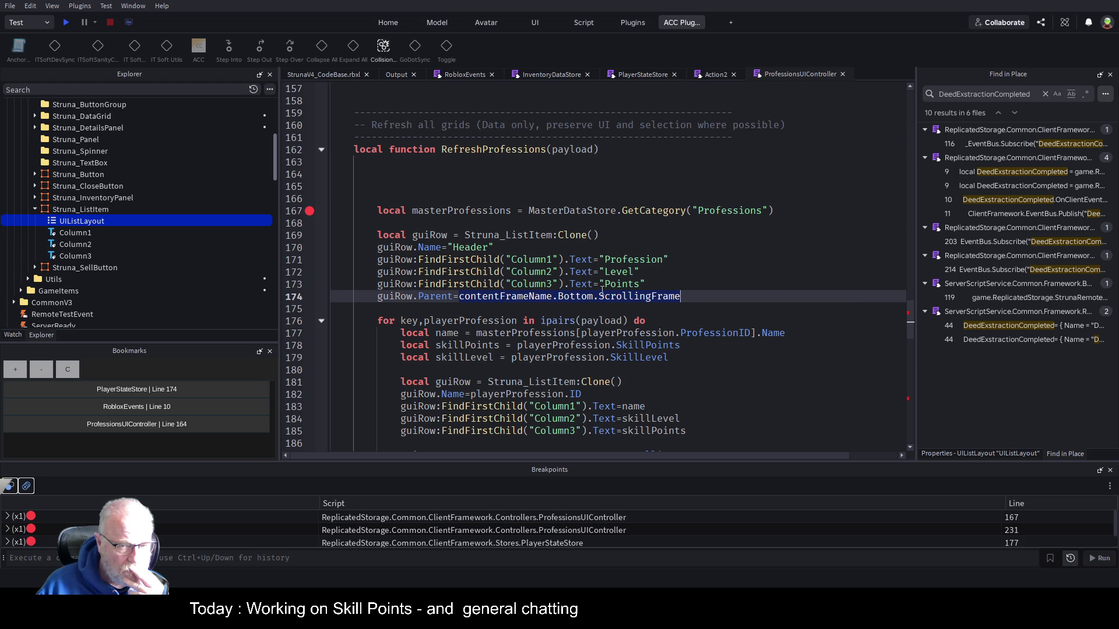
{"action": "left_click", "coordinate": [659, 272]}
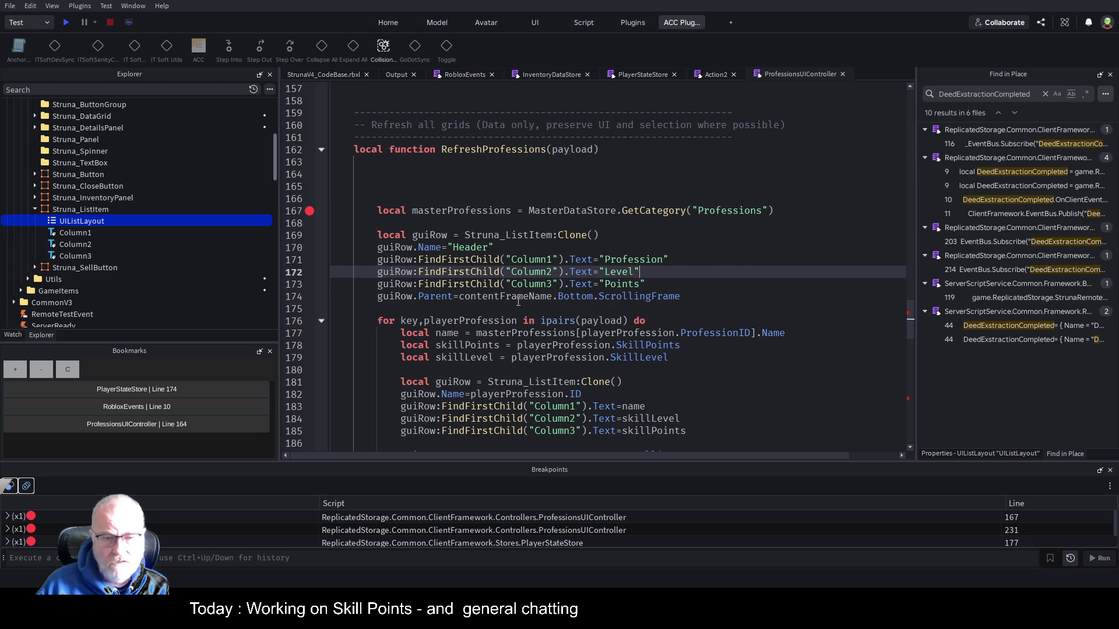
{"action": "left_click_drag", "start_coordinate": [459, 297], "coordinate": [680, 296]}
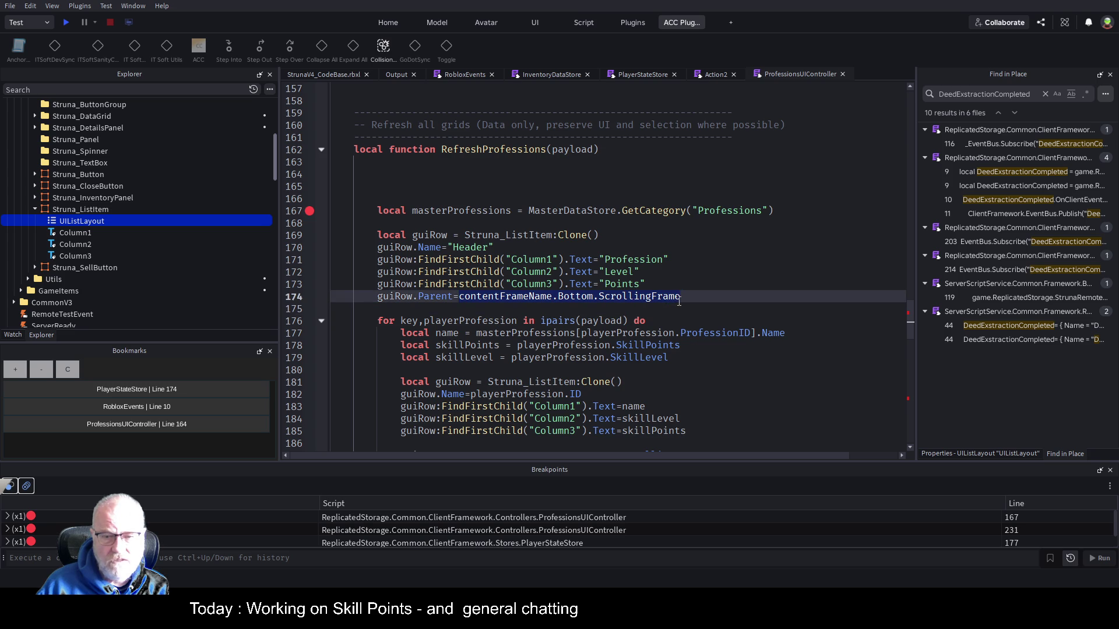
{"action": "key", "text": "ctrl+c"}
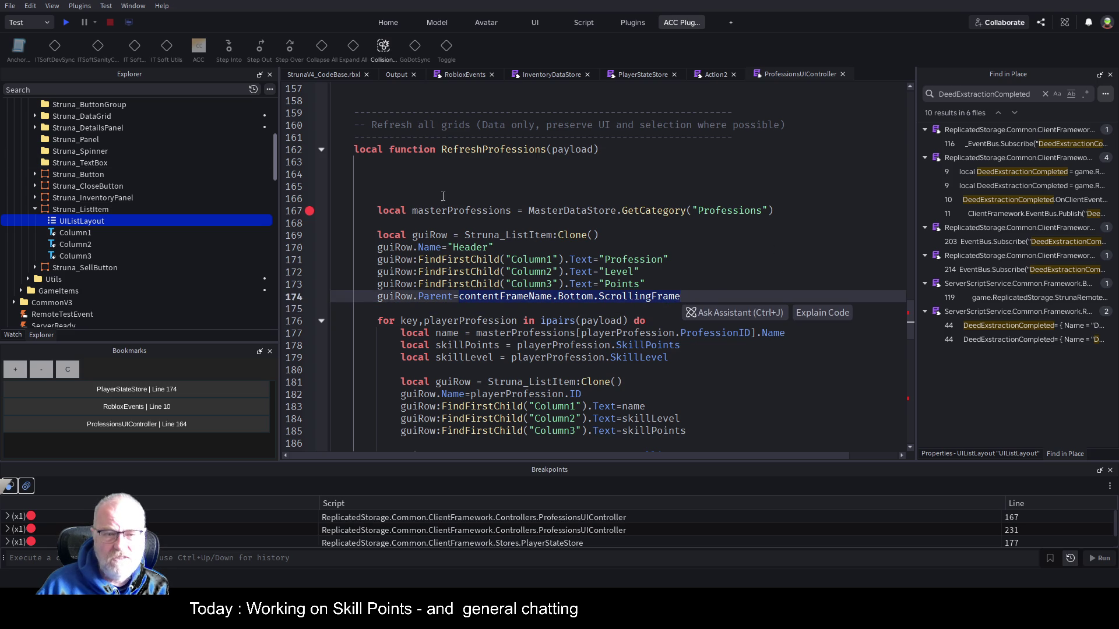
{"action": "left_click", "coordinate": [815, 186]}
{"action": "key", "text": "ctrl+v"}
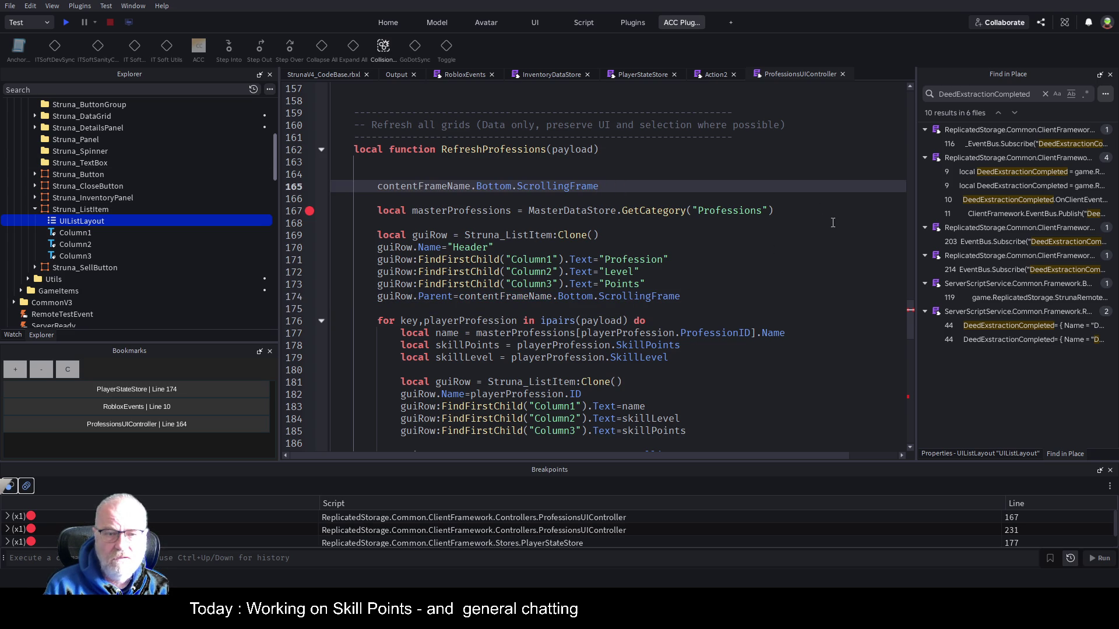
{"action": "type", "text": ":"}
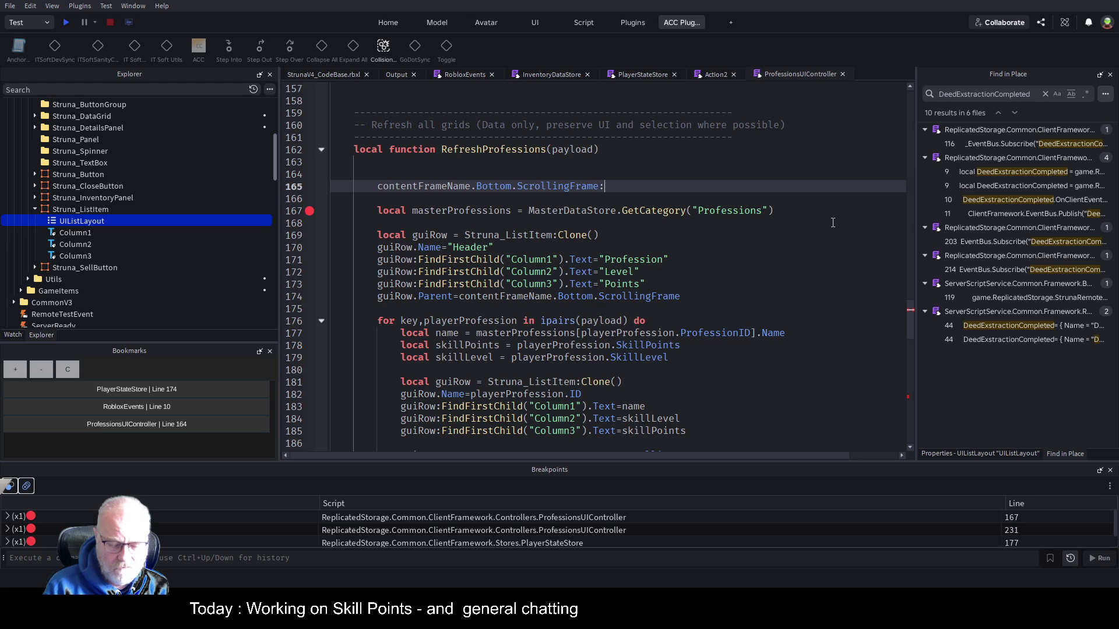
{"action": "type", "text": "ClearAllChildren()"}
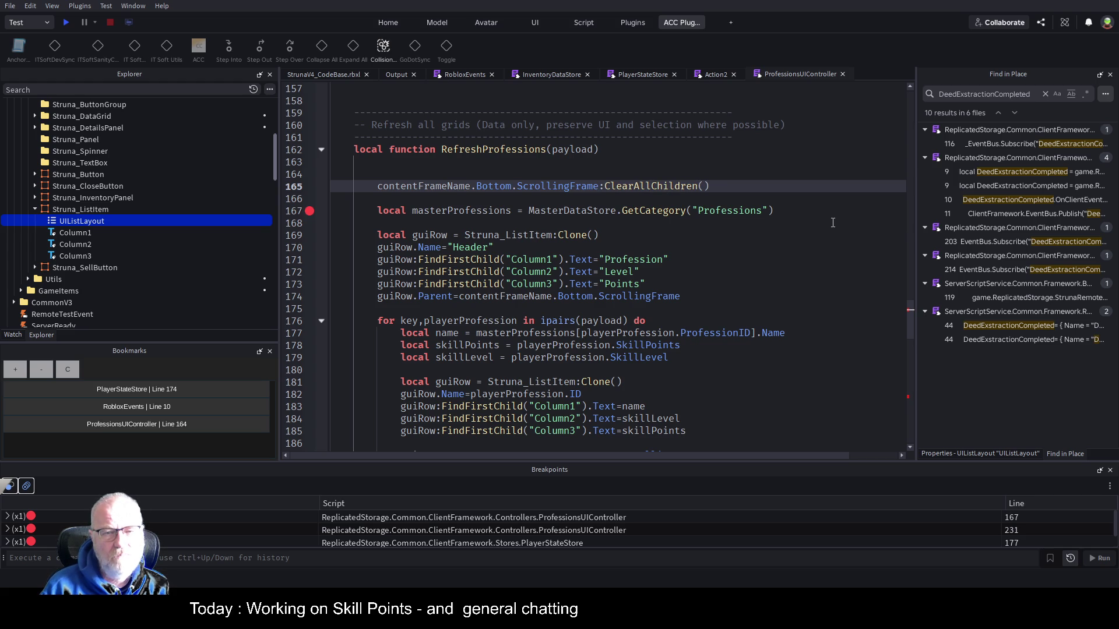
Bookmark line 174 and jump to the contentFrameName definition with F12
{"action": "key", "text": "Up"}
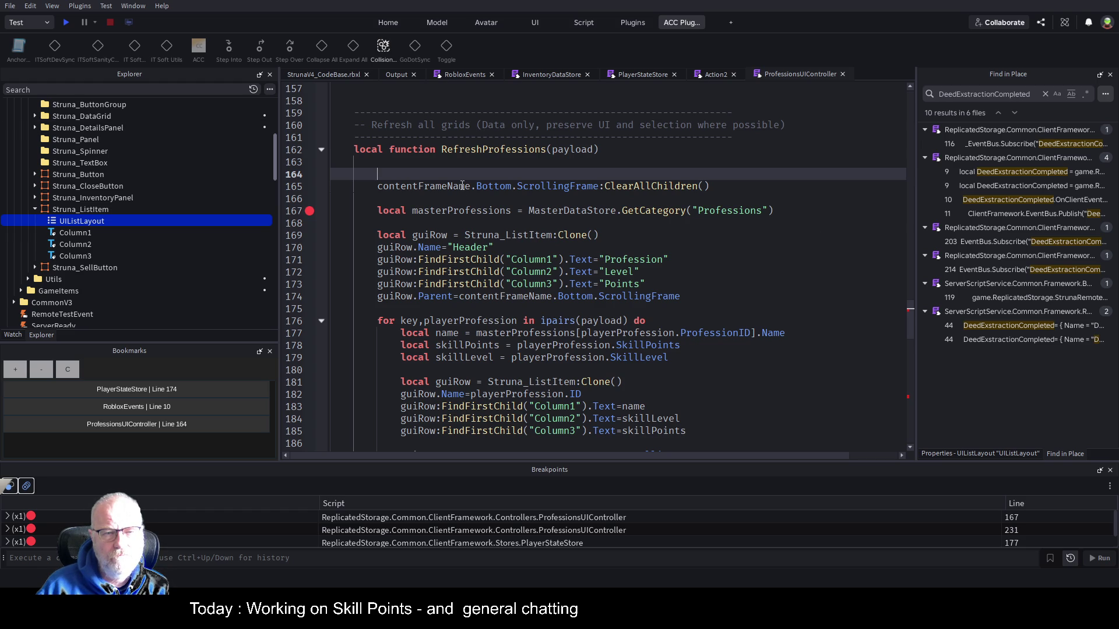
{"action": "double_click", "coordinate": [462, 185]}
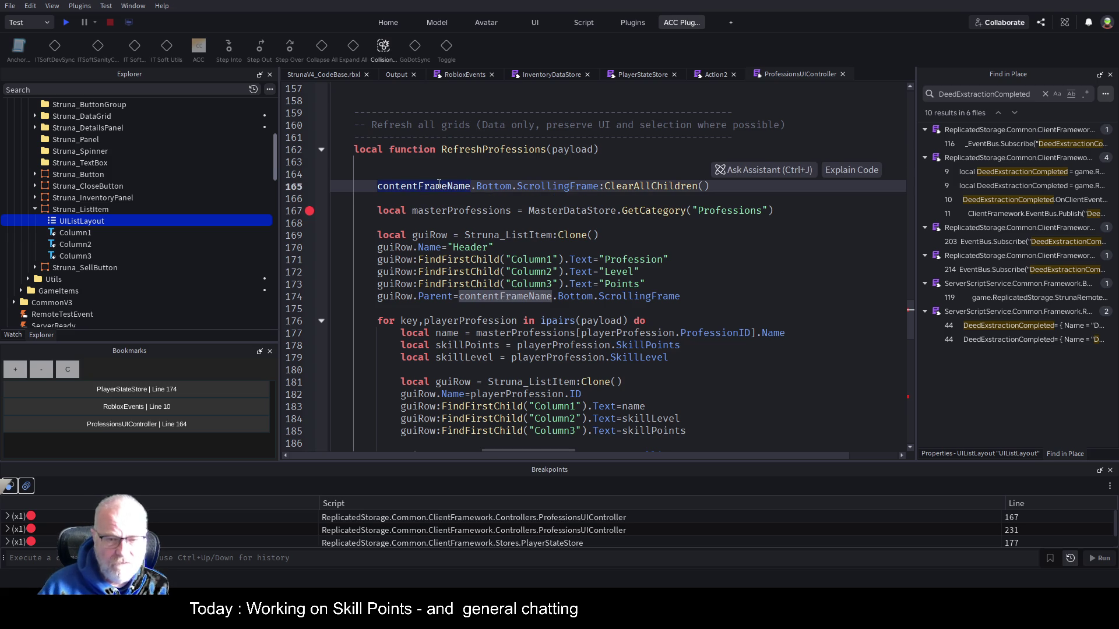
{"action": "left_click", "coordinate": [403, 293]}
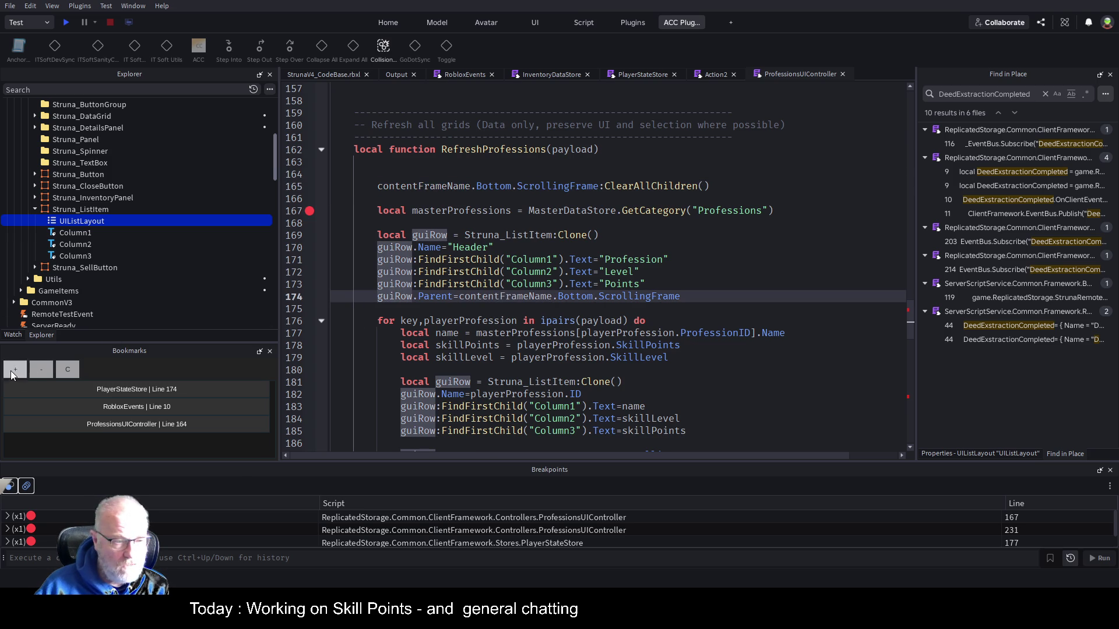
{"action": "left_click", "coordinate": [16, 373]}
{"action": "double_click", "coordinate": [441, 187]}
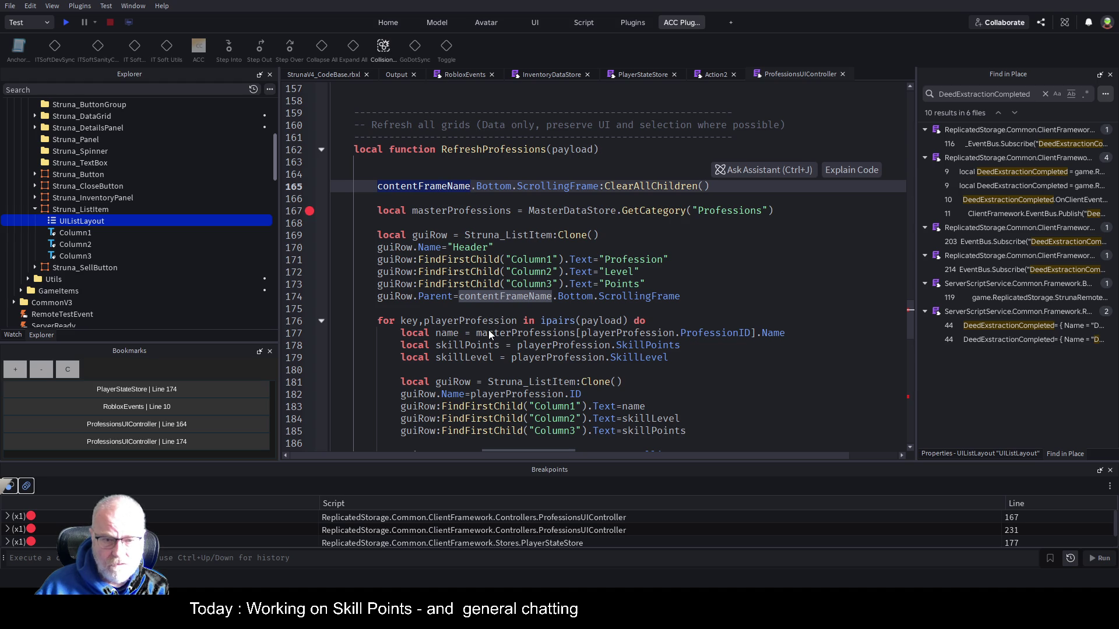
{"action": "key", "text": "F12"}
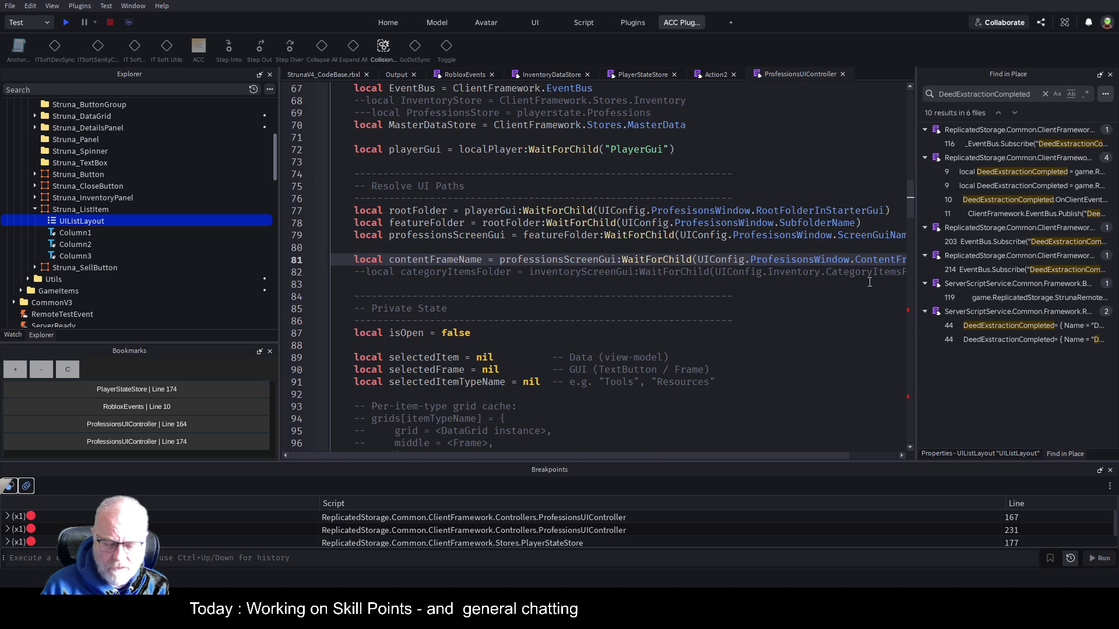
Add a ':ScrollingFrame' type annotation to contentFrameName and save the place
{"action": "type", "text": ":sc"}
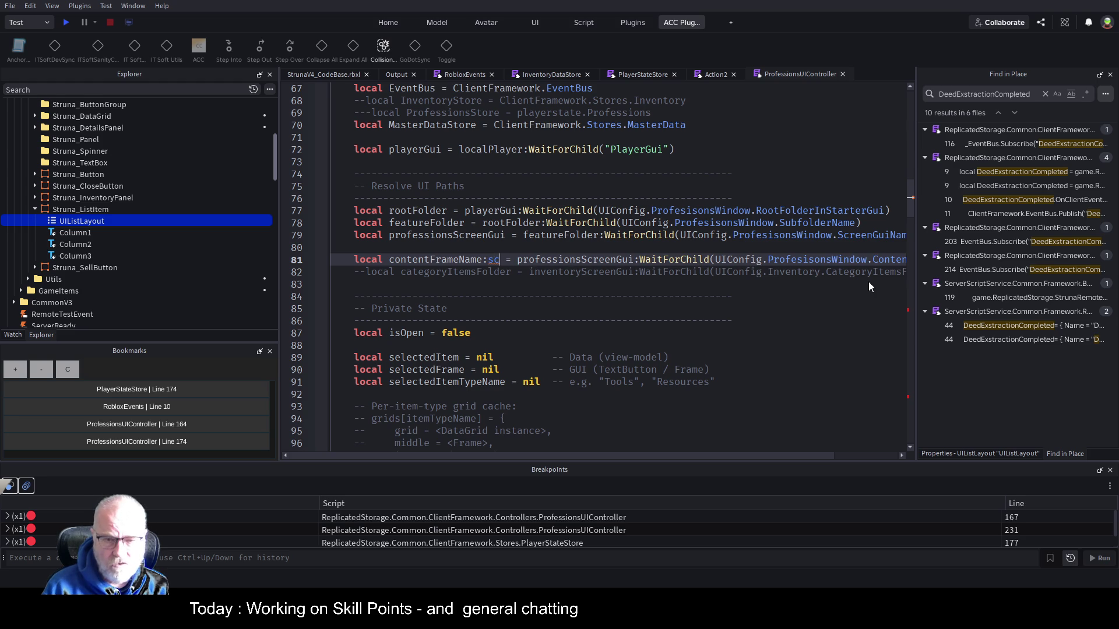
{"action": "key", "text": "Tab"}
{"action": "key", "text": "ctrl+s"}
Delete the ClearAllChildren call, then restore it with undo and save
{"action": "scroll", "coordinate": [564, 235], "scroll_direction": "down", "scroll_amount": 20}
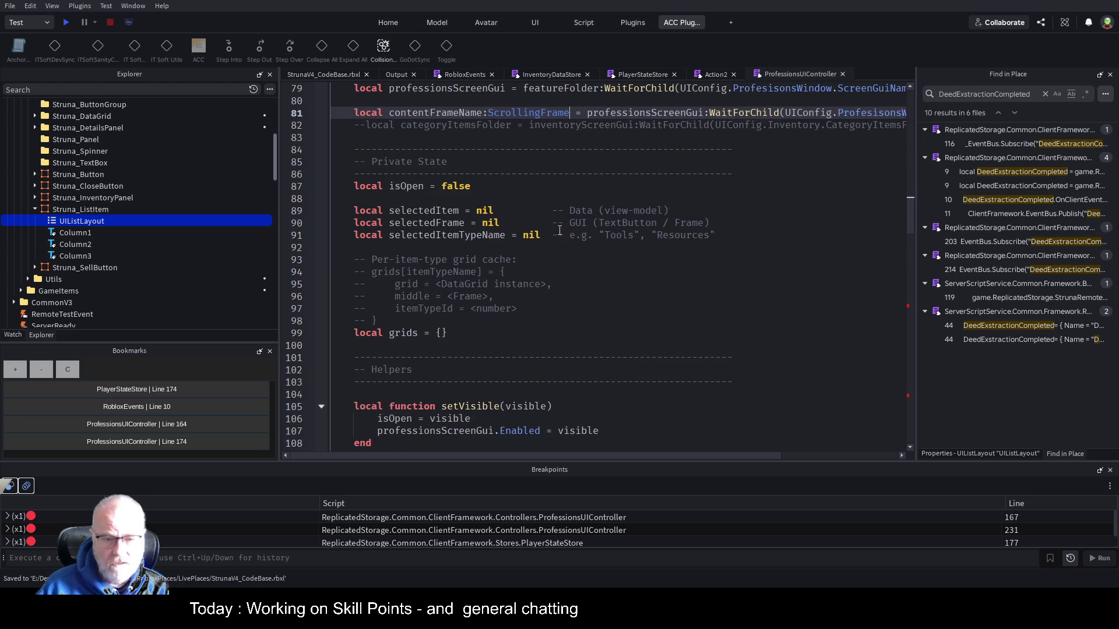
{"action": "scroll", "coordinate": [469, 275], "scroll_direction": "down", "scroll_amount": 5}
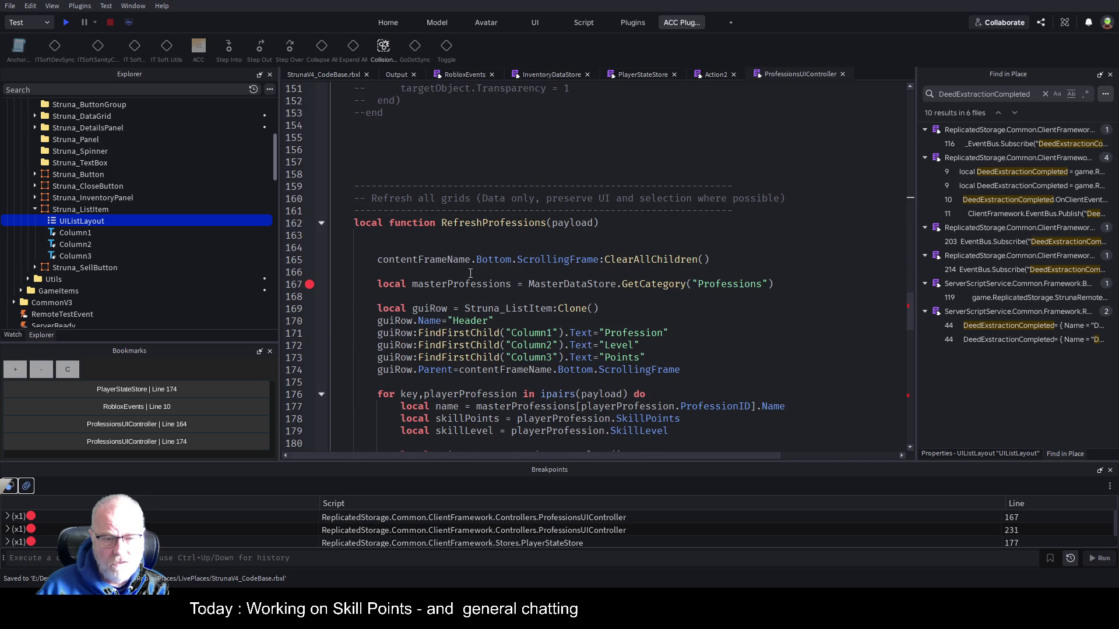
{"action": "left_click", "coordinate": [621, 257]}
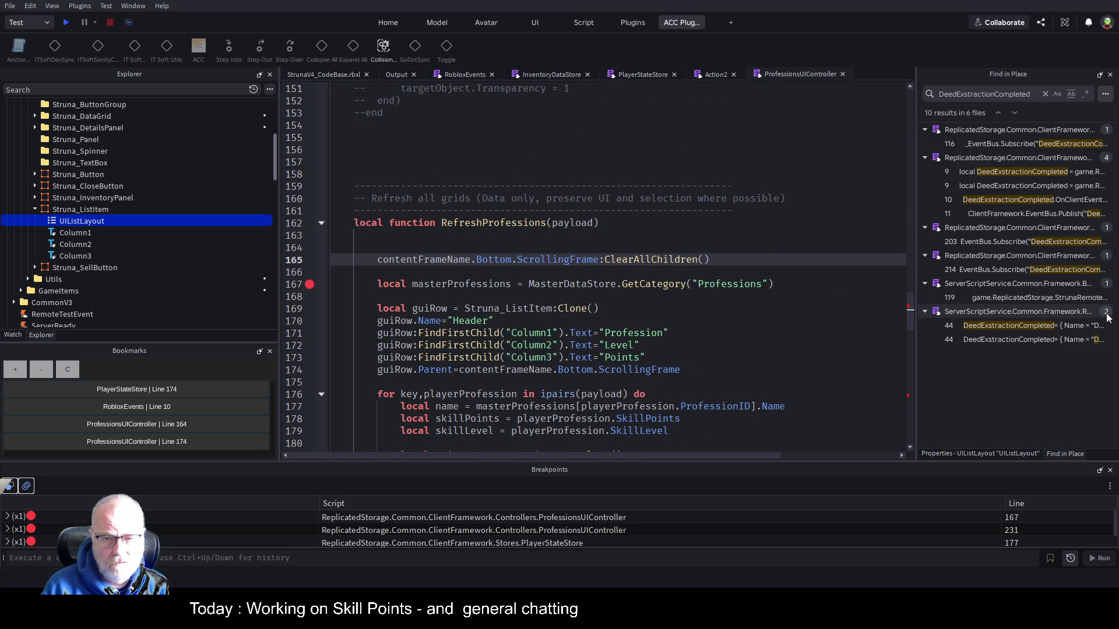
{"action": "key", "text": "shift+End"}
{"action": "key", "text": "BackSpace"}
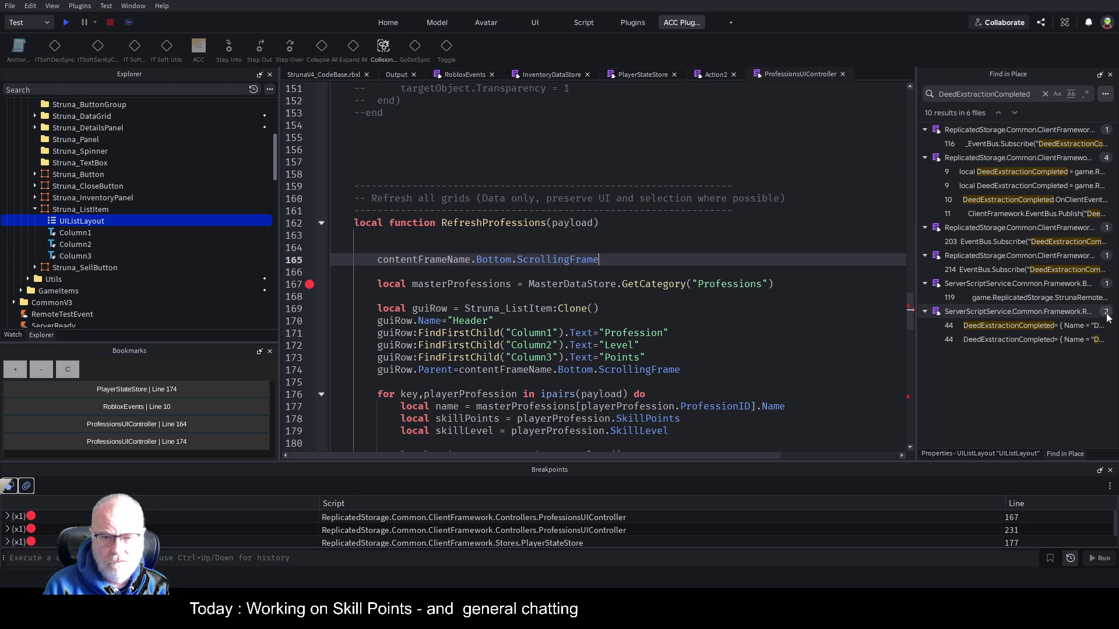
{"action": "key", "text": "BackSpace"}
{"action": "key", "text": "ctrl+z"}
{"action": "key", "text": "ctrl+s"}
Return to the contentFrameName declaration on line 81 and fix the colon before its type
{"action": "key", "text": "ctrl+Home"}
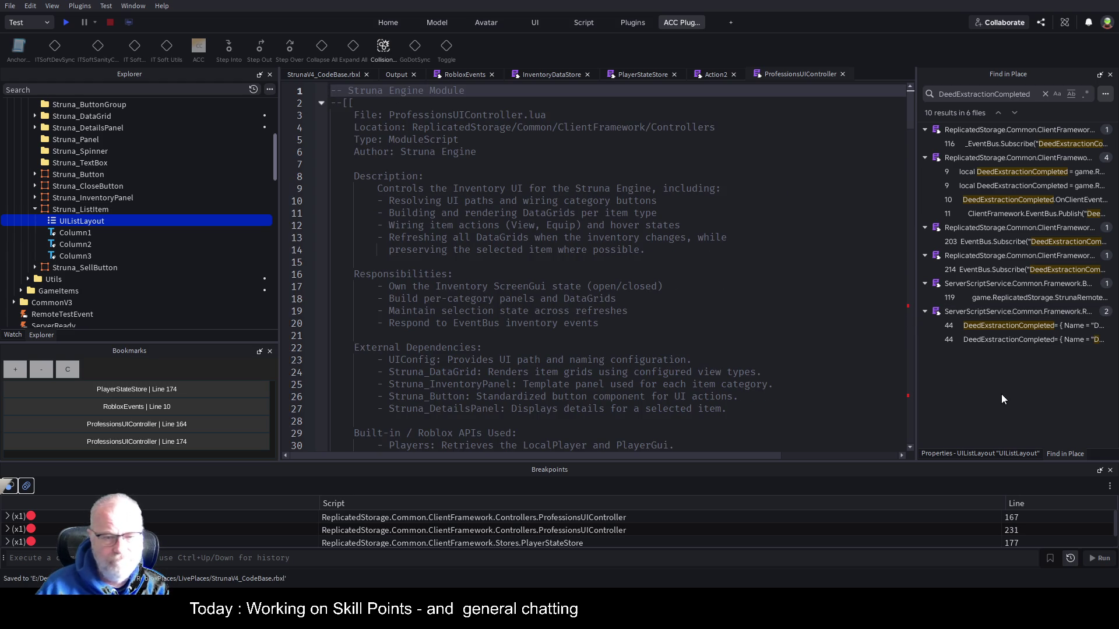
{"action": "scroll", "coordinate": [494, 285], "scroll_direction": "down", "scroll_amount": 10}
{"action": "scroll", "coordinate": [494, 285], "scroll_direction": "down", "scroll_amount": 8}
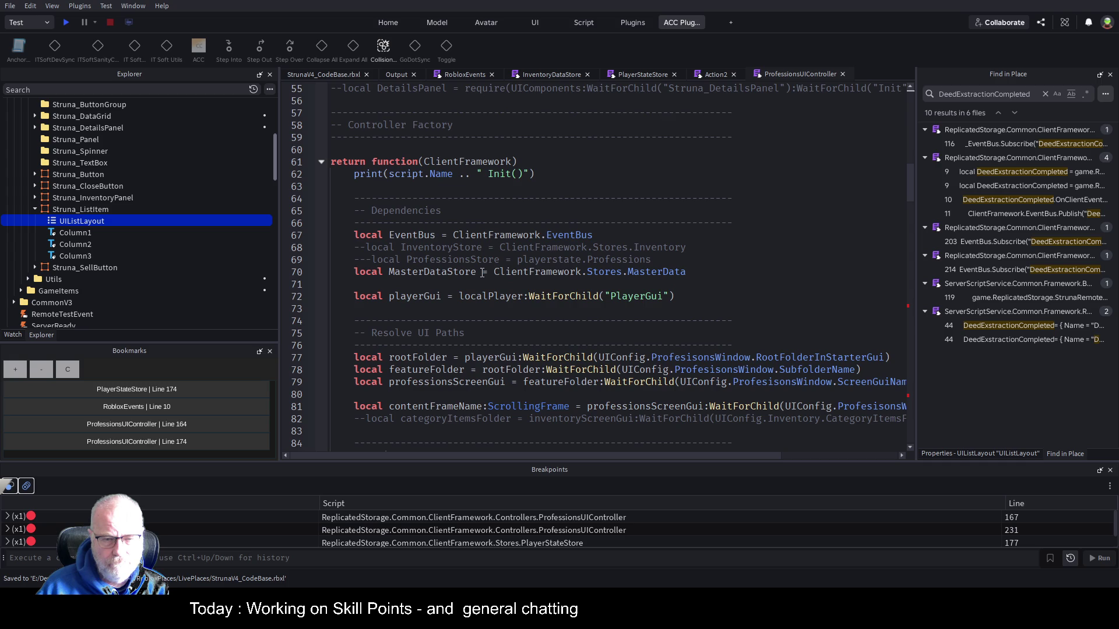
{"action": "scroll", "coordinate": [483, 274], "scroll_direction": "down", "scroll_amount": 3}
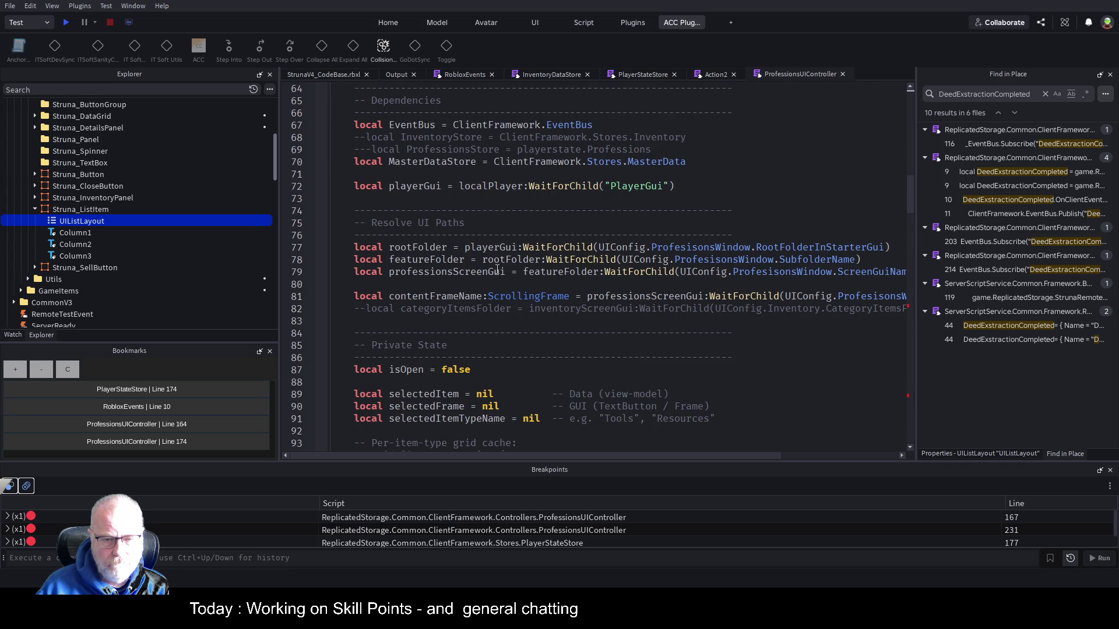
{"action": "double_click", "coordinate": [490, 296]}
{"action": "key", "text": "Left"}
{"action": "type", "text": ":"}
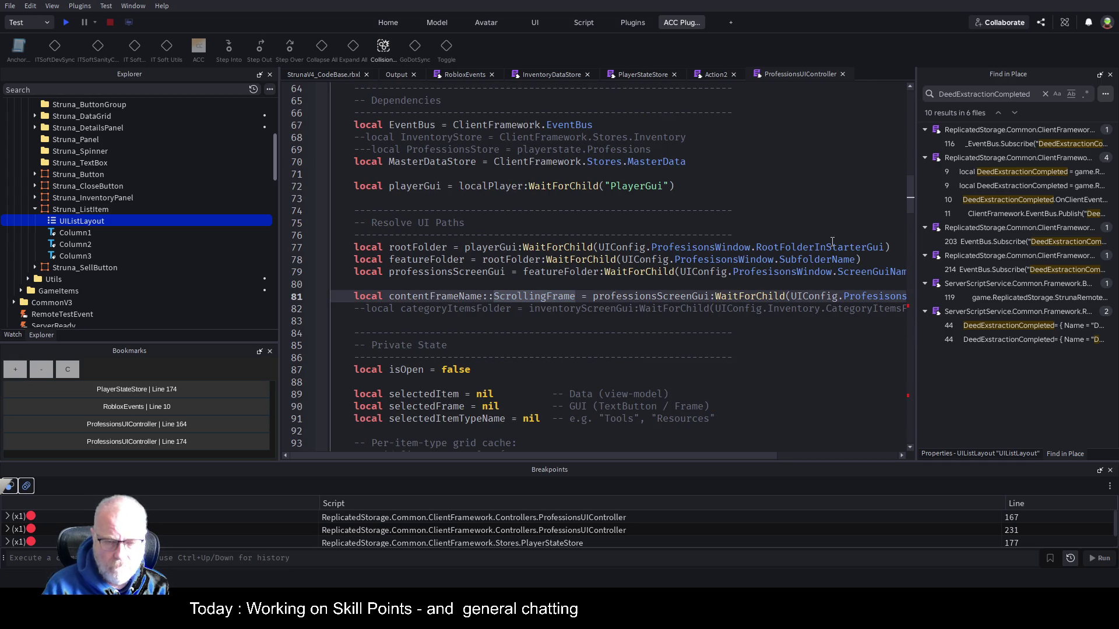
{"action": "key", "text": "Down"}
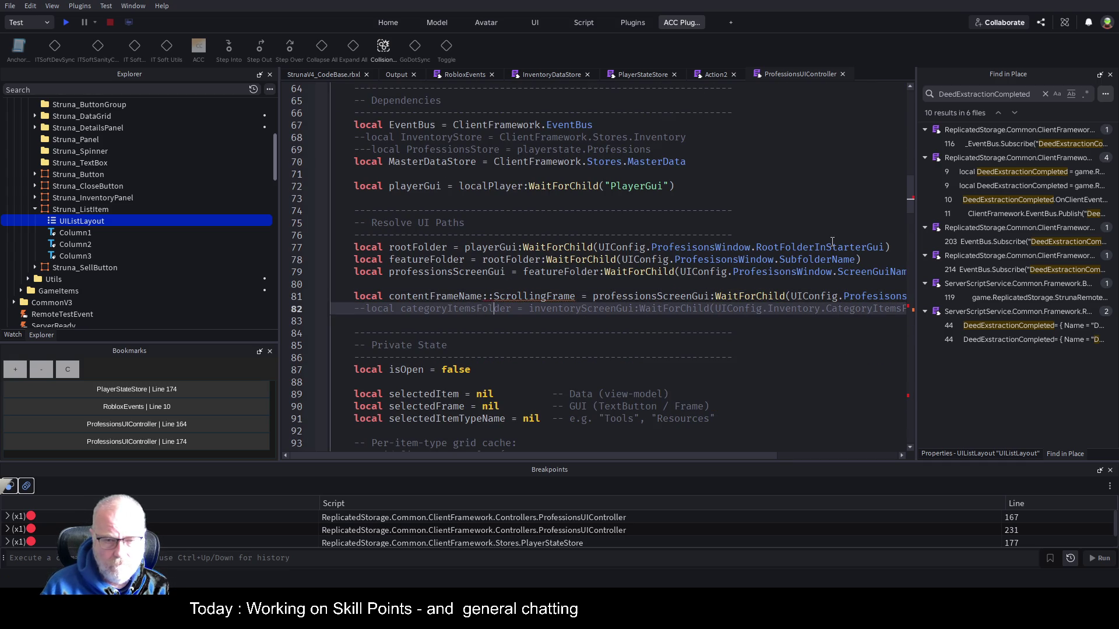
{"action": "key", "text": "Up"}
{"action": "key", "text": "BackSpace"}
{"action": "key", "text": "ctrl+shift+Right"}
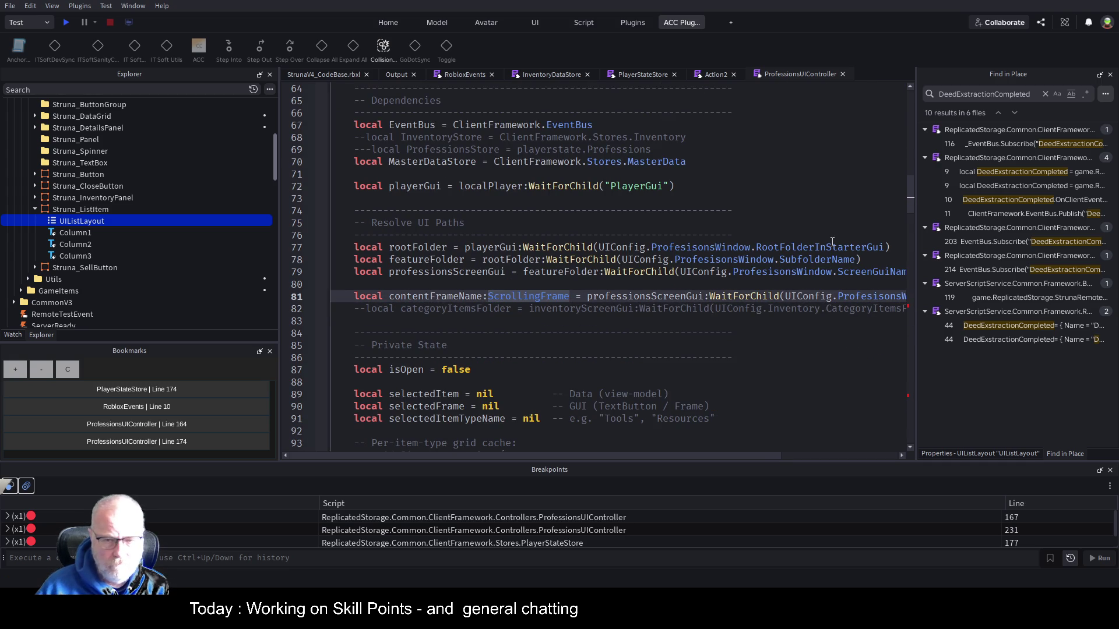
Delete the ScrollingFrame type annotation on line 81, save, and scroll down to RefreshProfessions
{"action": "mouse_move", "coordinate": [498, 454]}
{"action": "left_mouse_down"}
{"action": "mouse_move", "coordinate": [716, 474]}
{"action": "mouse_move", "coordinate": [417, 468]}
{"action": "left_mouse_up"}
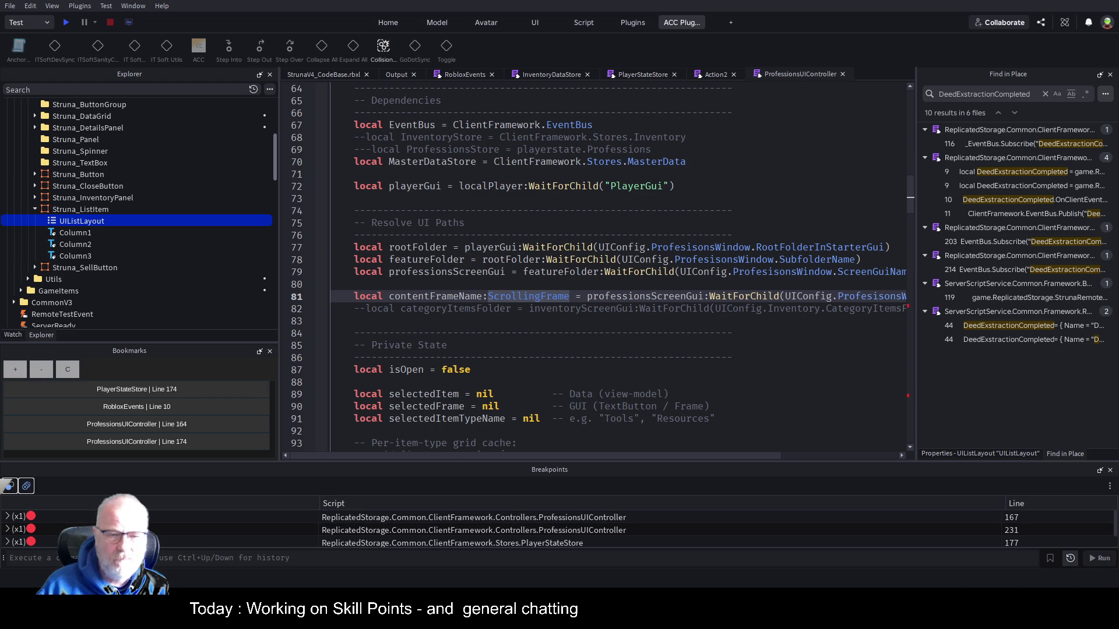
{"action": "key", "text": "BackSpace"}
{"action": "key", "text": "BackSpace"}
{"action": "key", "text": "ctrl+s"}
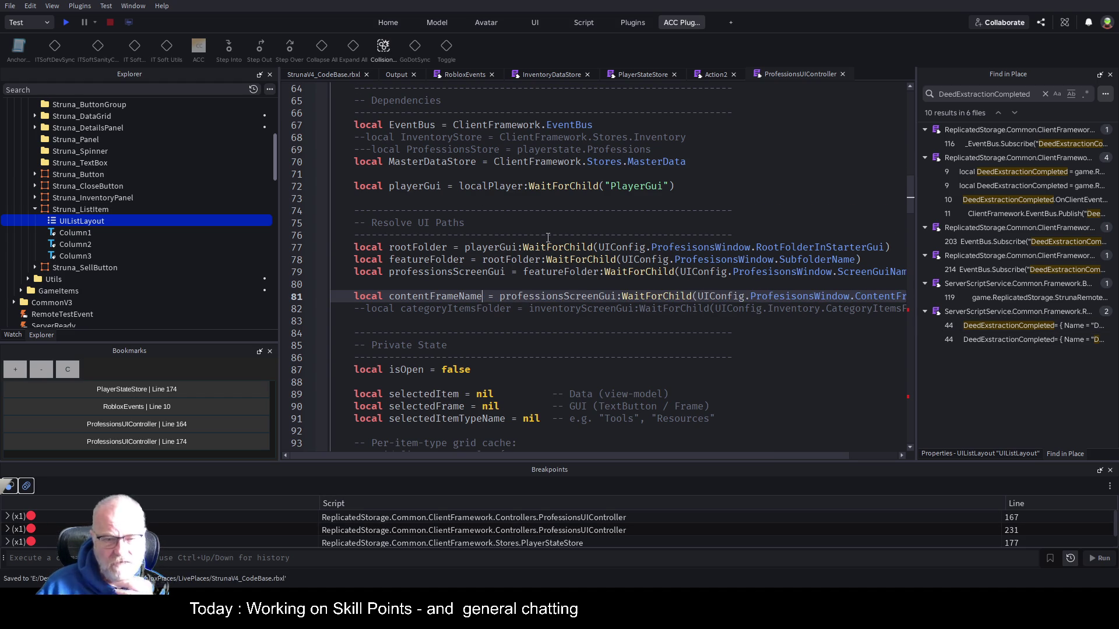
{"action": "scroll", "coordinate": [509, 222], "scroll_direction": "down", "scroll_amount": 1}
{"action": "scroll", "coordinate": [530, 343], "scroll_direction": "down", "scroll_amount": 20}
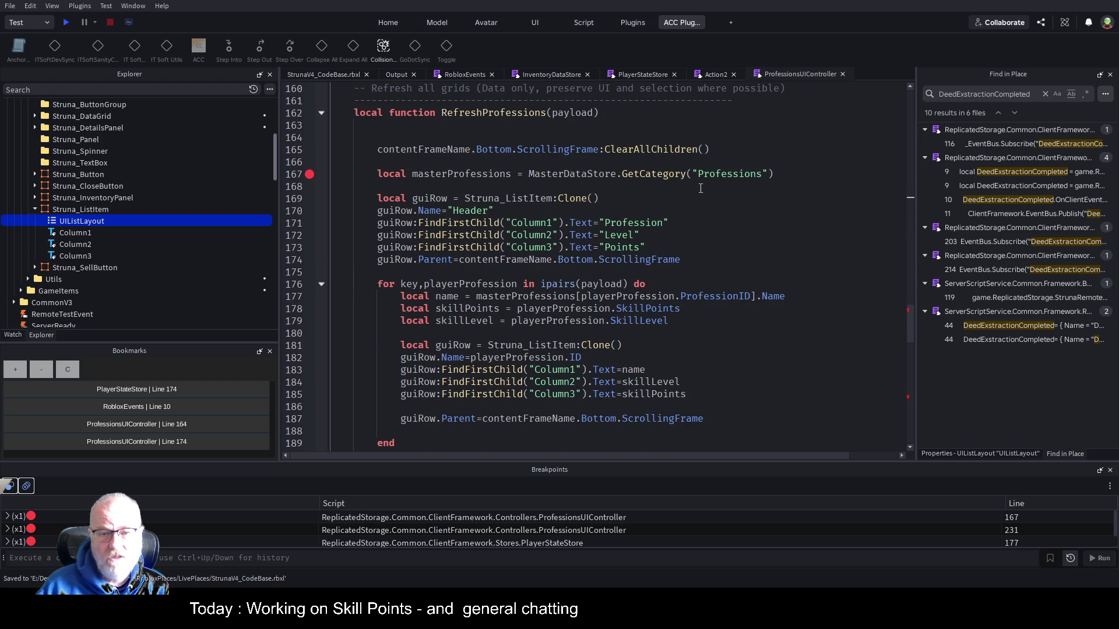
Above ClearAllChildren, add 'local uilayout = contentFrameName.Bottom.ScrollingFrame.UILayout:Clone();'
{"action": "left_click", "coordinate": [683, 155]}
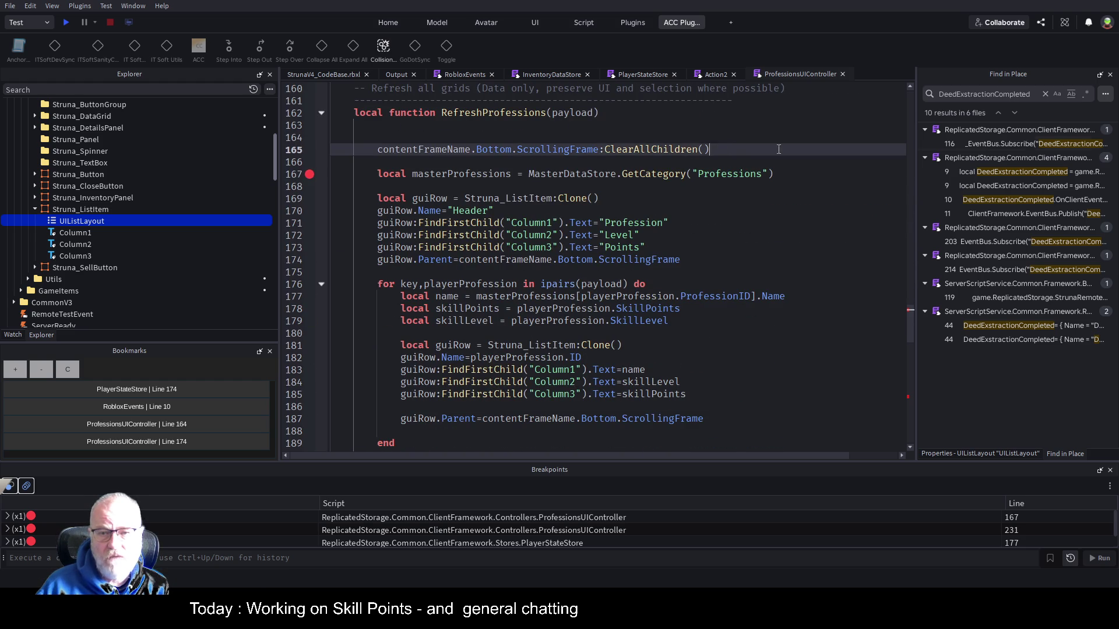
{"action": "key", "text": "Up"}
{"action": "key", "text": "Return"}
{"action": "type", "text": "local ui"}
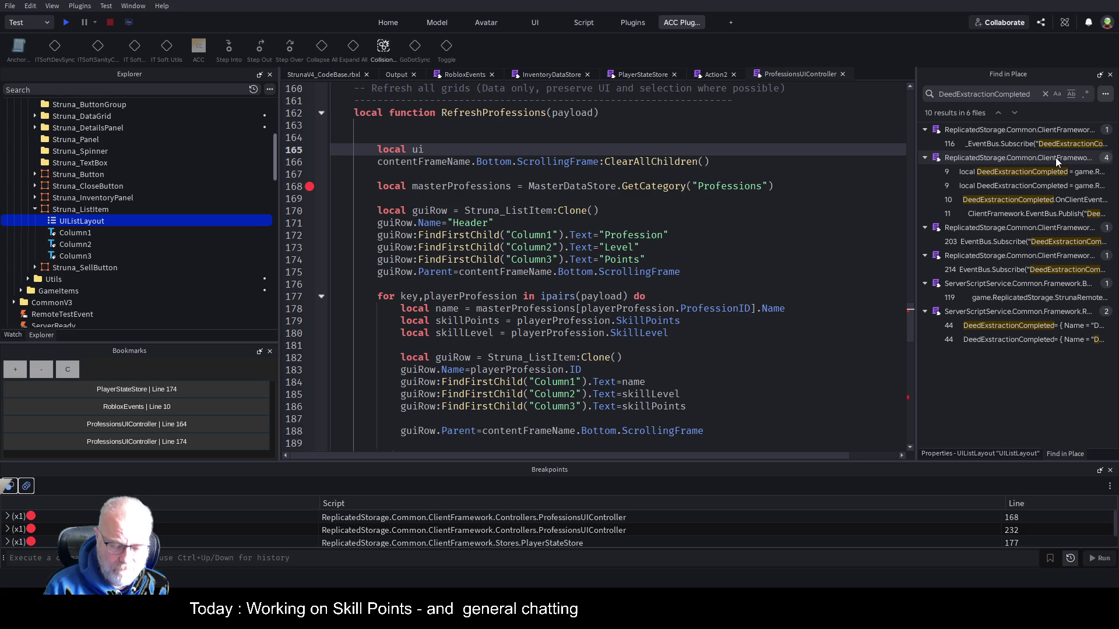
{"action": "type", "text": "layout ="}
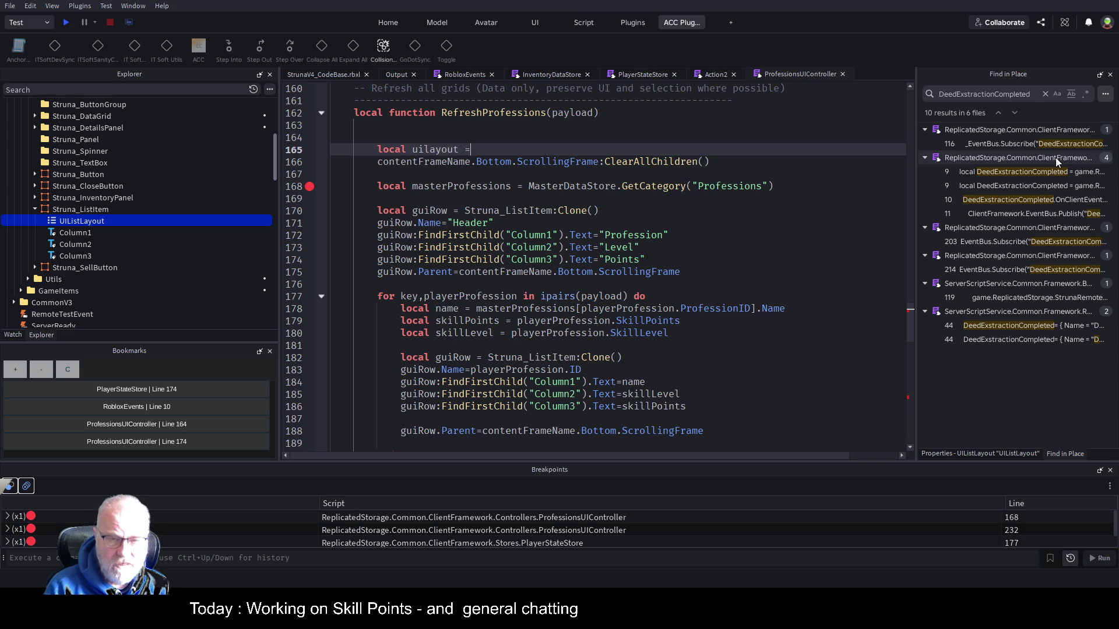
{"action": "key", "text": "Down"}
{"action": "key", "text": "ctrl+Right"}
{"action": "key", "text": "ctrl+Right"}
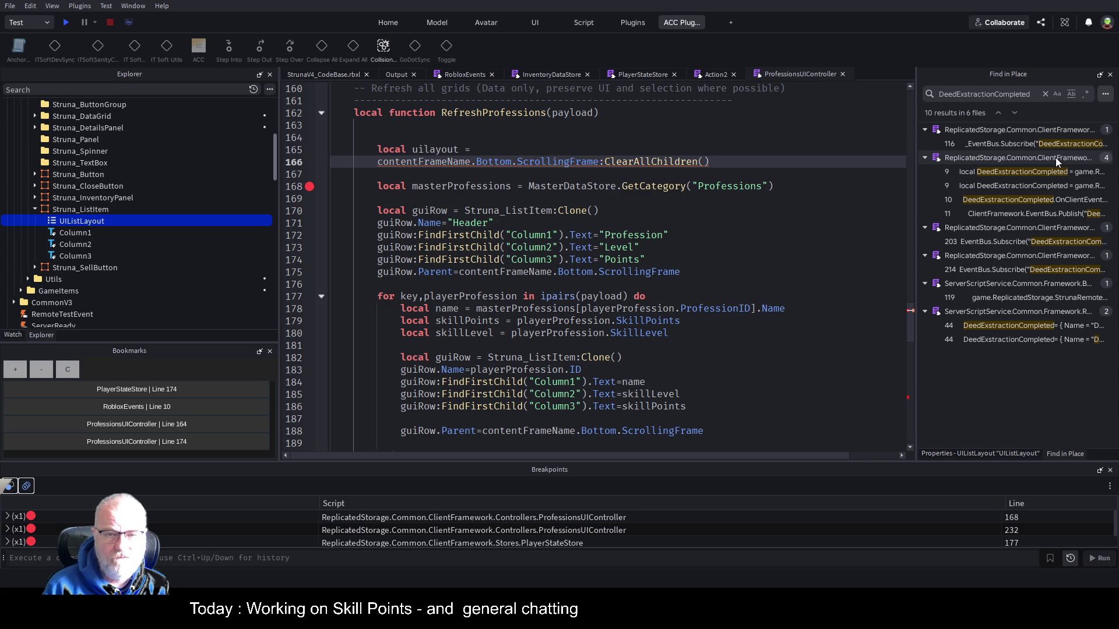
{"action": "key", "text": "shift+Home"}
{"action": "key", "text": "ctrl+c"}
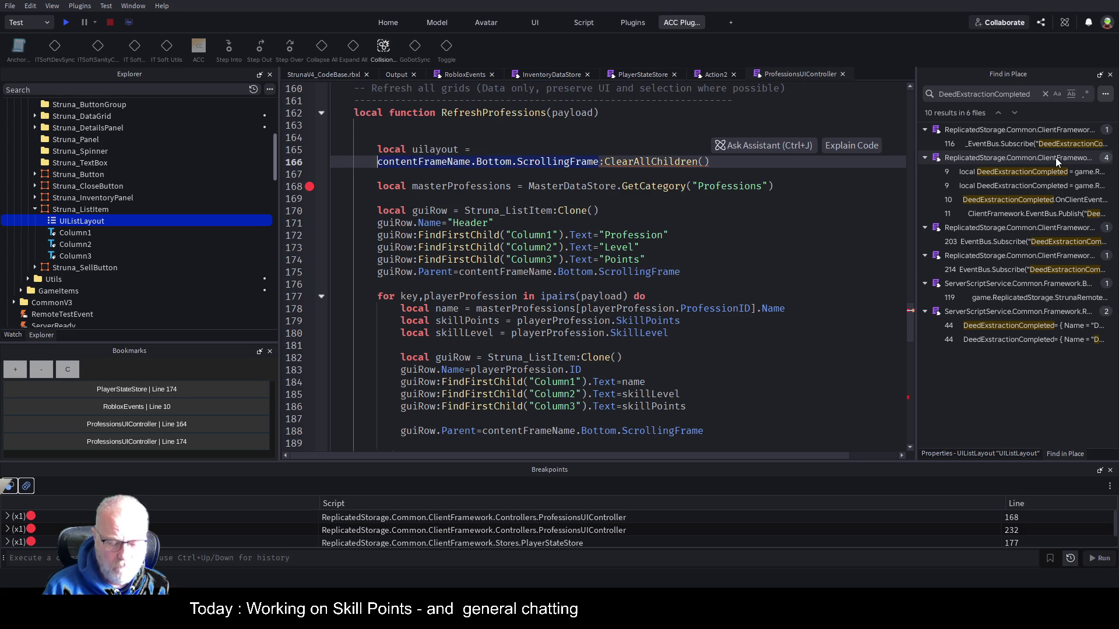
{"action": "key", "text": "Up"}
{"action": "key", "text": "End"}
{"action": "key", "text": "ctrl+v"}
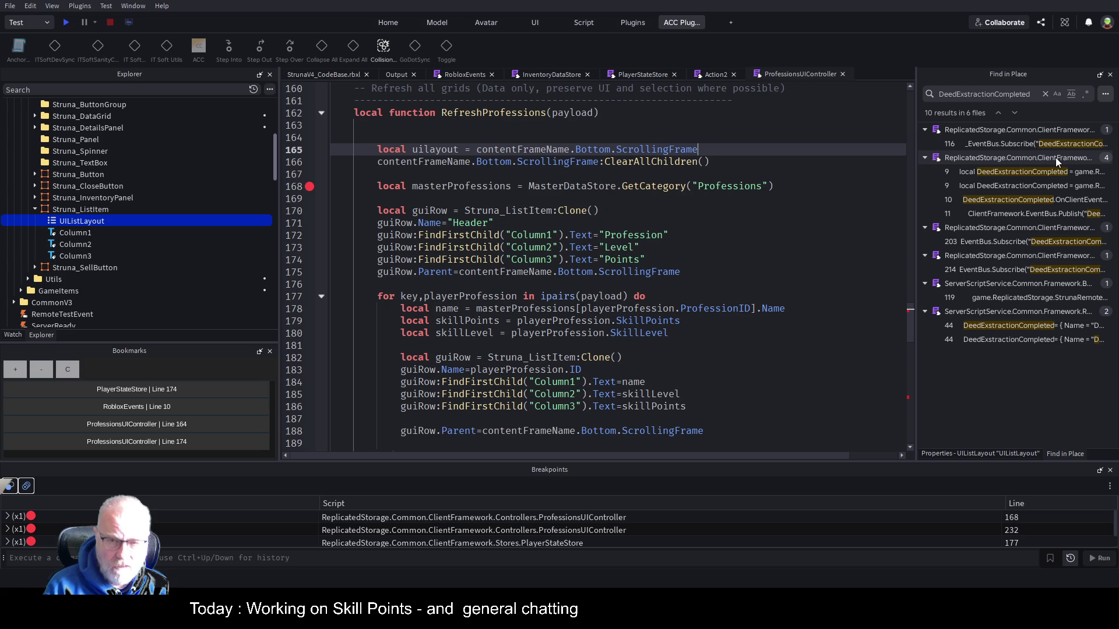
{"action": "type", "text": ".UILayout"}
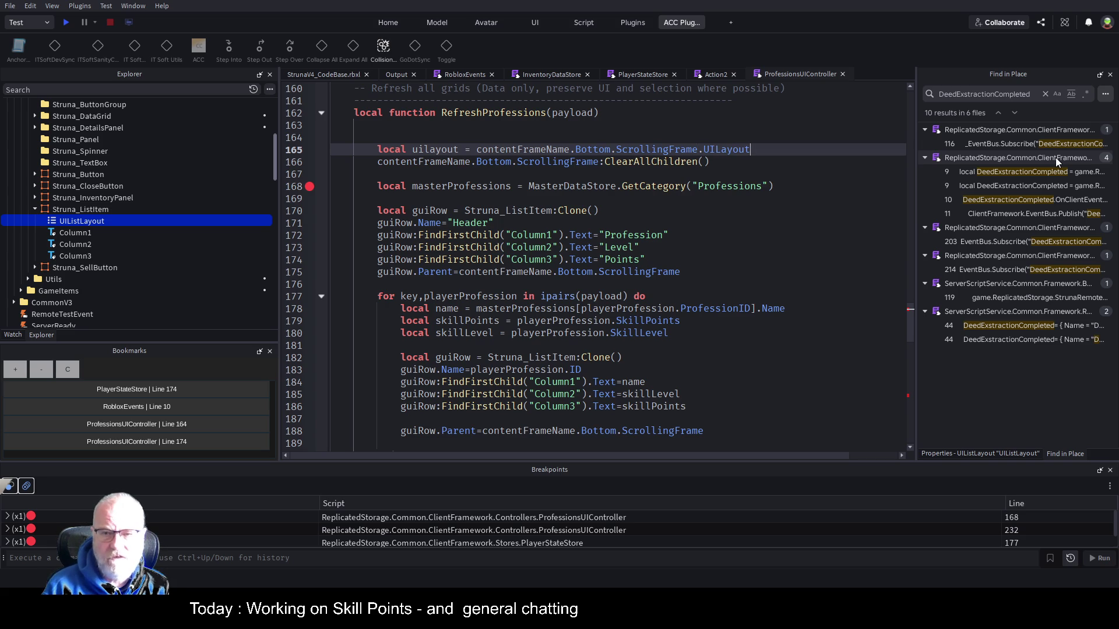
{"action": "type", "text": ":Clone();"}
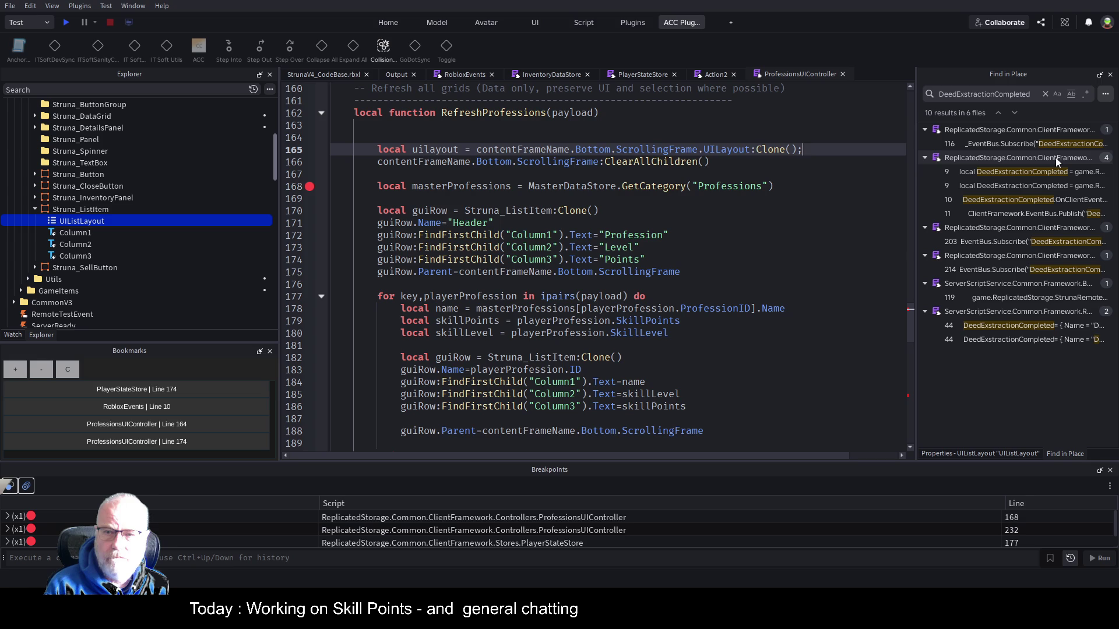
Below ClearAllChildren, add 'uilayout.Parent=contentFrameName.Bottom.ScrollingFrame' and space out the block
{"action": "key", "text": "Down"}
{"action": "key", "text": "Down"}
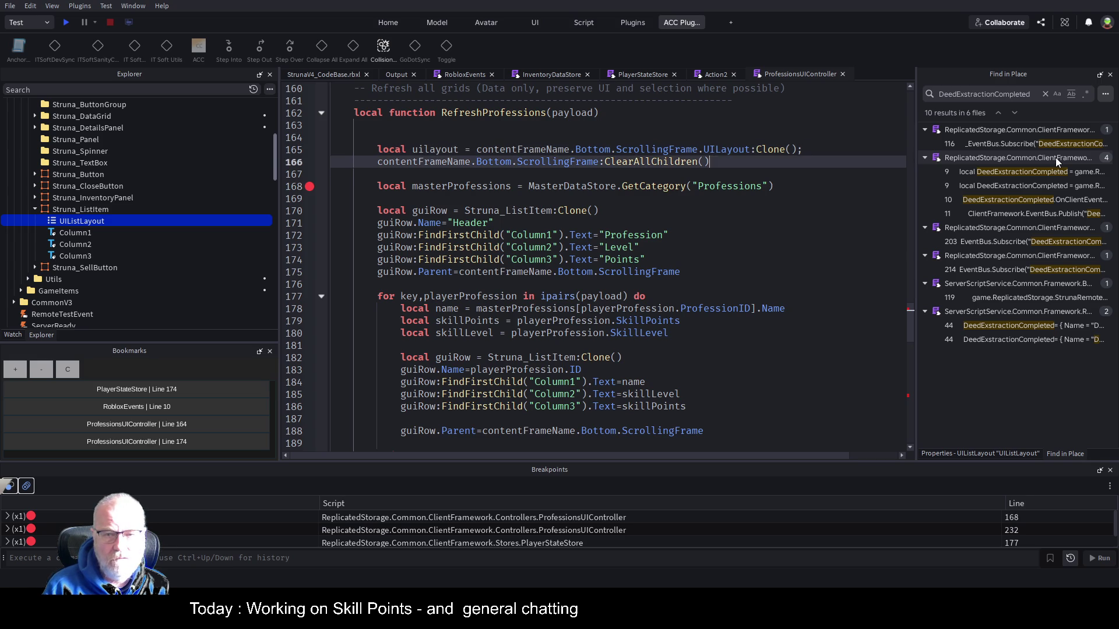
{"action": "type", "text": "uilayout.Par"}
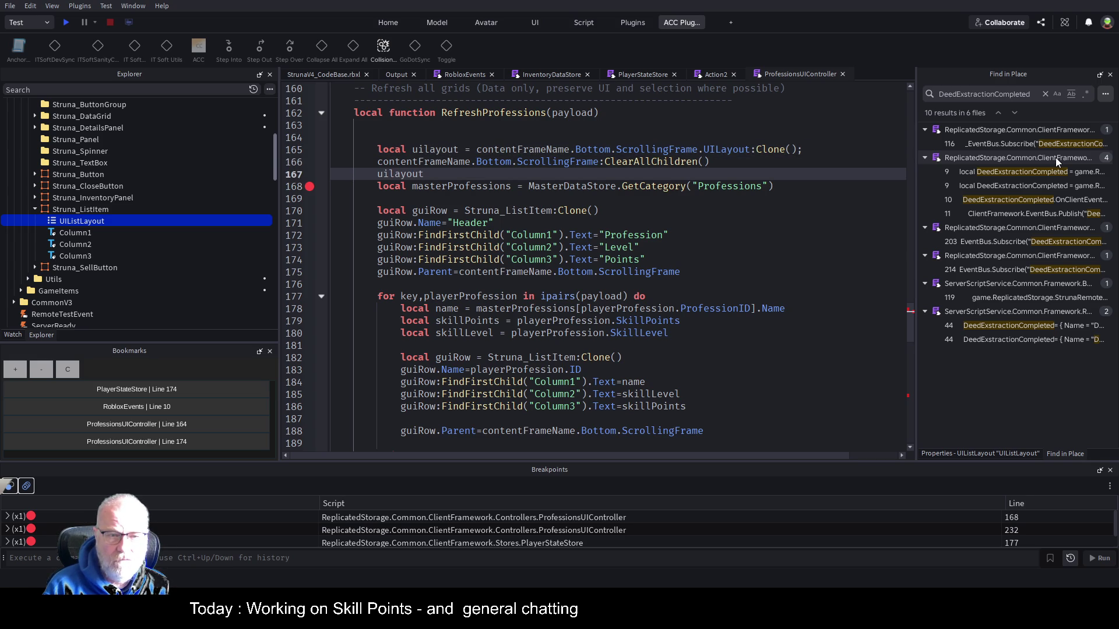
{"action": "type", "text": "ent="}
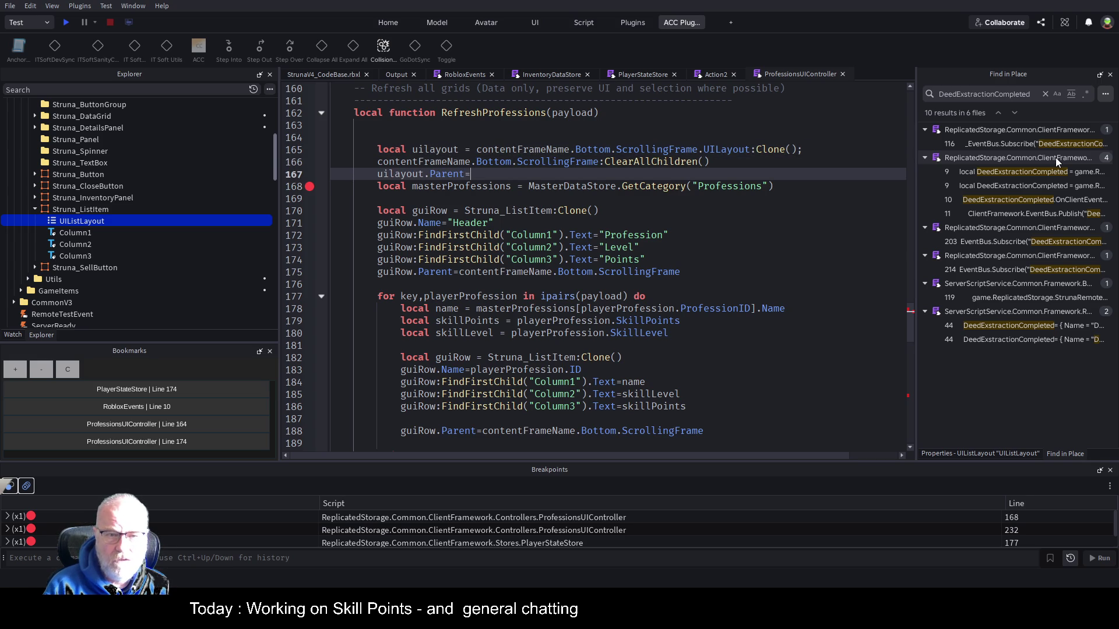
{"action": "key", "text": "Up"}
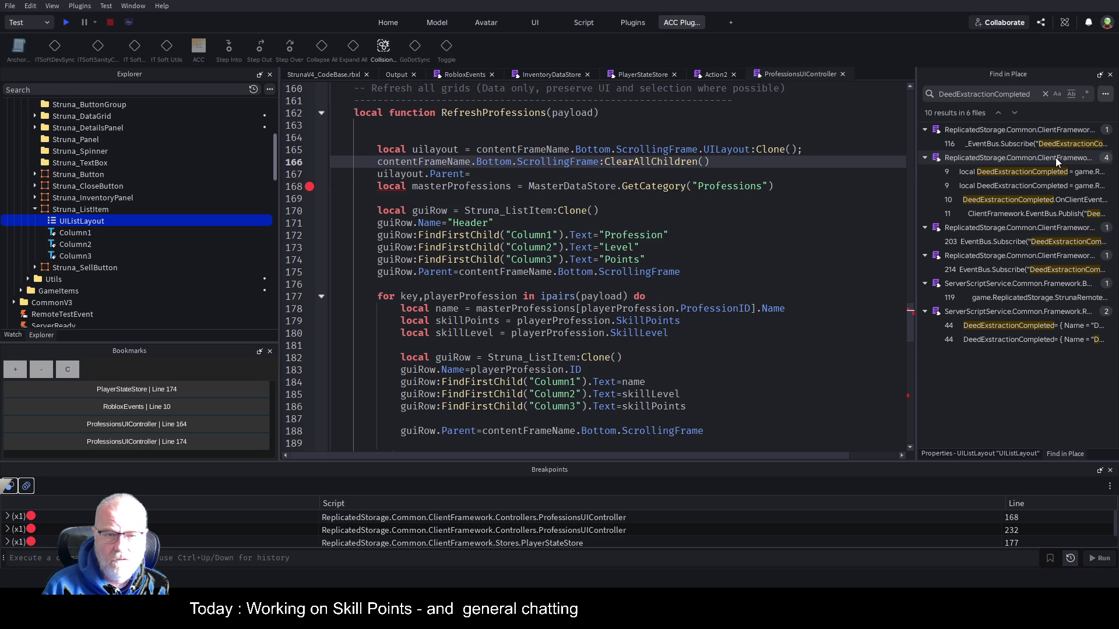
{"action": "key", "text": "ctrl+Right"}
{"action": "key", "text": "ctrl+Right"}
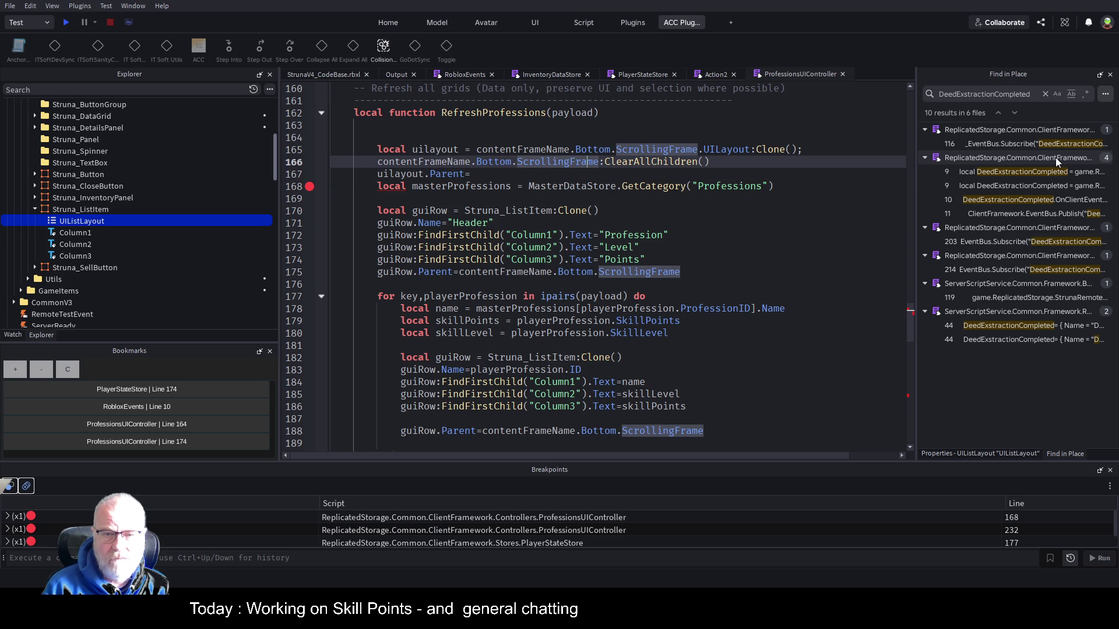
{"action": "key", "text": "Home"}
{"action": "key", "text": "Down"}
{"action": "key", "text": "ctrl+v"}
{"action": "key", "text": "Return"}
{"action": "key", "text": "Return"}
{"action": "key", "text": "Up"}
{"action": "key", "text": "shift+Up"}
{"action": "key", "text": "shift+Up"}
{"action": "key", "text": "shift+Up"}
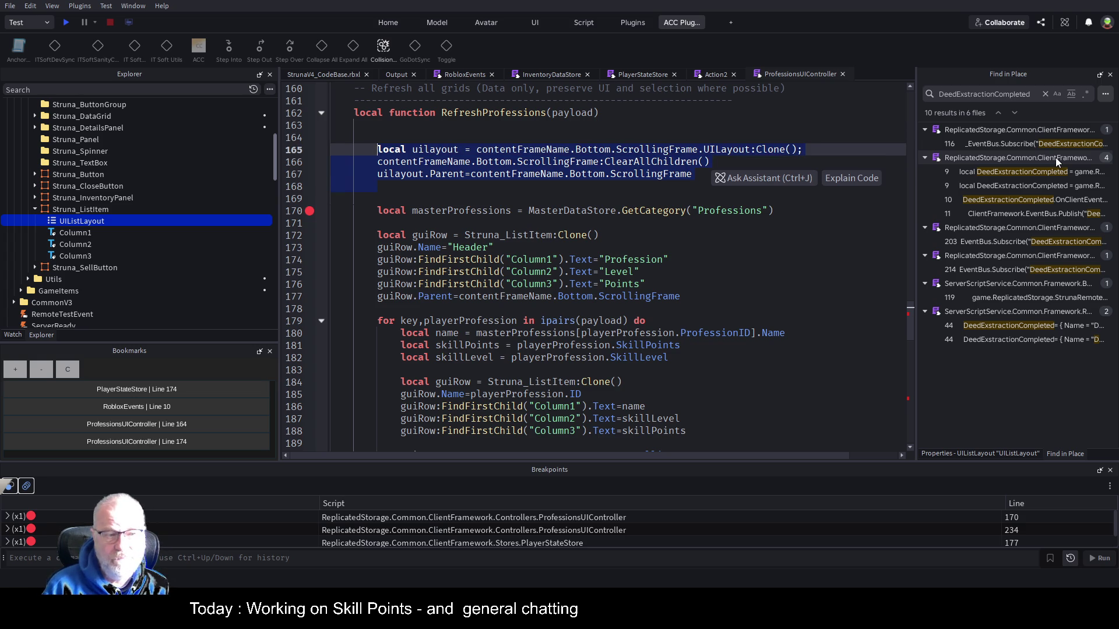
{"action": "key", "text": "Down"}
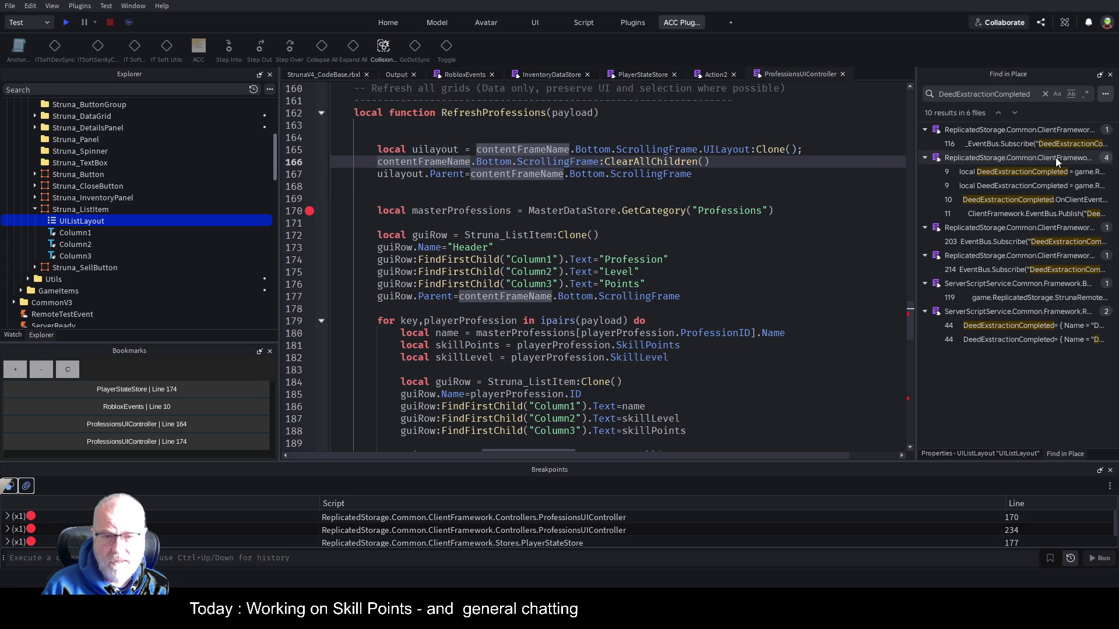
{"action": "key", "text": "Up"}
{"action": "key", "text": "Up"}
{"action": "key", "text": "Return"}
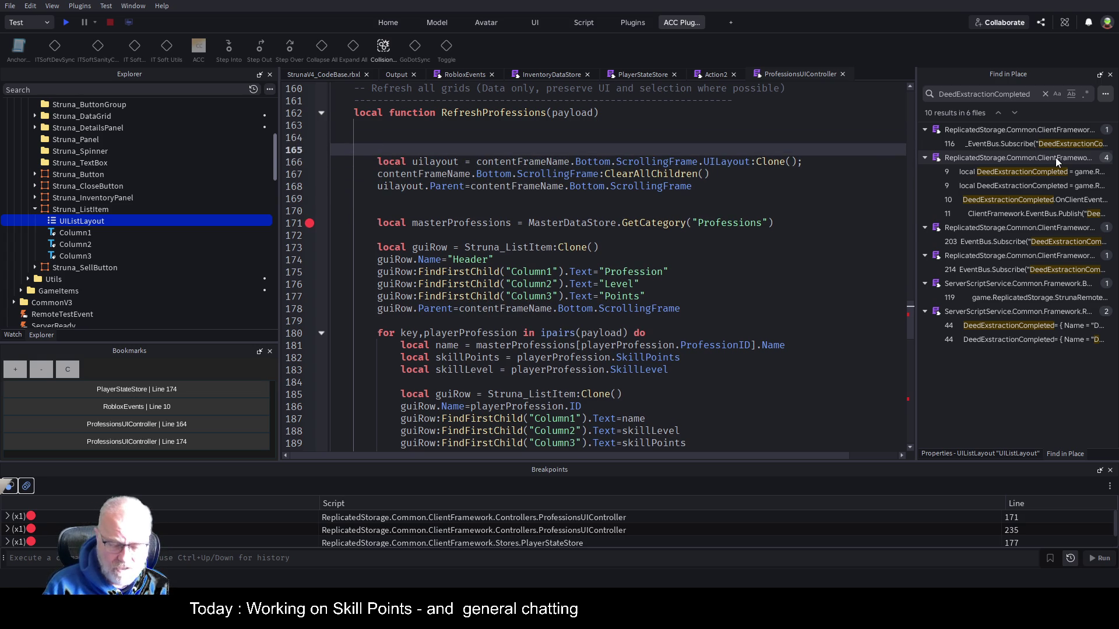
Add the TODO 'Make a clear all with exlutions global function', save, and disable line 171's breakpoint
{"action": "type", "text": "TODO:Make aclear all"}
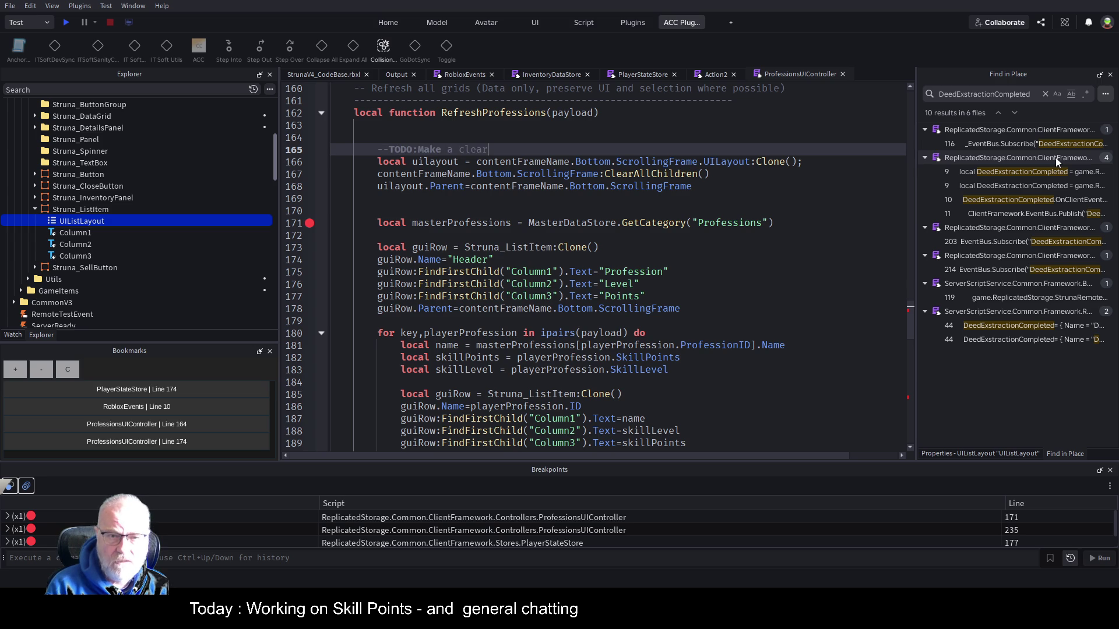
{"action": "type", "text": " e"}
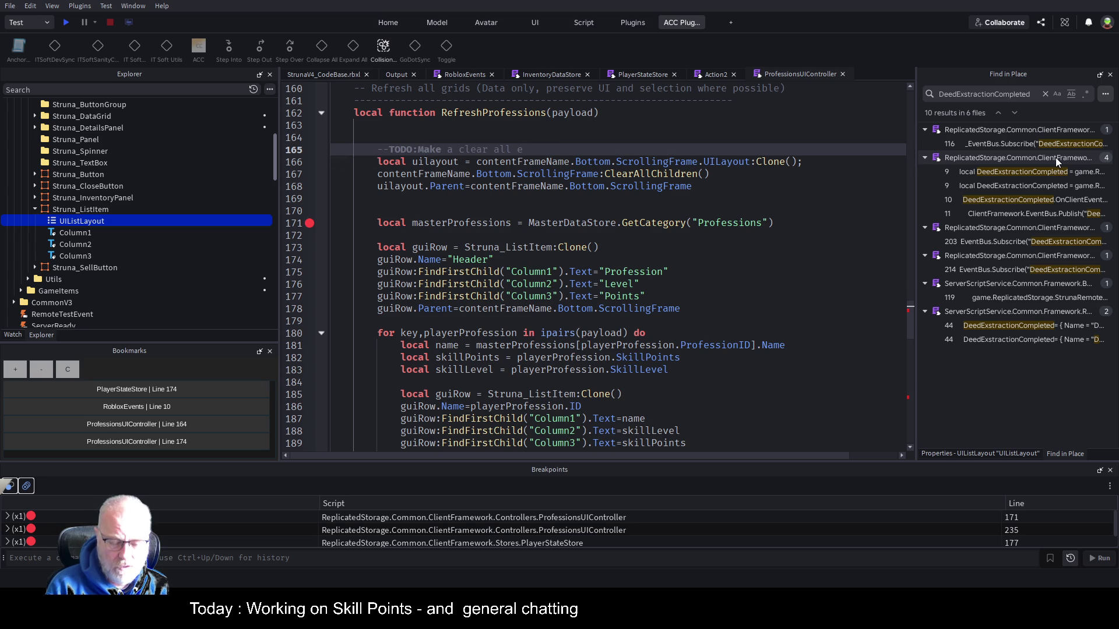
{"action": "type", "text": " with exl"}
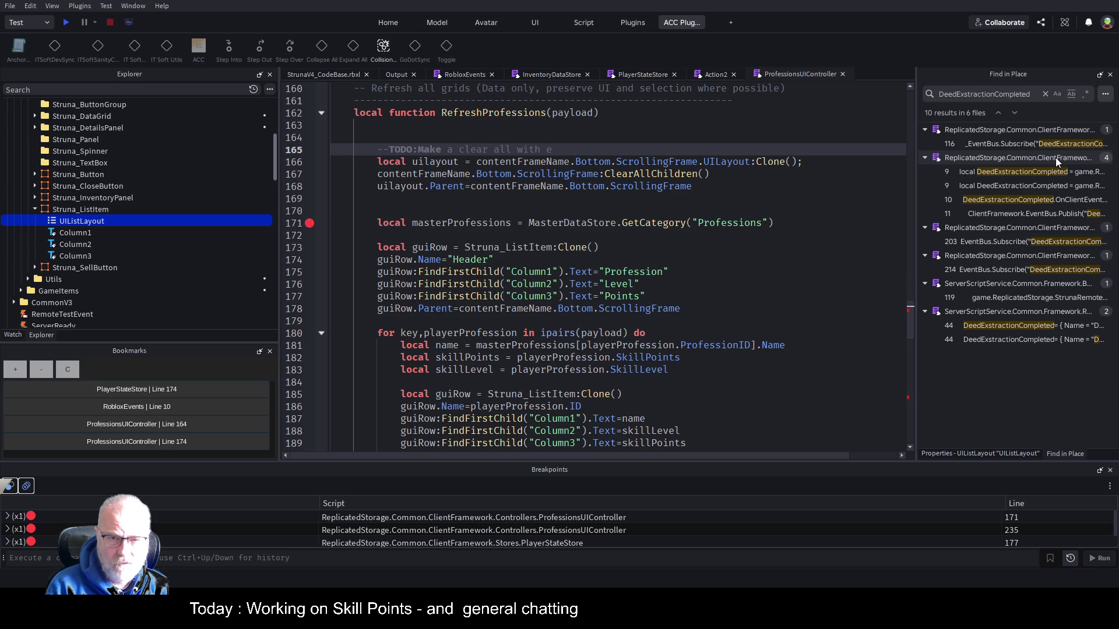
{"action": "type", "text": "uti"}
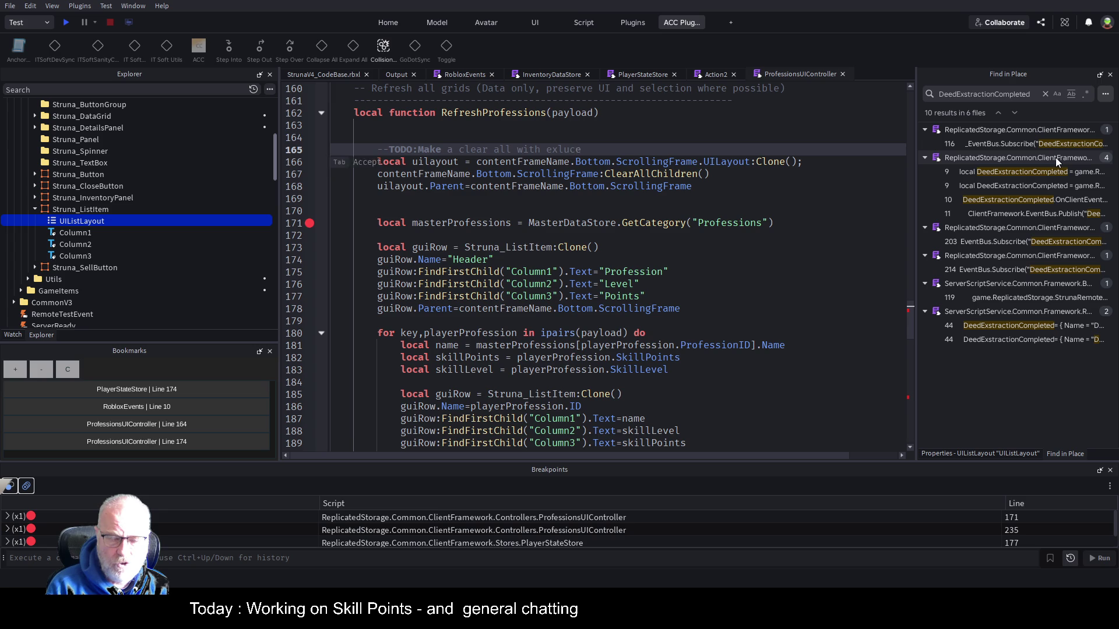
{"action": "type", "text": "ons"}
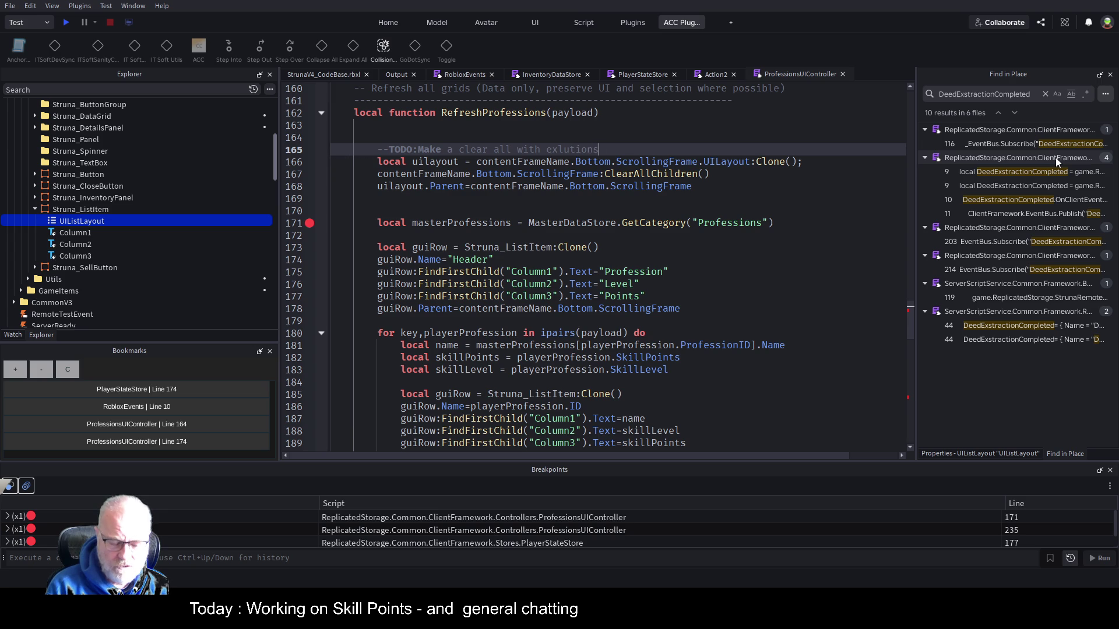
{"action": "type", "text": " global function"}
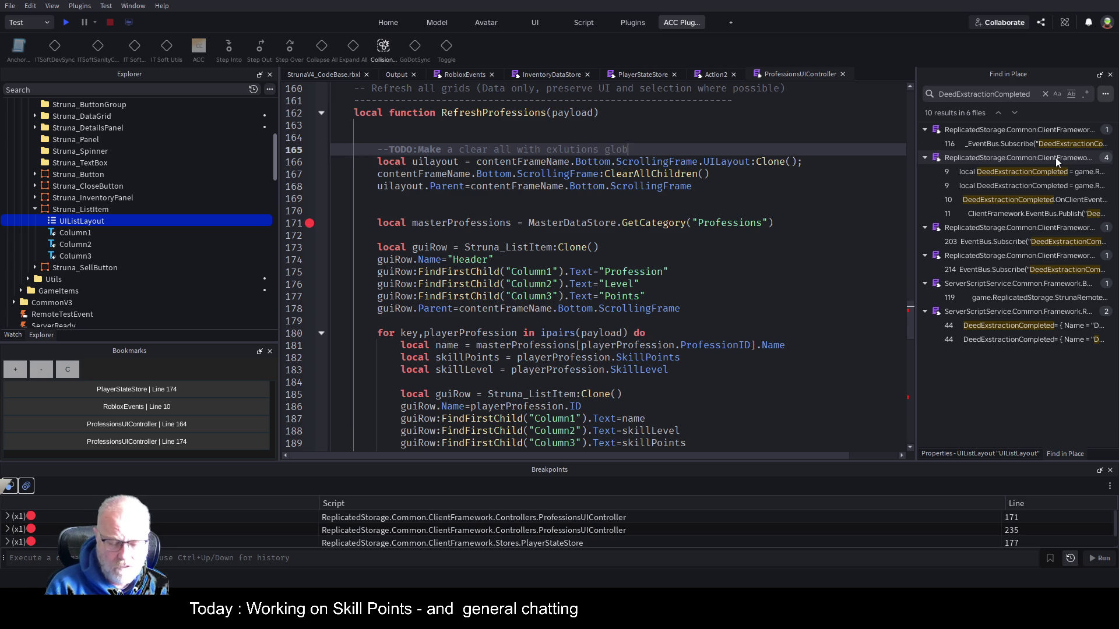
{"action": "key", "text": "ctrl+s"}
{"action": "left_click", "coordinate": [696, 234]}
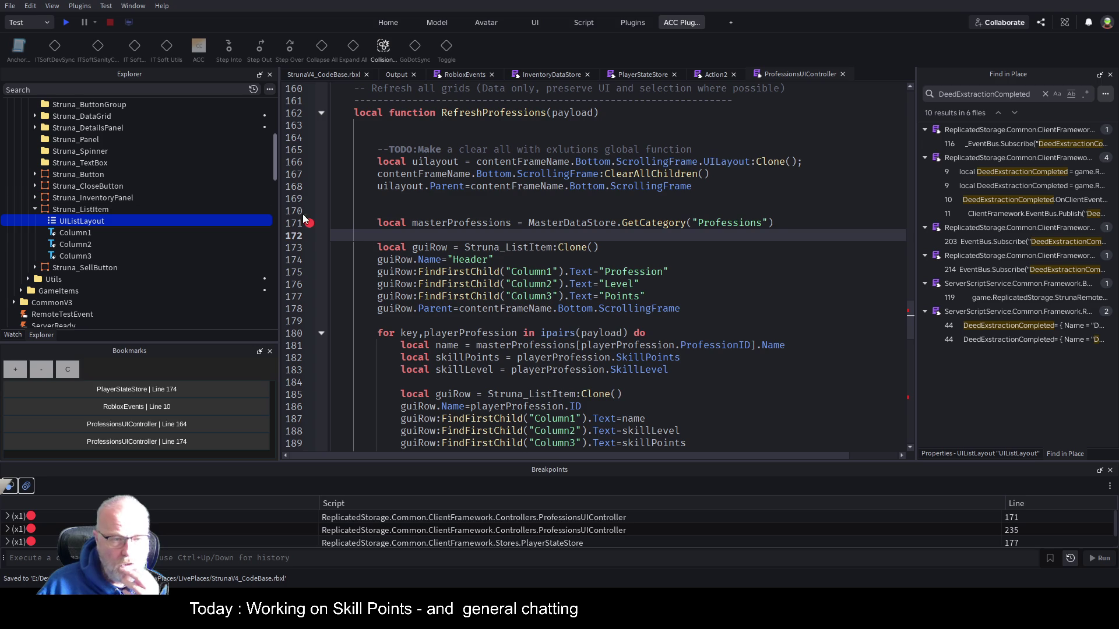
{"action": "left_click", "coordinate": [309, 223], "text": "shift"}
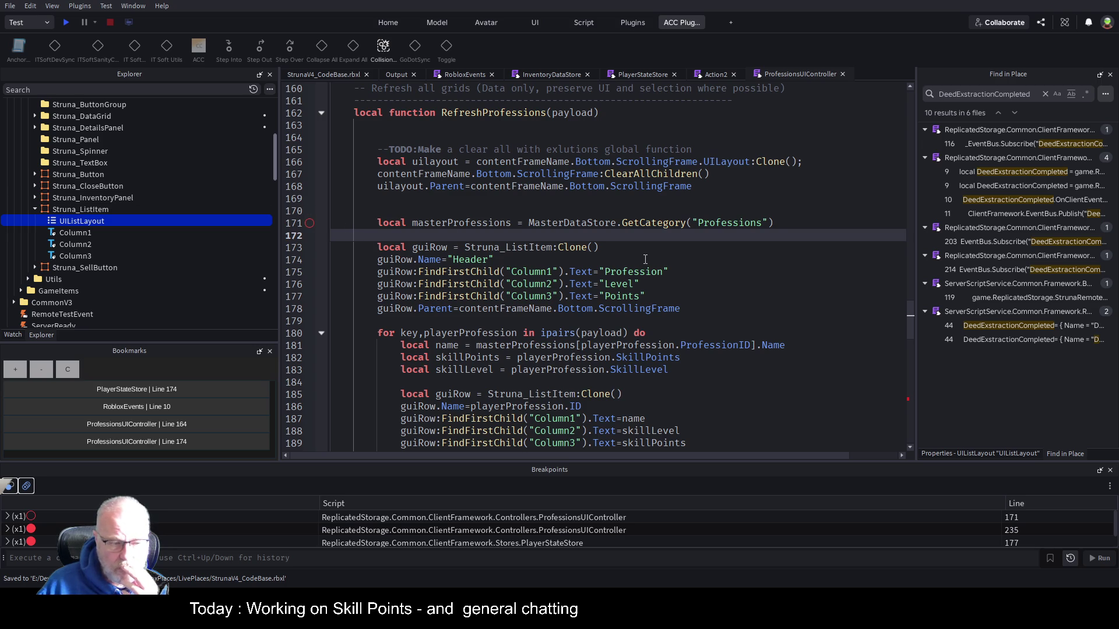
{"action": "scroll", "coordinate": [645, 260], "scroll_direction": "down", "scroll_amount": 3}
{"action": "left_click", "coordinate": [730, 250]}
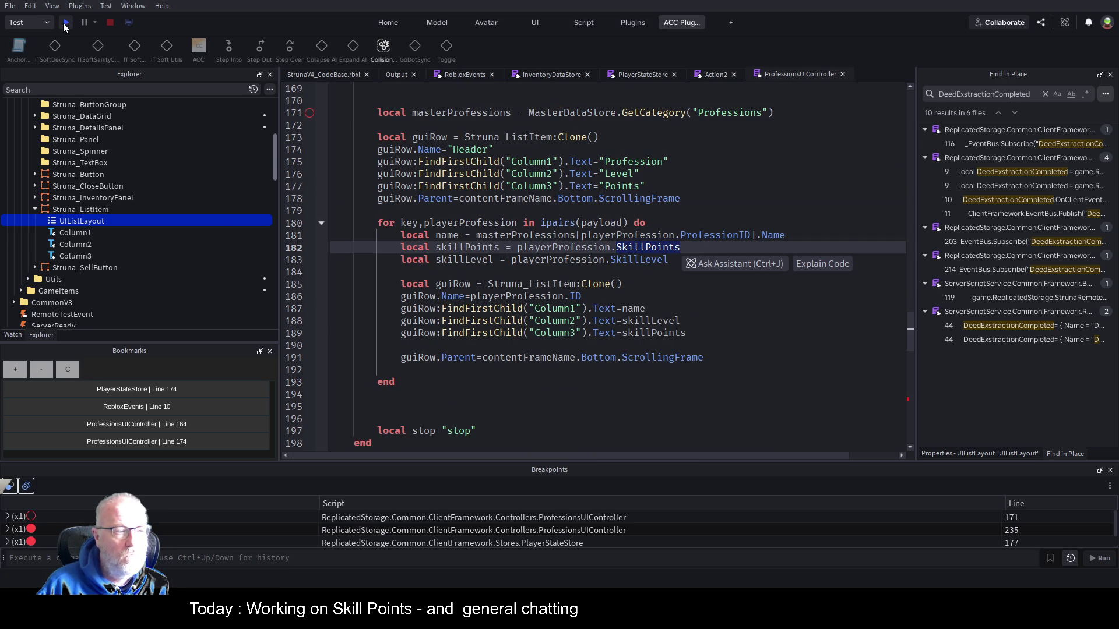
Run a play test, follow the Output error to ProfessionsUIController line 166, then stop the test
{"action": "left_click", "coordinate": [65, 24]}
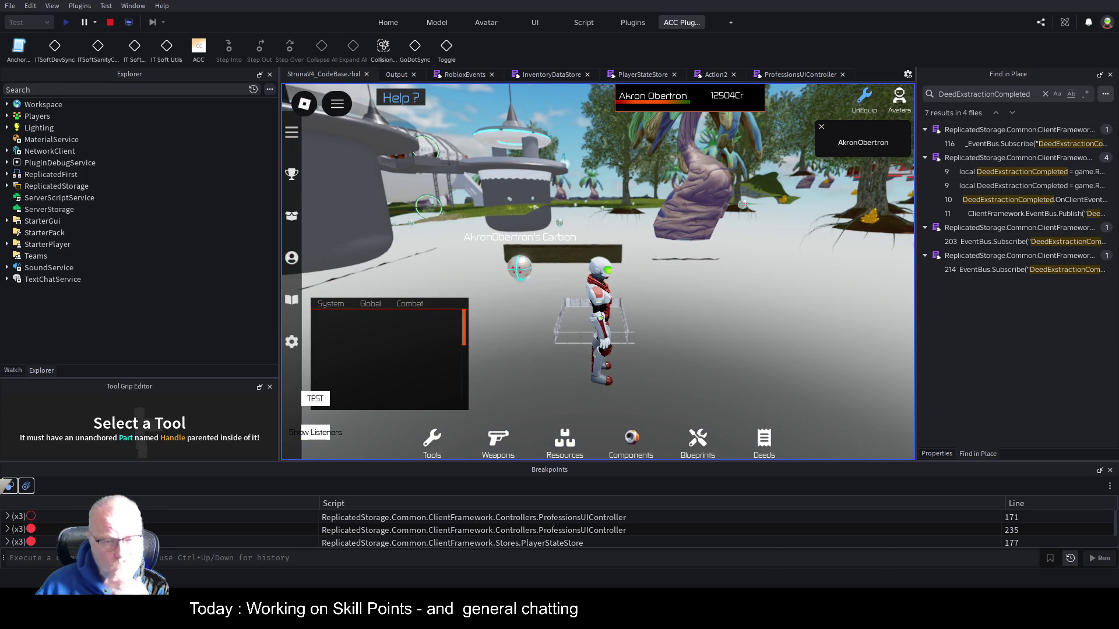
{"action": "mouse_move", "coordinate": [324, 74]}
{"action": "left_mouse_down"}
{"action": "mouse_move", "coordinate": [82, 245]}
{"action": "mouse_move", "coordinate": [113, 230]}
{"action": "mouse_move", "coordinate": [114, 243]}
{"action": "mouse_move", "coordinate": [140, 246]}
{"action": "left_mouse_up"}
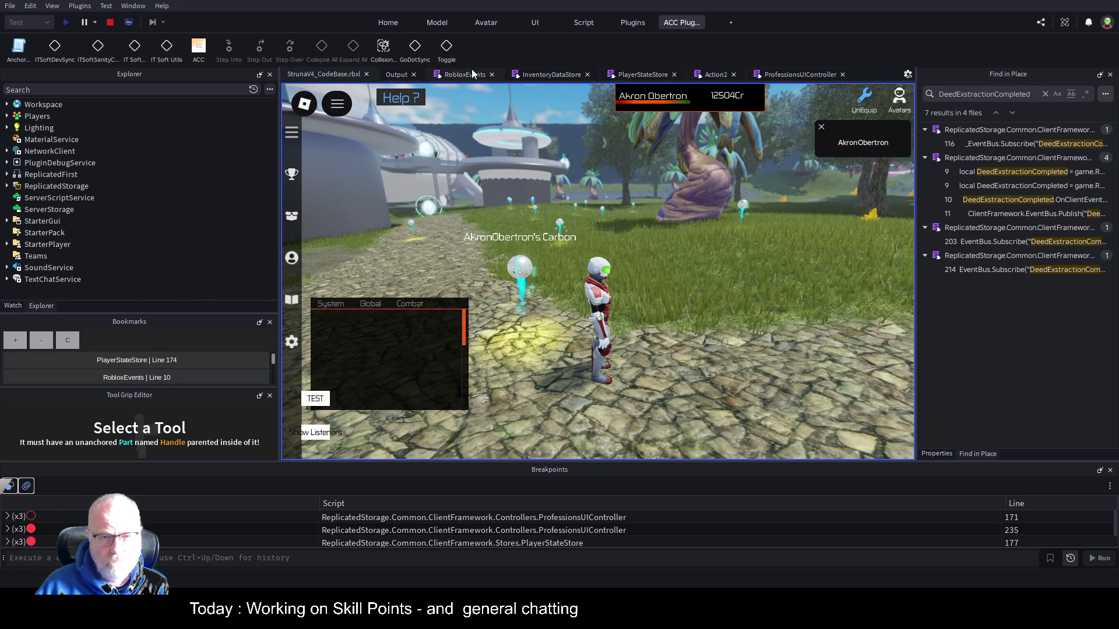
{"action": "left_click", "coordinate": [387, 75]}
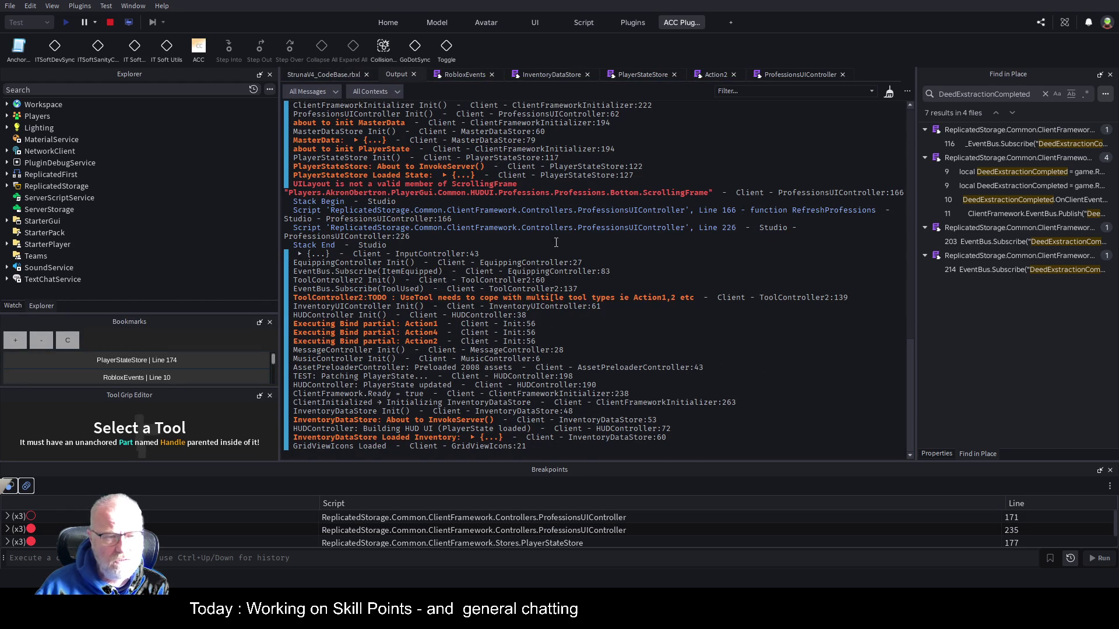
{"action": "left_click", "coordinate": [436, 195]}
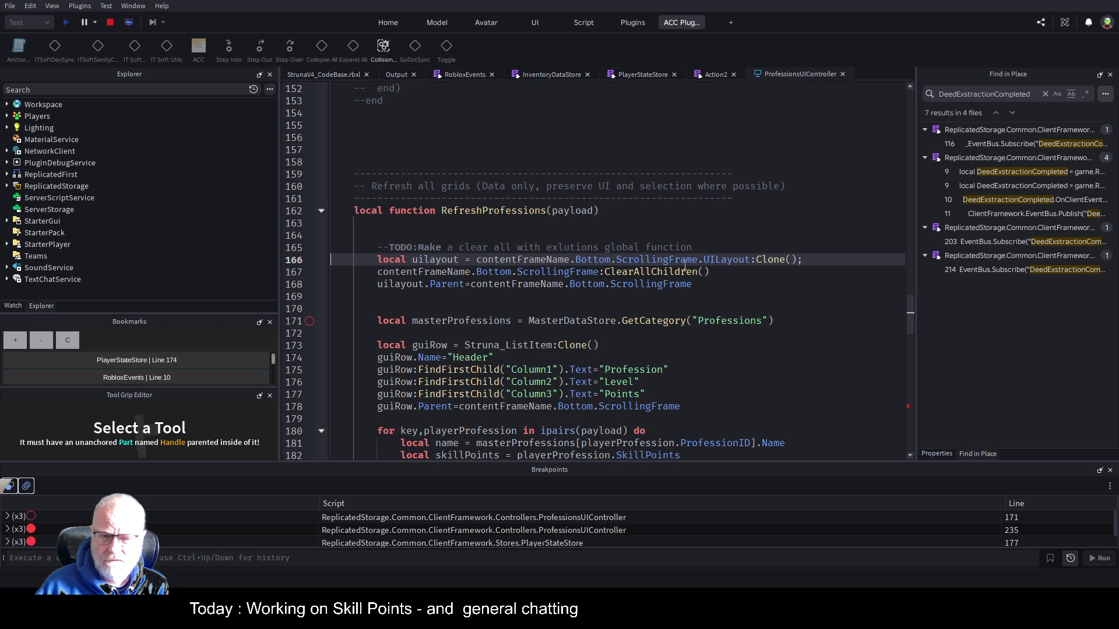
{"action": "left_click", "coordinate": [112, 23]}
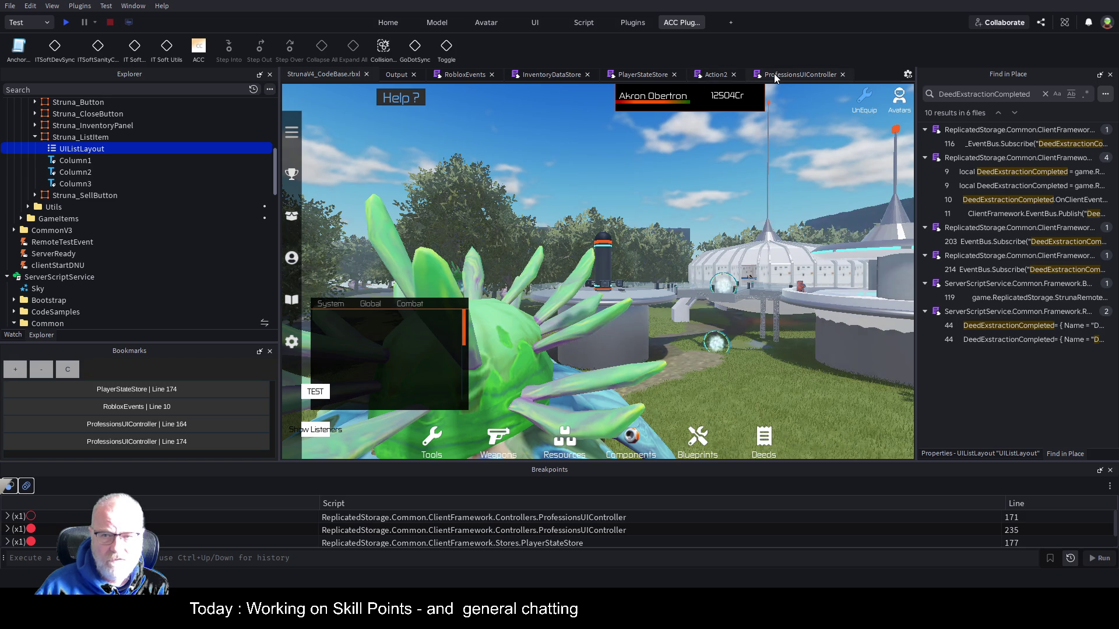
Rewrite the line 166 lookup as FindFirstChild("UILayout"), save, and check the UIListLayout name in Explorer
{"action": "left_click", "coordinate": [775, 78]}
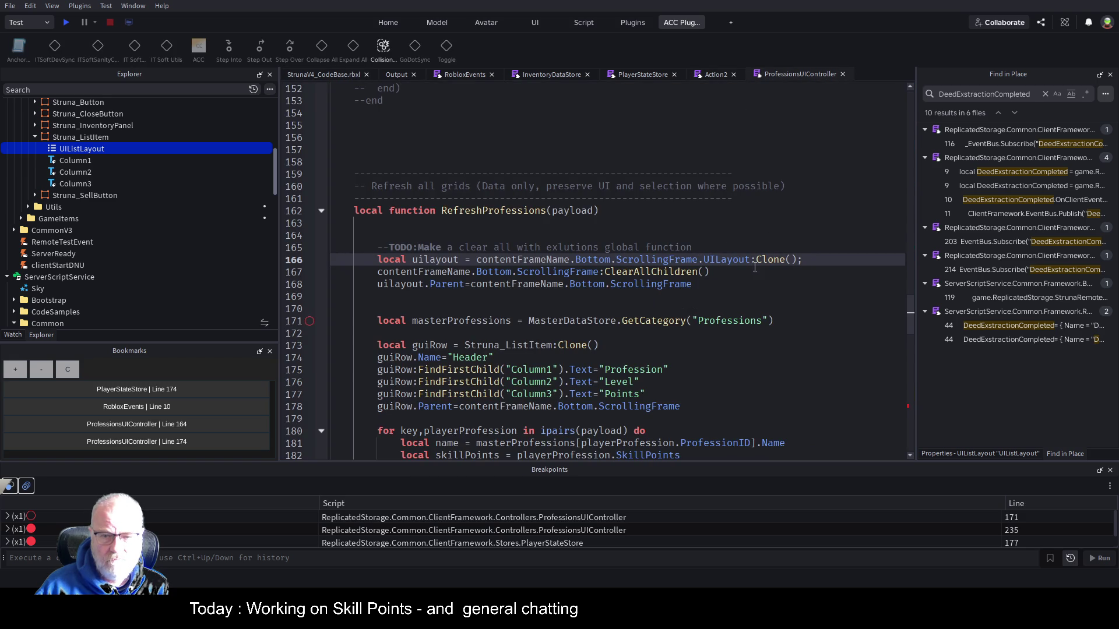
{"action": "key", "text": "BackSpace"}
{"action": "type", "text": ":F"}
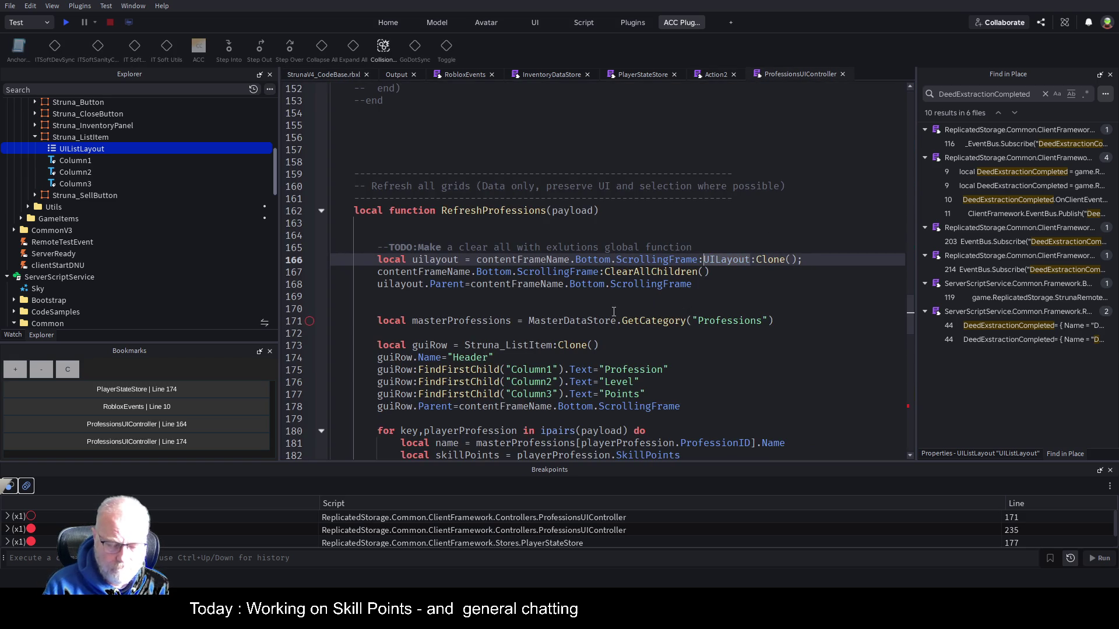
{"action": "type", "text": "indFirstChild(\"UILayout"}
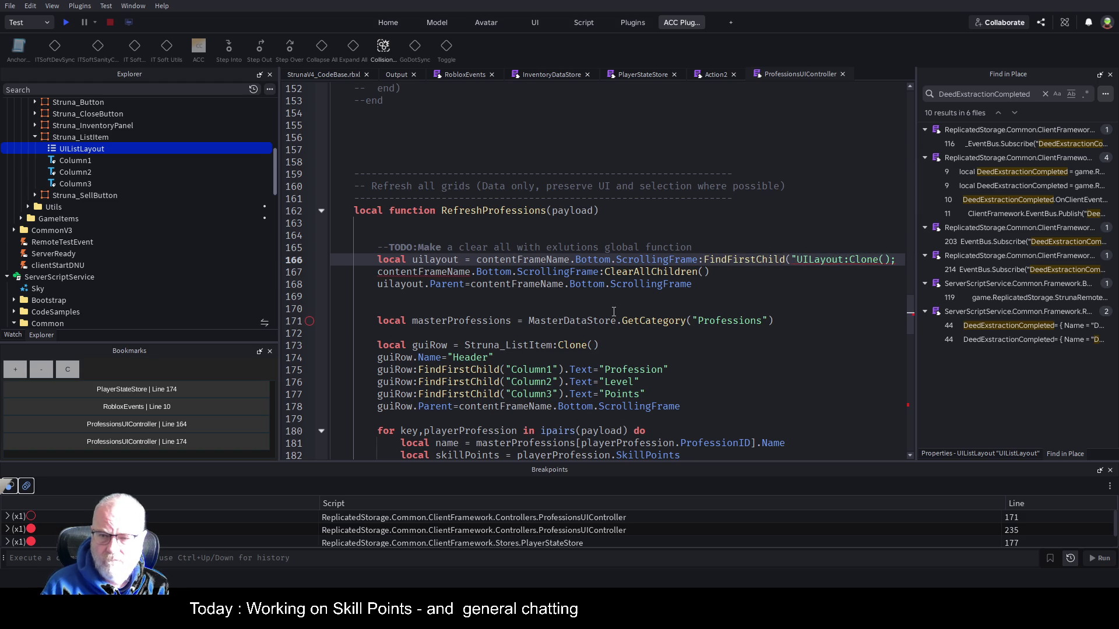
{"action": "type", "text": "\")"}
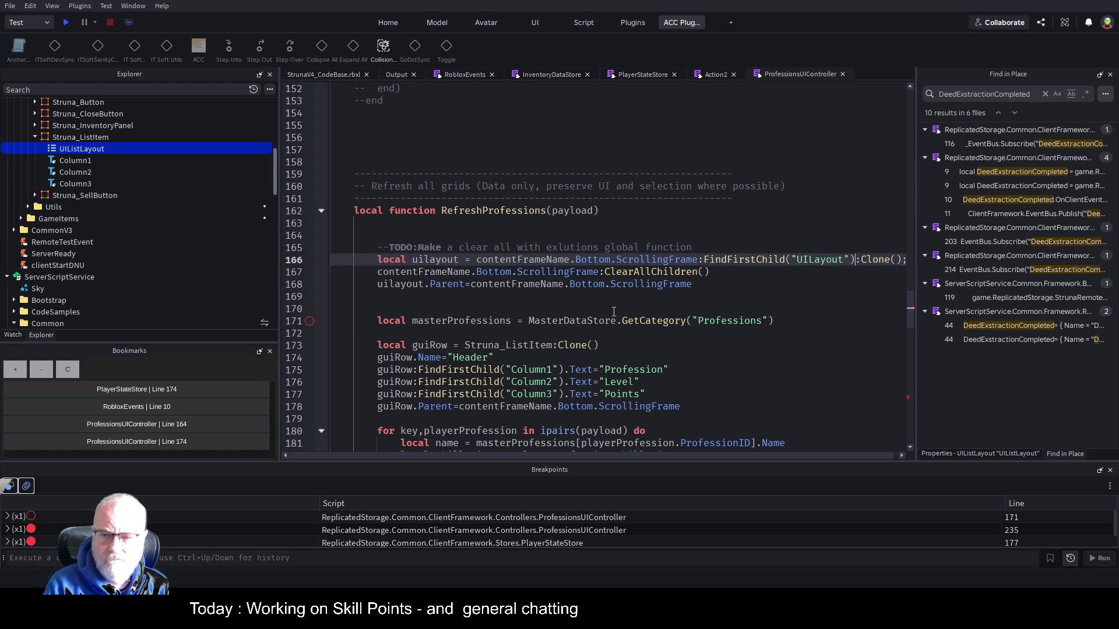
{"action": "key", "text": "ctrl+s"}
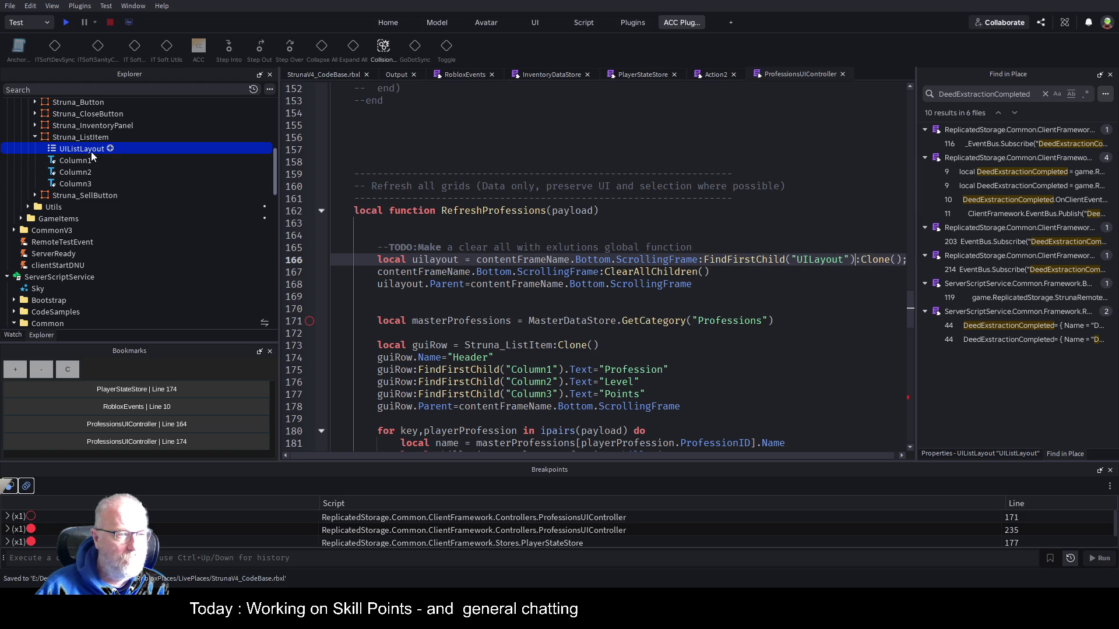
{"action": "double_click", "coordinate": [91, 152]}
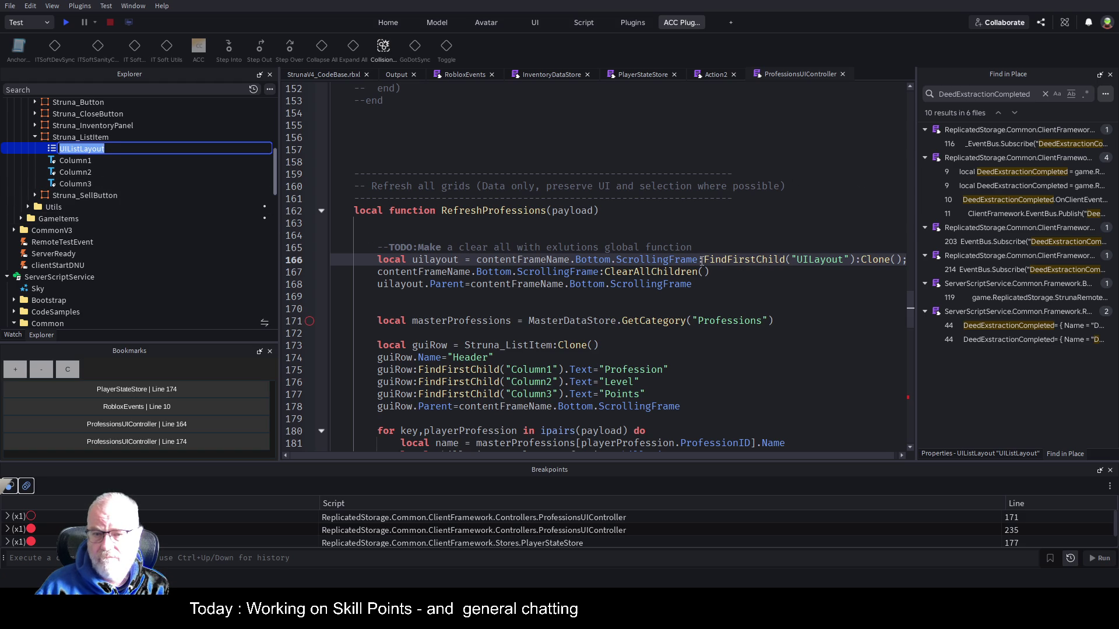
Replace the line 166 lookup with .UIListLayout, save the script, and start a play test
{"action": "left_click", "coordinate": [725, 260]}
{"action": "mouse_move", "coordinate": [727, 259]}
{"action": "left_mouse_down"}
{"action": "mouse_move", "coordinate": [874, 259]}
{"action": "mouse_move", "coordinate": [856, 259]}
{"action": "left_mouse_up"}
{"action": "type", "text": ".UIListLayout"}
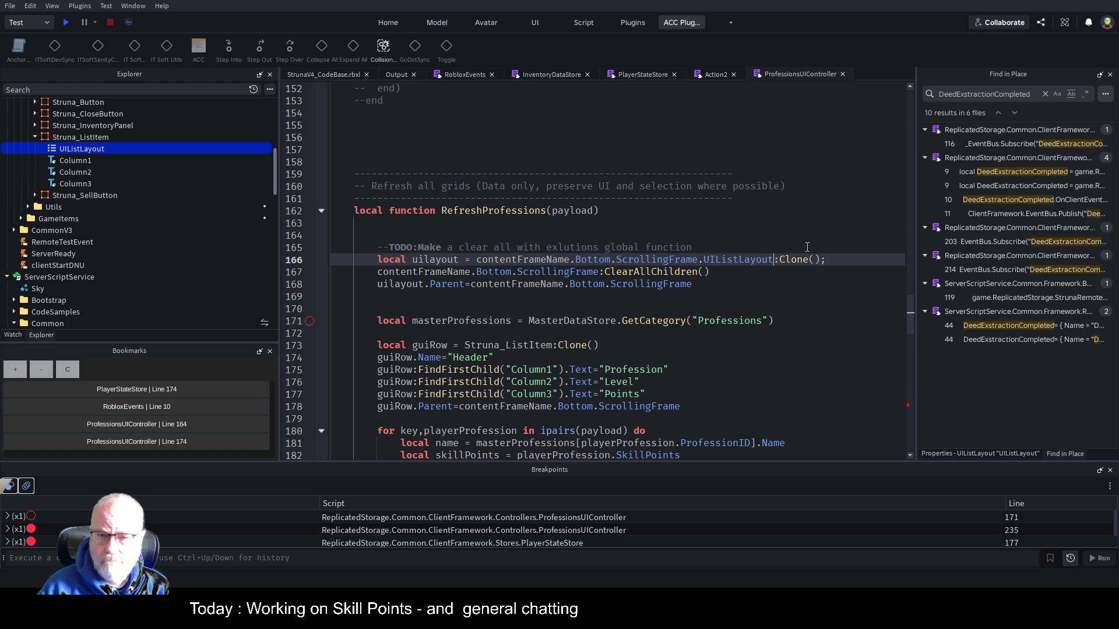
{"action": "key", "text": "ctrl+s"}
{"action": "left_click", "coordinate": [66, 22]}
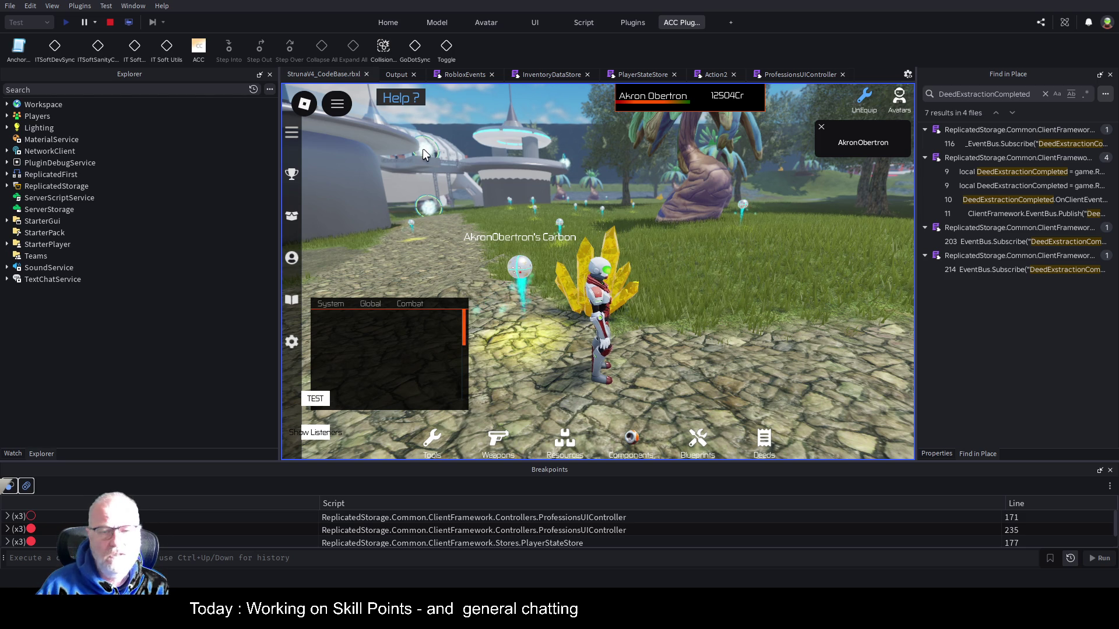
Redock and widen the game view, open the tools inventory, and clear the Output log
{"action": "left_click_drag", "start_coordinate": [323, 74], "coordinate": [282, 258]}
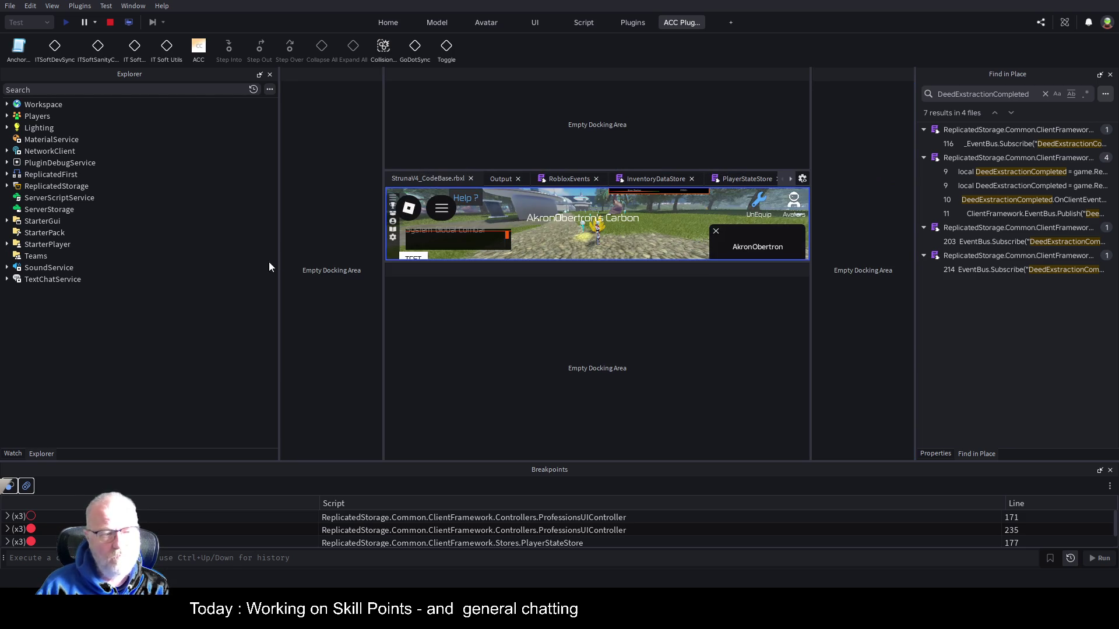
{"action": "left_click_drag", "start_coordinate": [137, 266], "coordinate": [140, 262]}
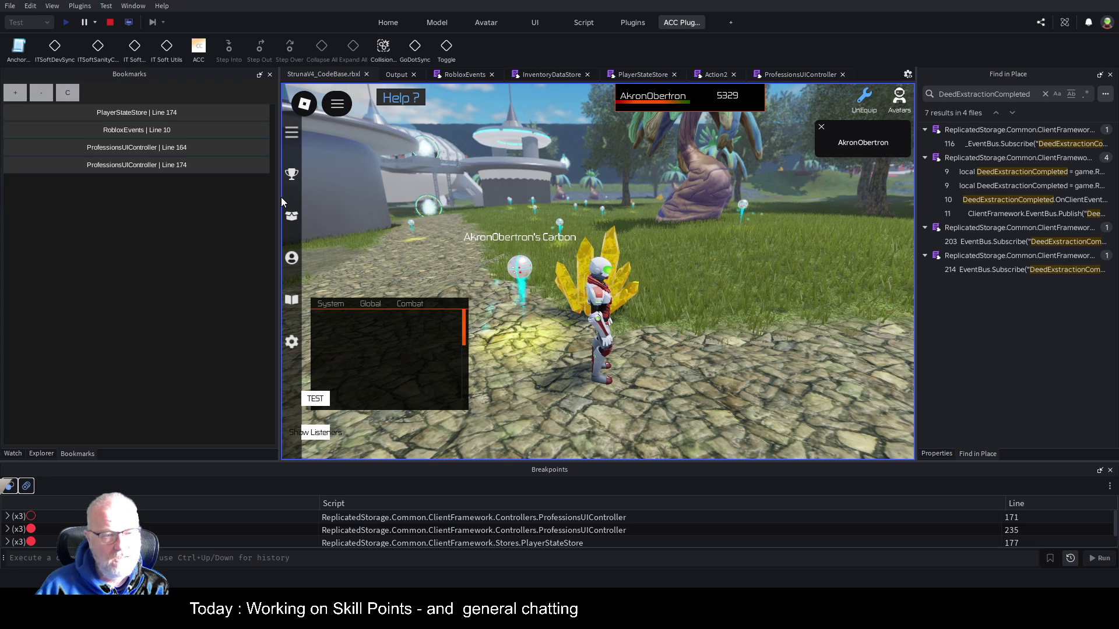
{"action": "left_click_drag", "start_coordinate": [280, 300], "coordinate": [162, 300]}
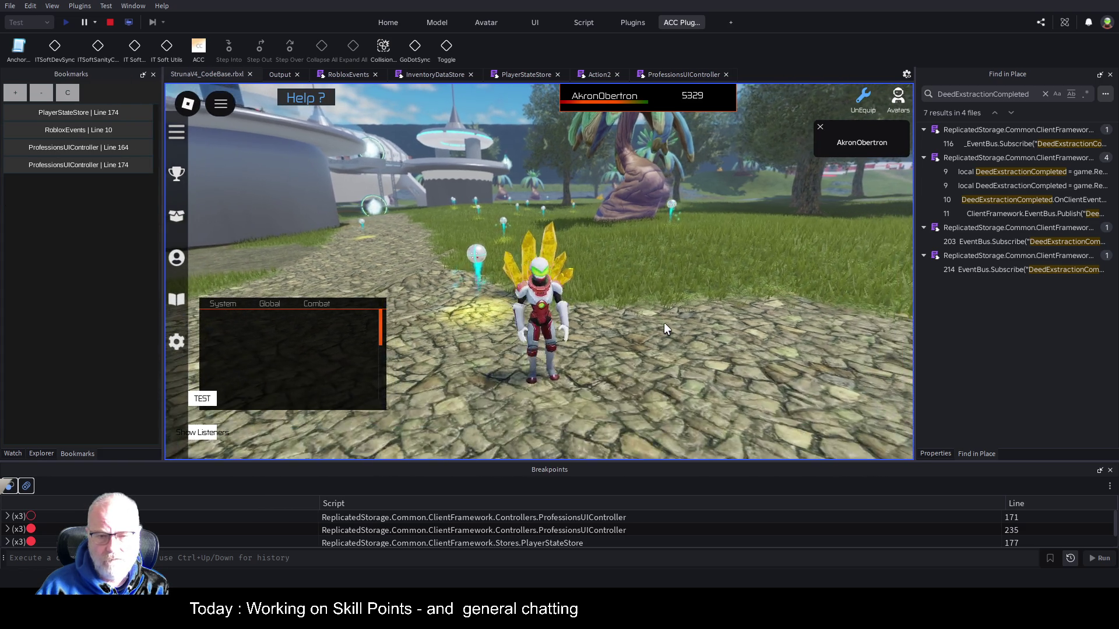
{"action": "key", "text": "i"}
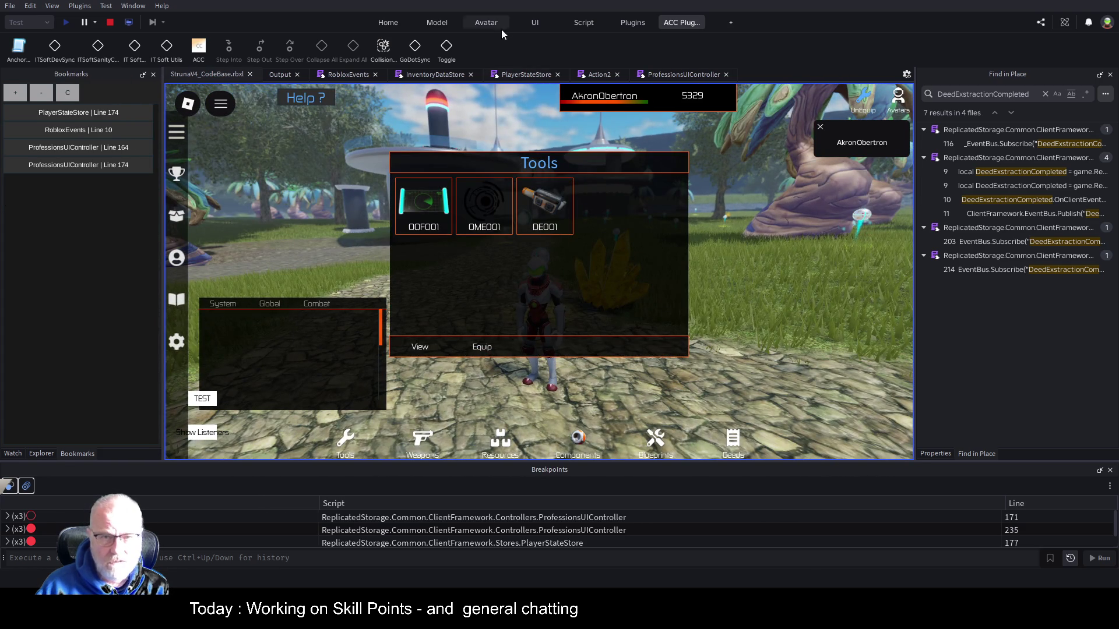
{"action": "left_click", "coordinate": [280, 74]}
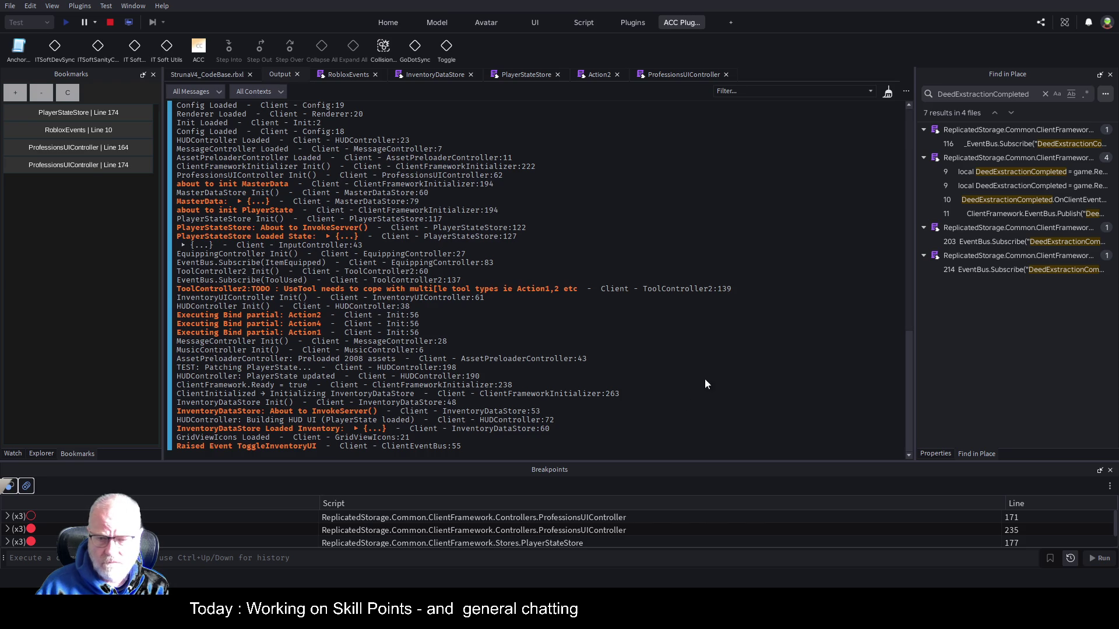
{"action": "key", "text": "ctrl+k"}
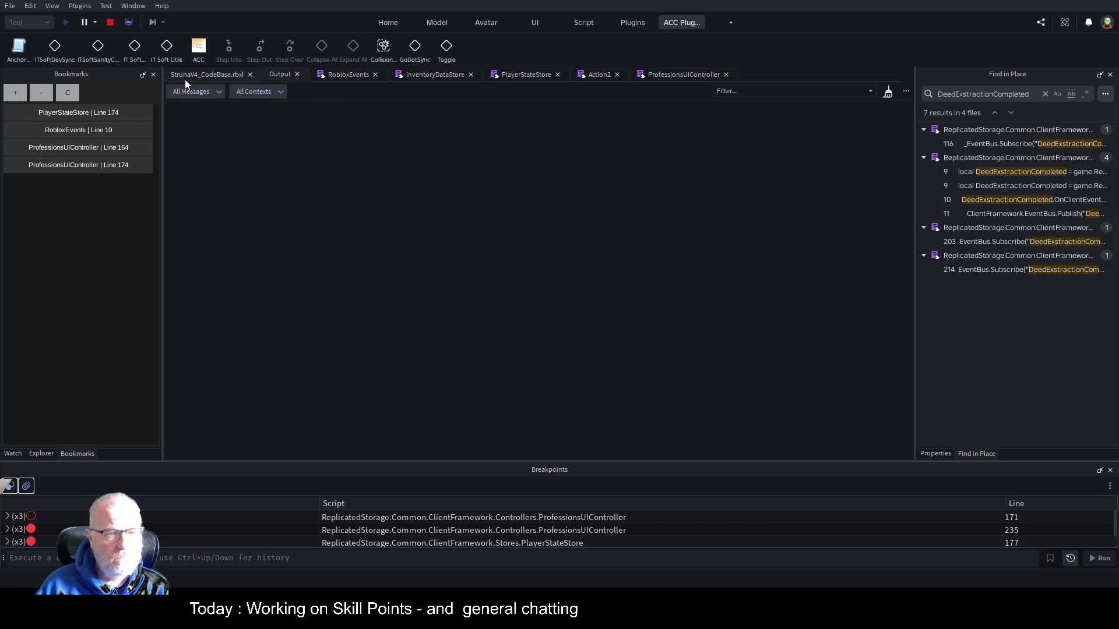
Equip the OME001 tool, check the Professions table, and walk until the line 177 breakpoint hits
{"action": "left_click", "coordinate": [196, 74]}
{"action": "left_click", "coordinate": [484, 207]}
{"action": "left_click", "coordinate": [479, 345]}
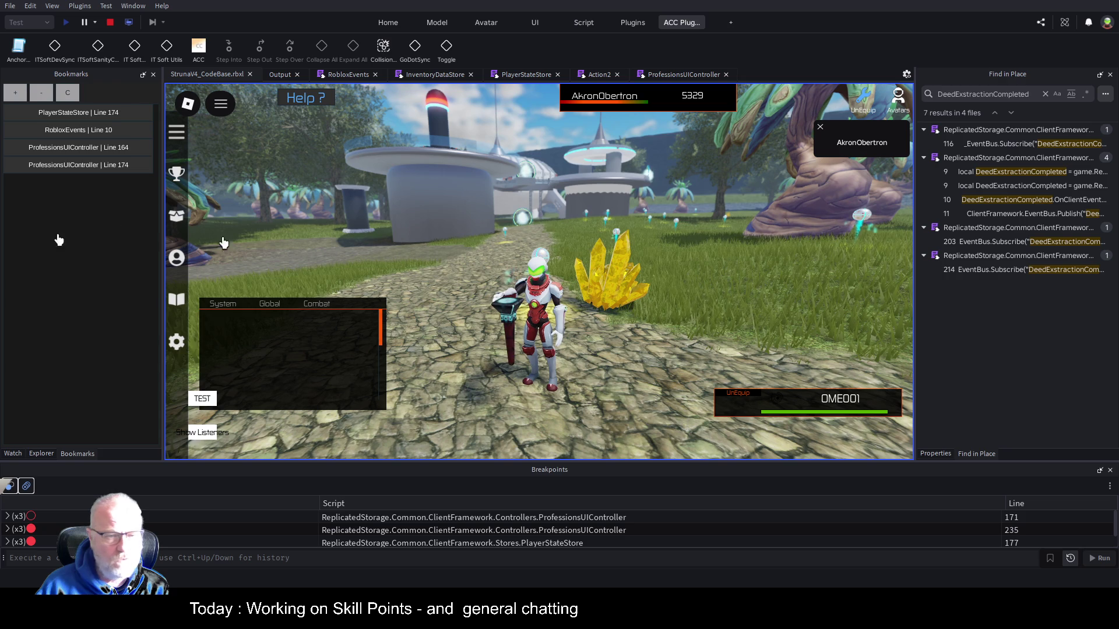
{"action": "left_click", "coordinate": [178, 261]}
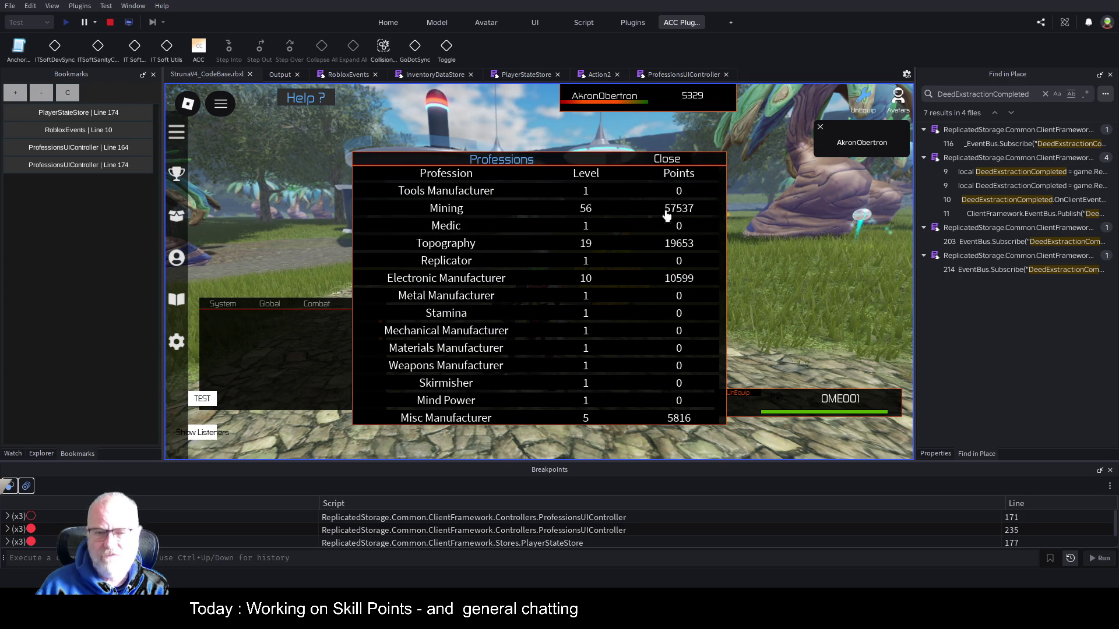
{"action": "left_click", "coordinate": [681, 163]}
{"action": "key", "text": "w"}
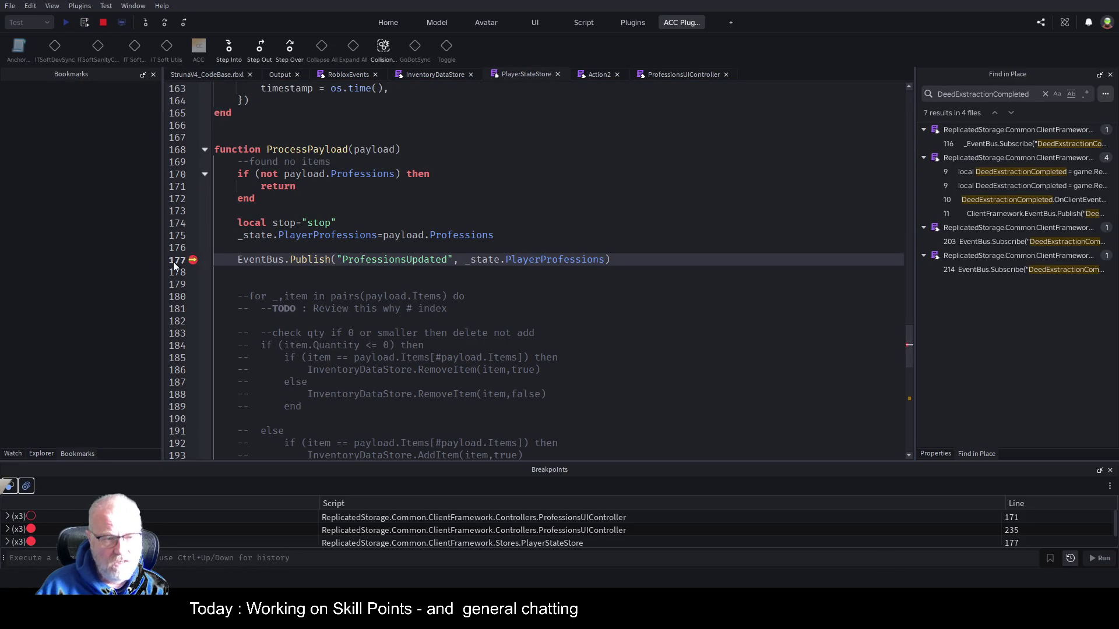
Disable the line 177 and 235 breakpoints, resume, and confirm Mining reaches level 56 with 57557 points
{"action": "left_click", "coordinate": [193, 260]}
{"action": "key", "text": "F5"}
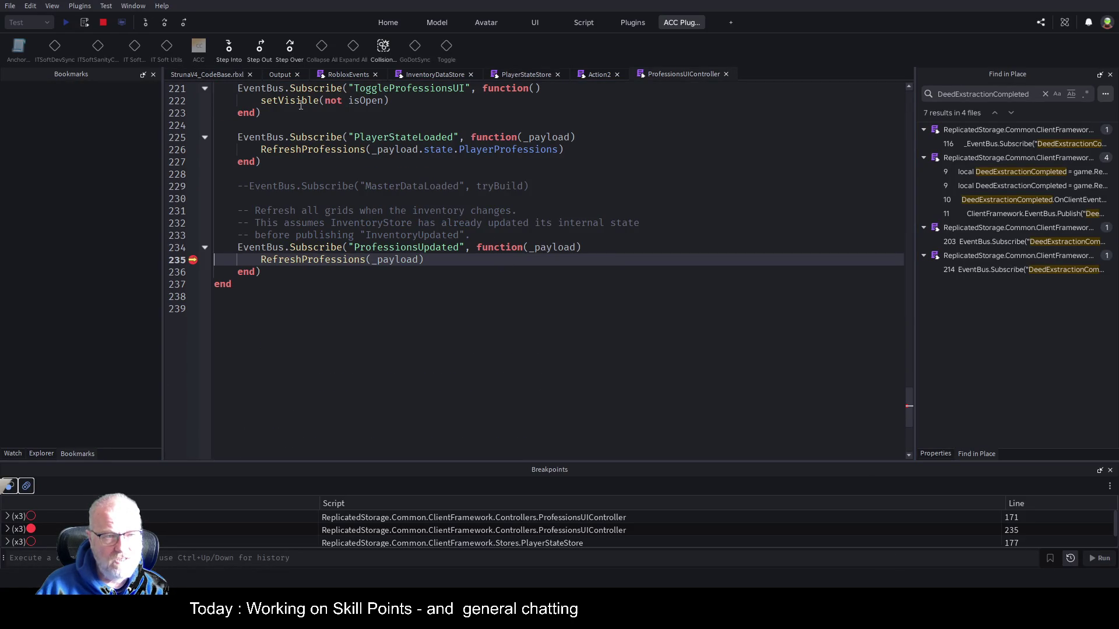
{"action": "left_click", "coordinate": [192, 259]}
{"action": "key", "text": "F5"}
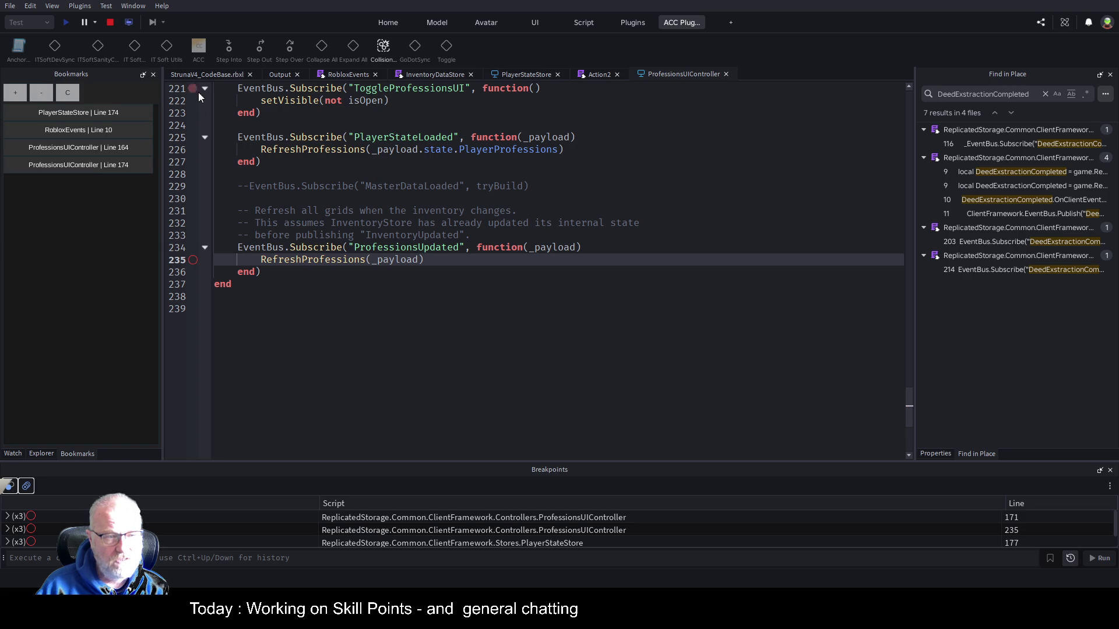
{"action": "left_click", "coordinate": [196, 76]}
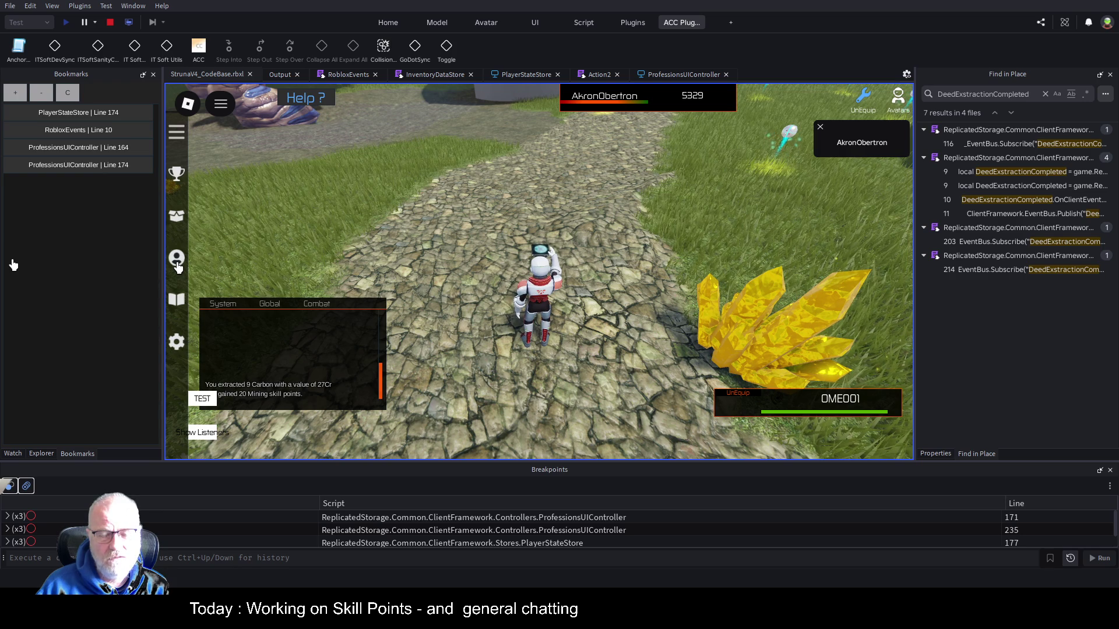
{"action": "left_click", "coordinate": [178, 262]}
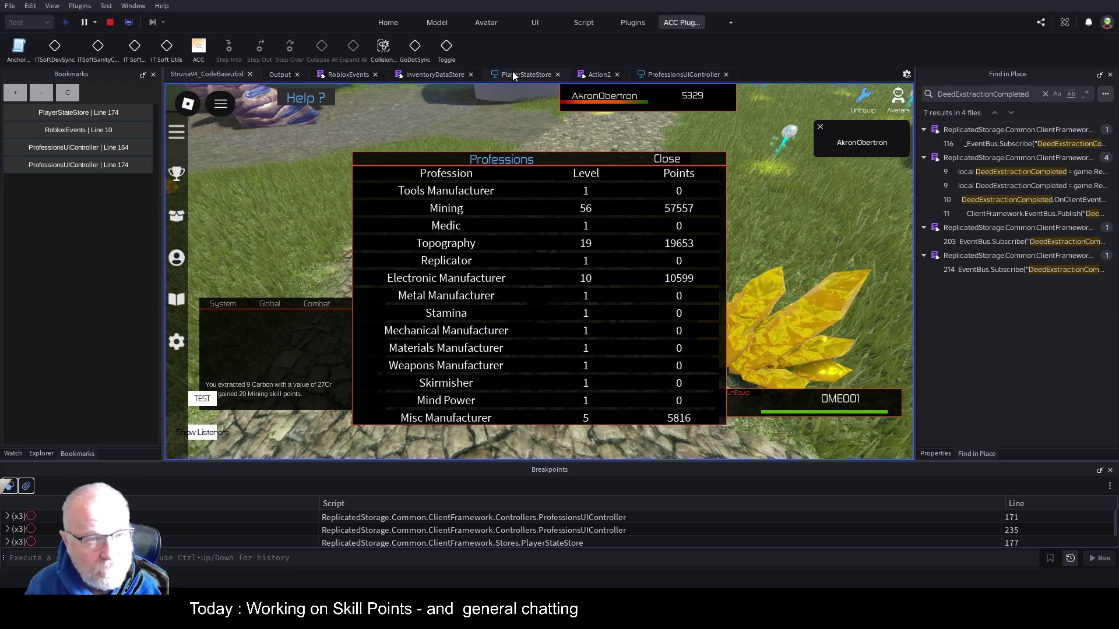
{"action": "left_click", "coordinate": [585, 76]}
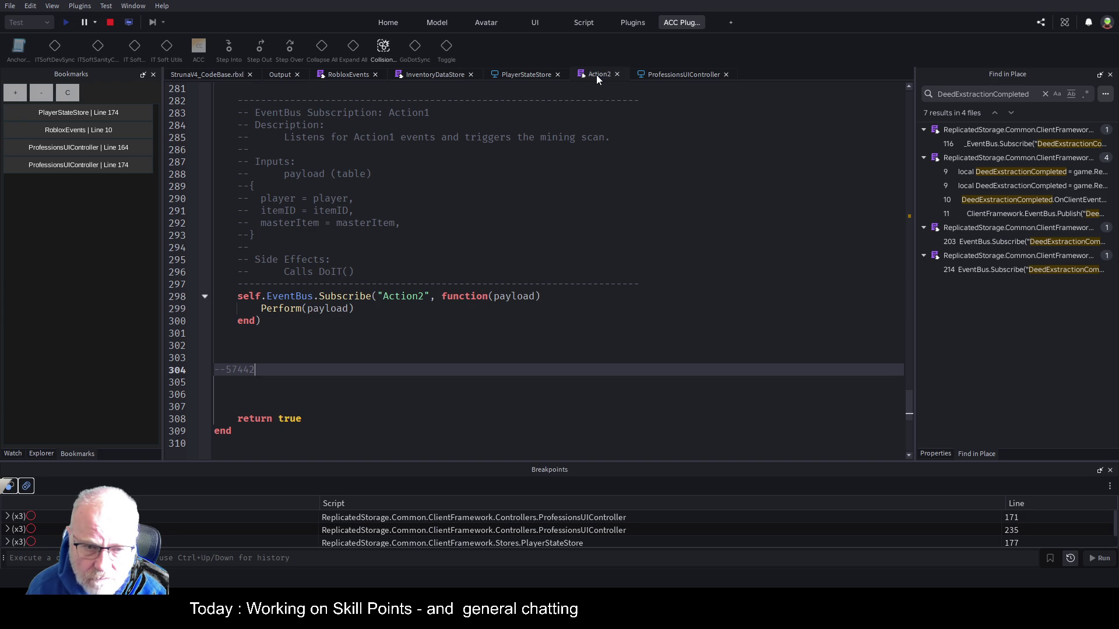
{"action": "scroll", "coordinate": [517, 294], "scroll_direction": "up", "scroll_amount": 4}
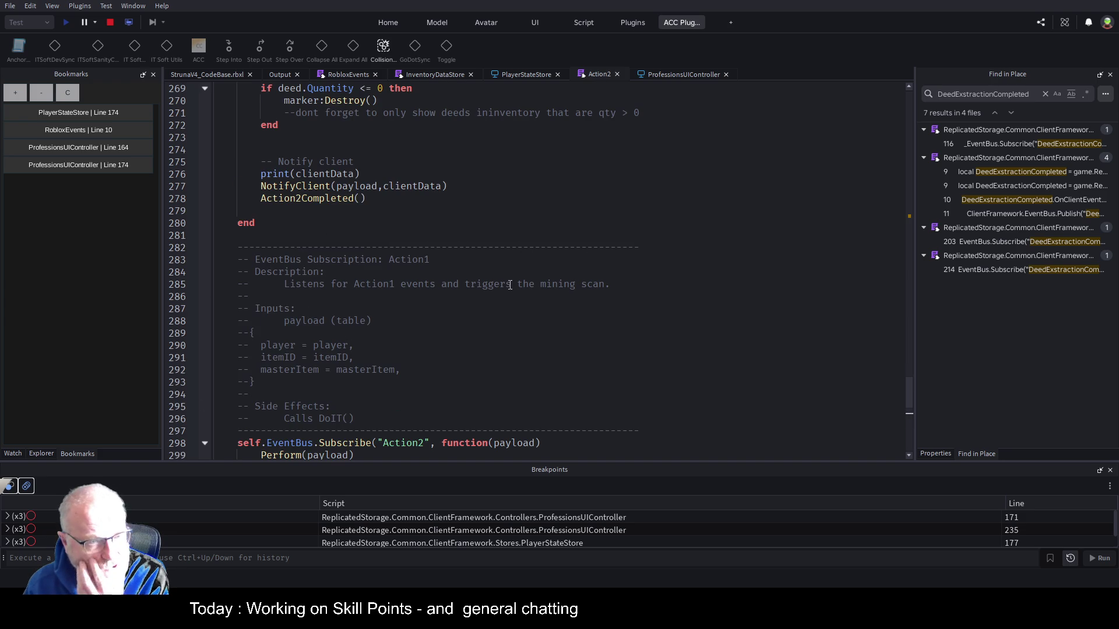
{"action": "scroll", "coordinate": [510, 285], "scroll_direction": "up", "scroll_amount": 7}
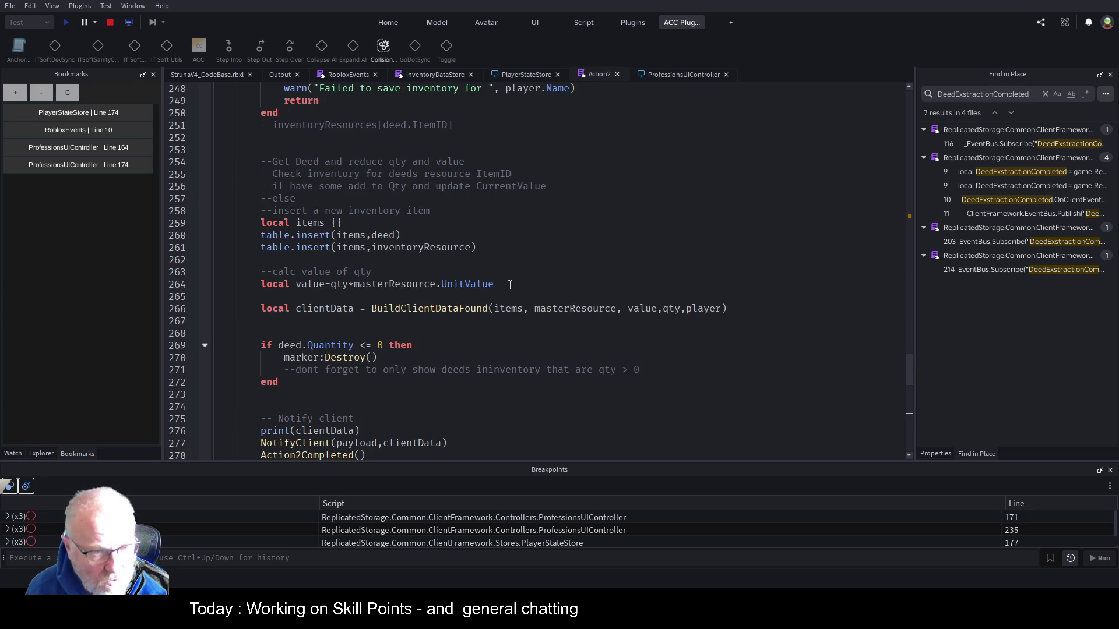
{"action": "scroll", "coordinate": [510, 285], "scroll_direction": "up", "scroll_amount": 5}
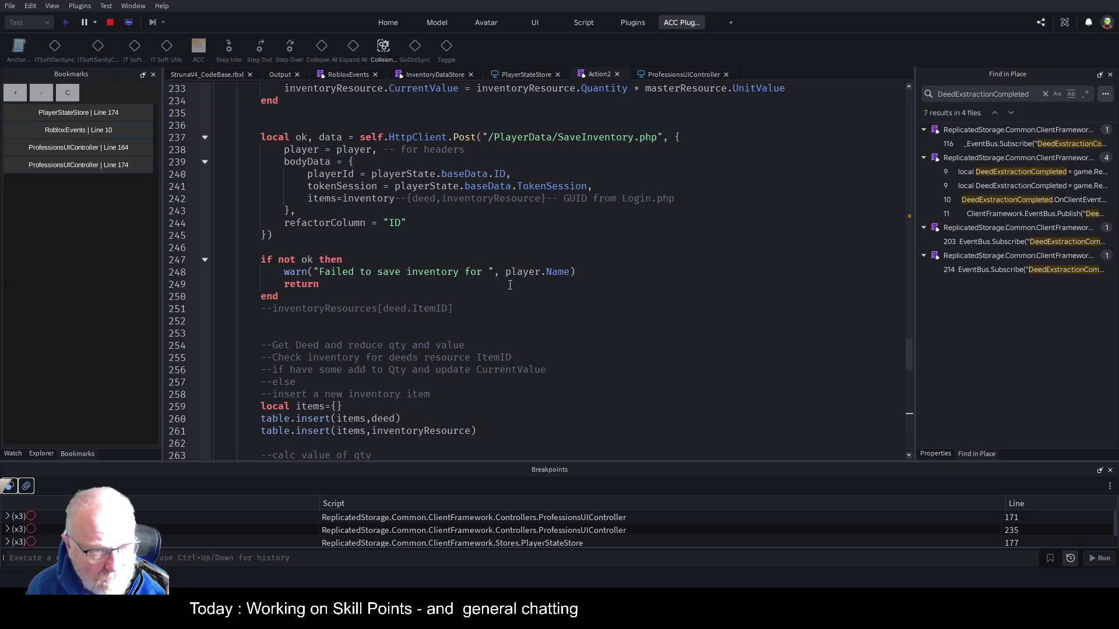
{"action": "scroll", "coordinate": [510, 285], "scroll_direction": "up", "scroll_amount": 4}
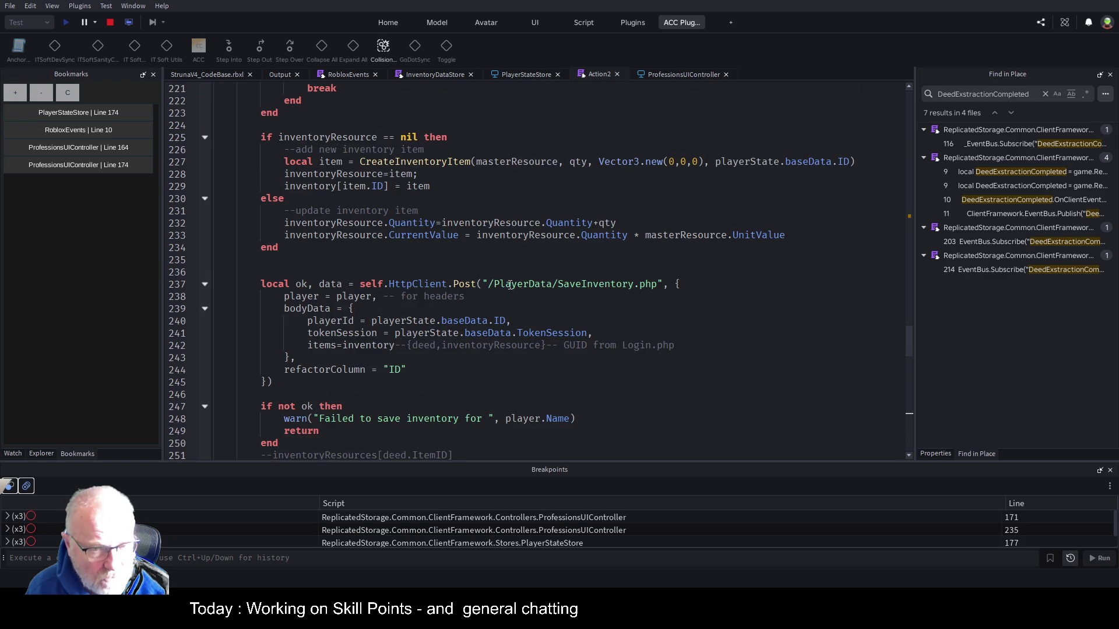
{"action": "scroll", "coordinate": [510, 285], "scroll_direction": "up", "scroll_amount": 2}
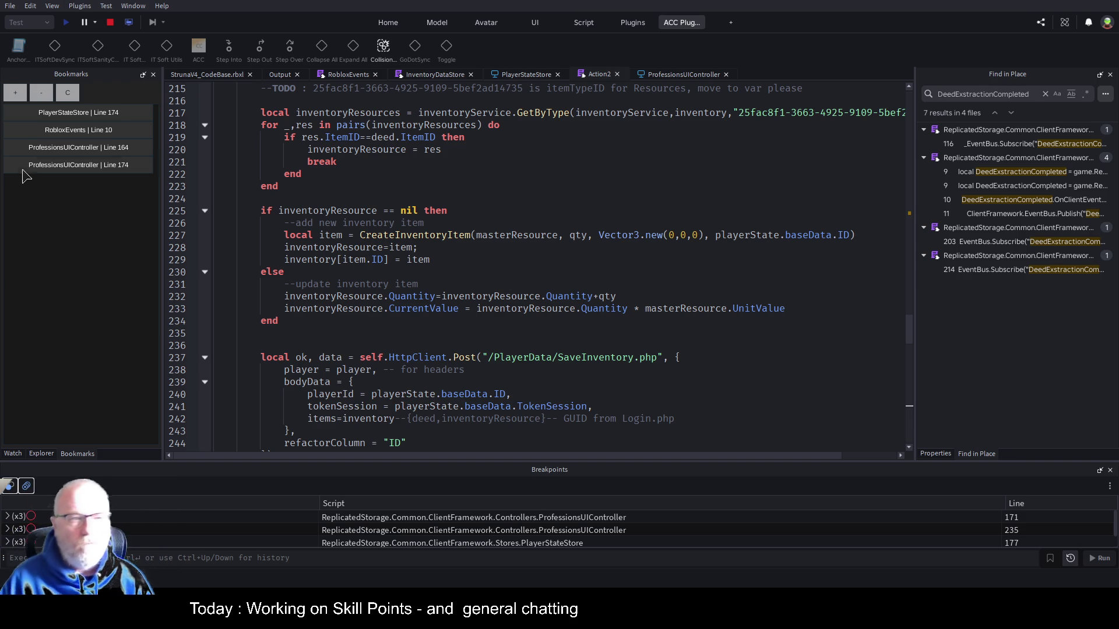
{"action": "left_click", "coordinate": [114, 23]}
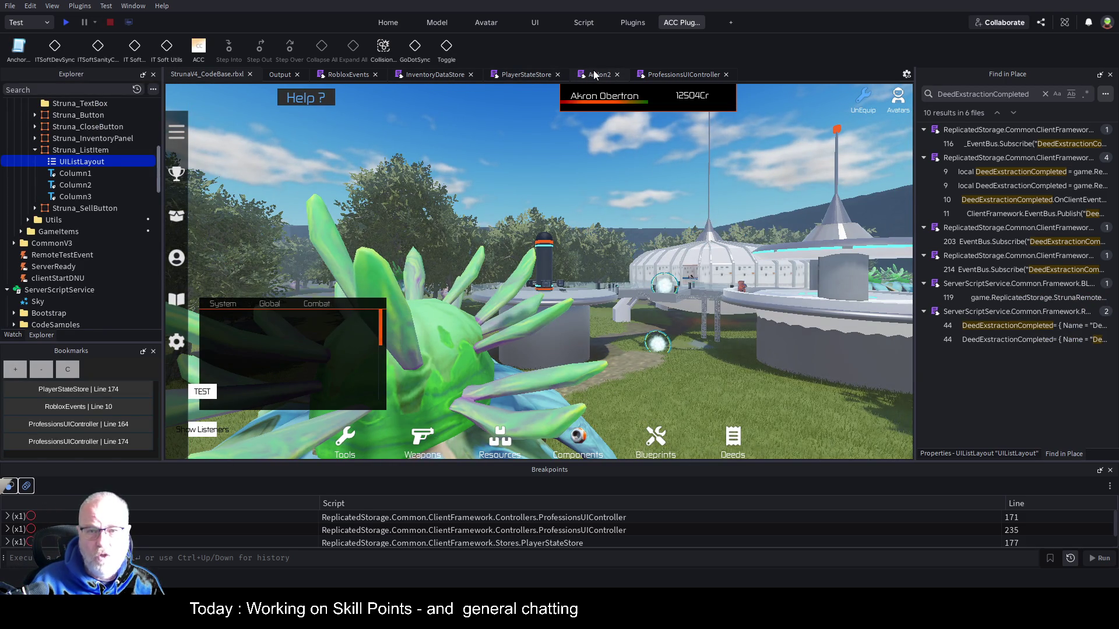
Close every script tab except Action2 and locate Action2 in the Explorer tree
{"action": "left_click", "coordinate": [593, 74]}
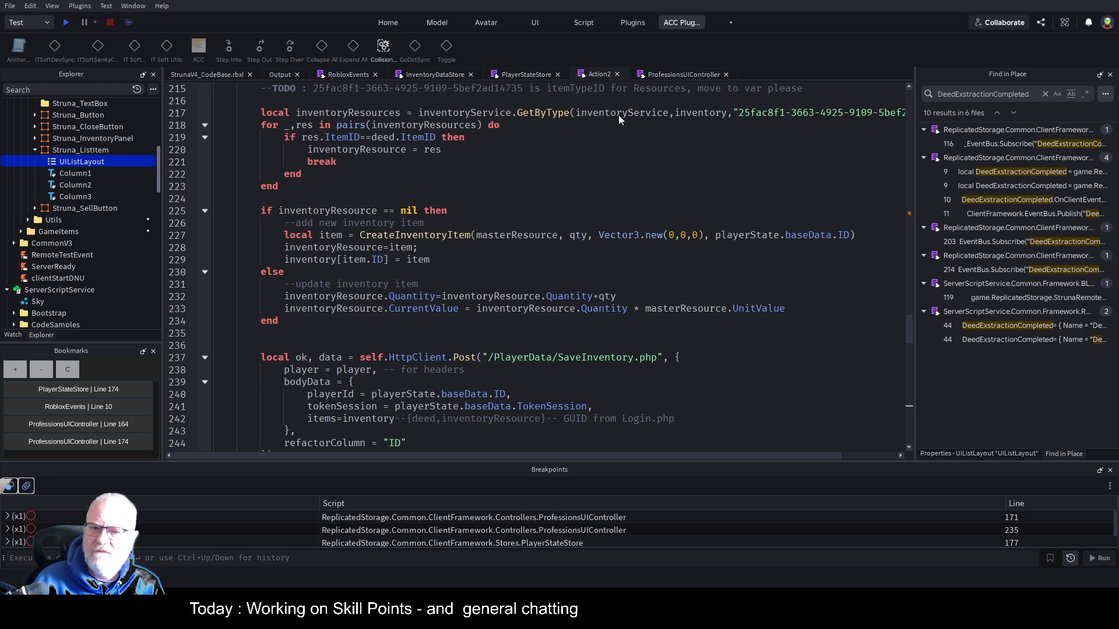
{"action": "key", "text": "ctrl+shift+w"}
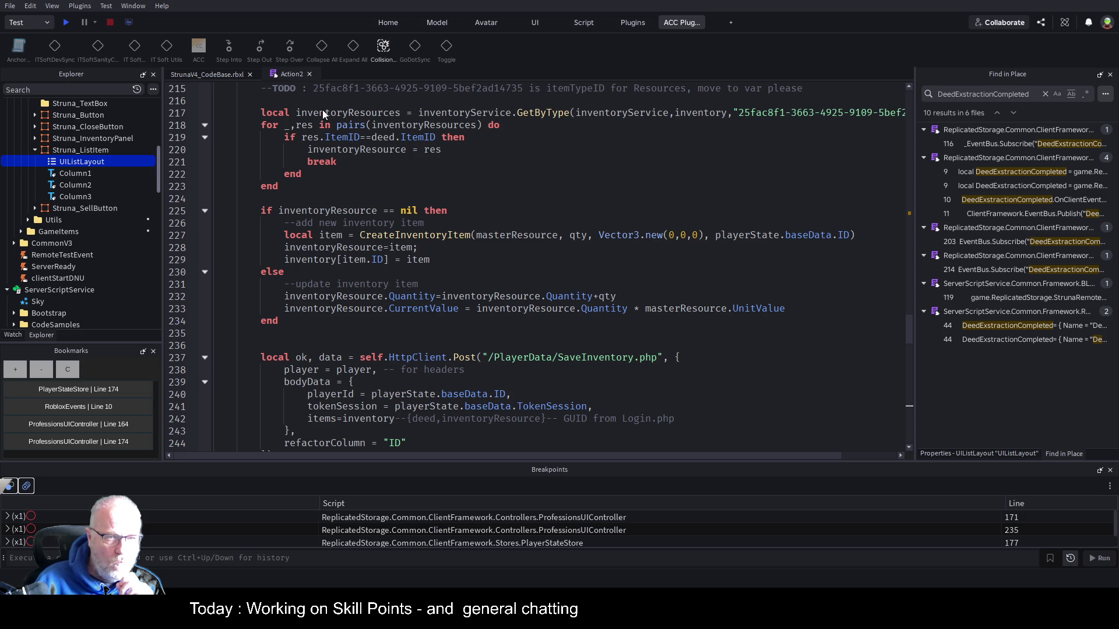
{"action": "left_click", "coordinate": [331, 122]}
Open the Action1 and Action2 scripts and scroll through both to review their code
{"action": "double_click", "coordinate": [75, 150]}
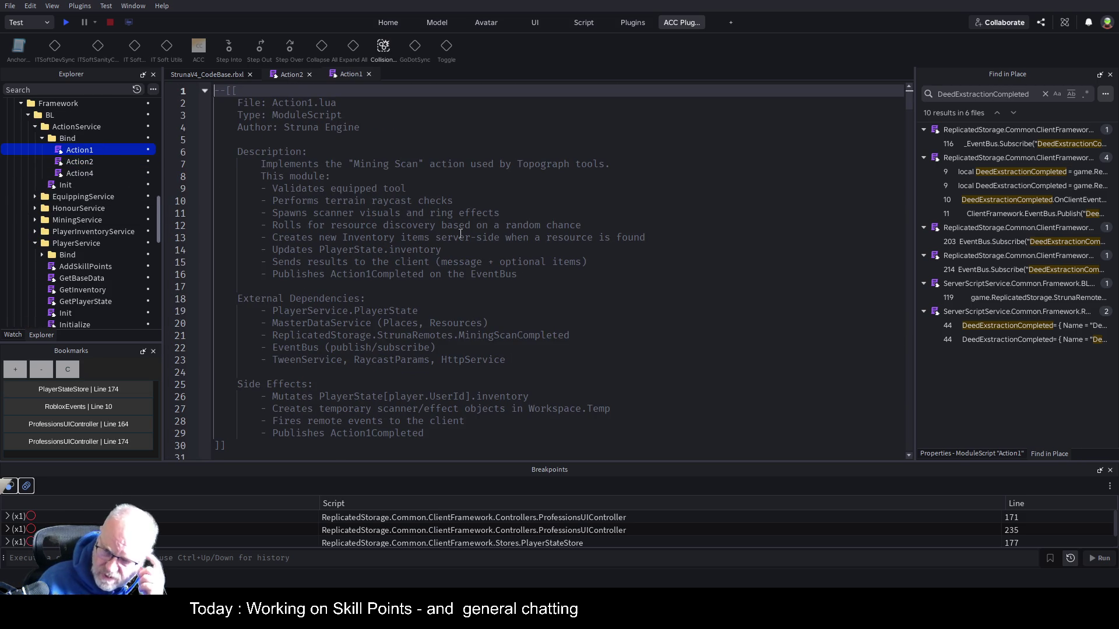
{"action": "scroll", "coordinate": [458, 234], "scroll_direction": "down", "scroll_amount": 8}
{"action": "scroll", "coordinate": [491, 293], "scroll_direction": "down", "scroll_amount": 18}
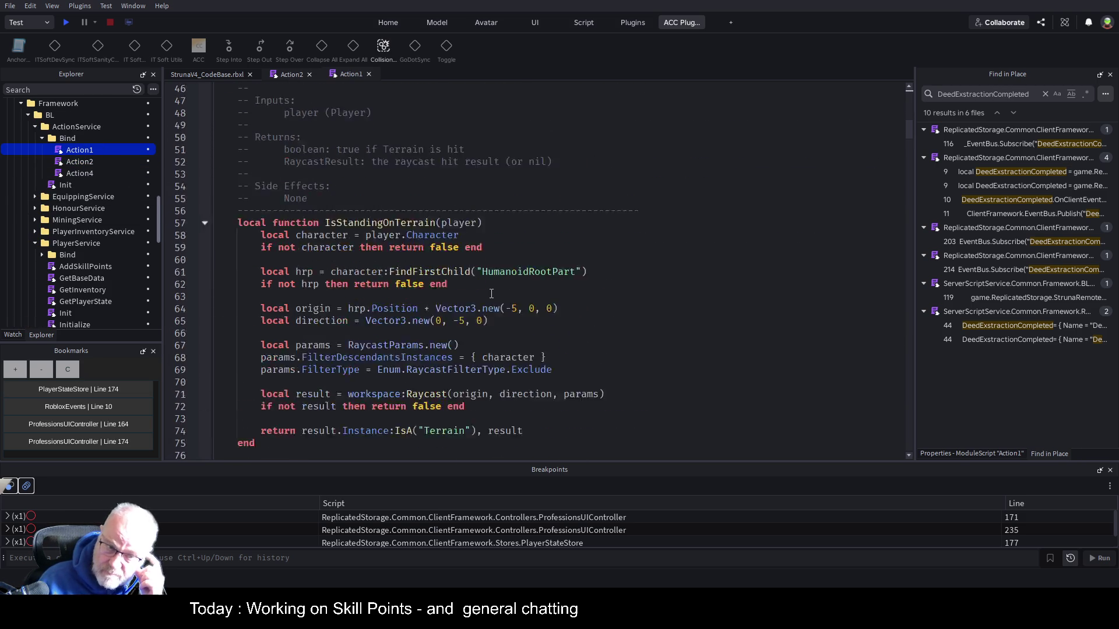
{"action": "scroll", "coordinate": [443, 335], "scroll_direction": "down", "scroll_amount": 20}
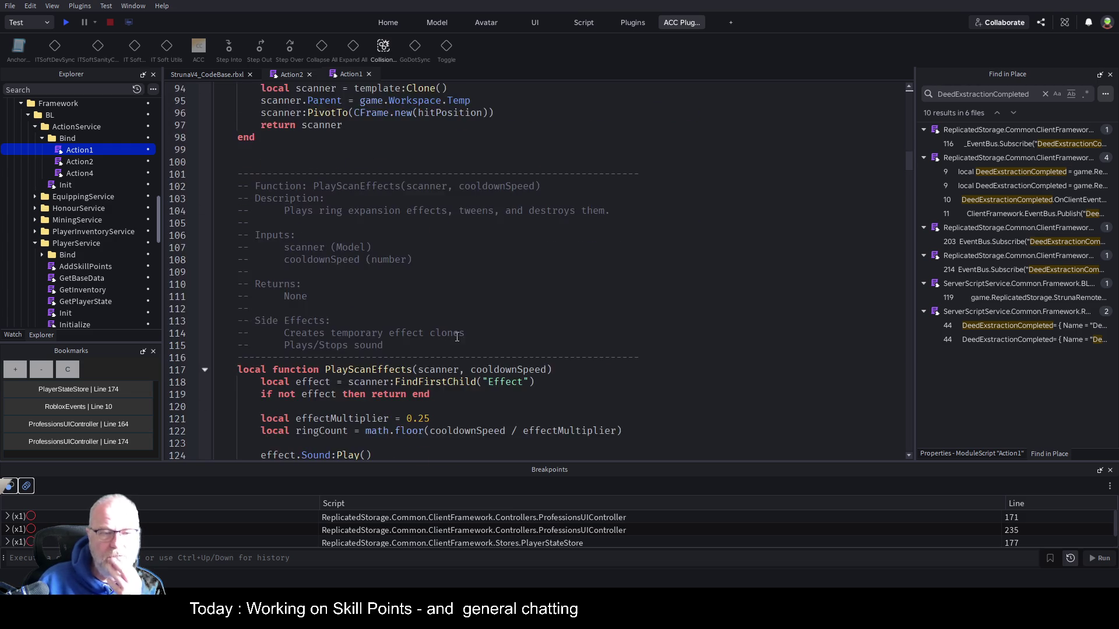
{"action": "double_click", "coordinate": [78, 162]}
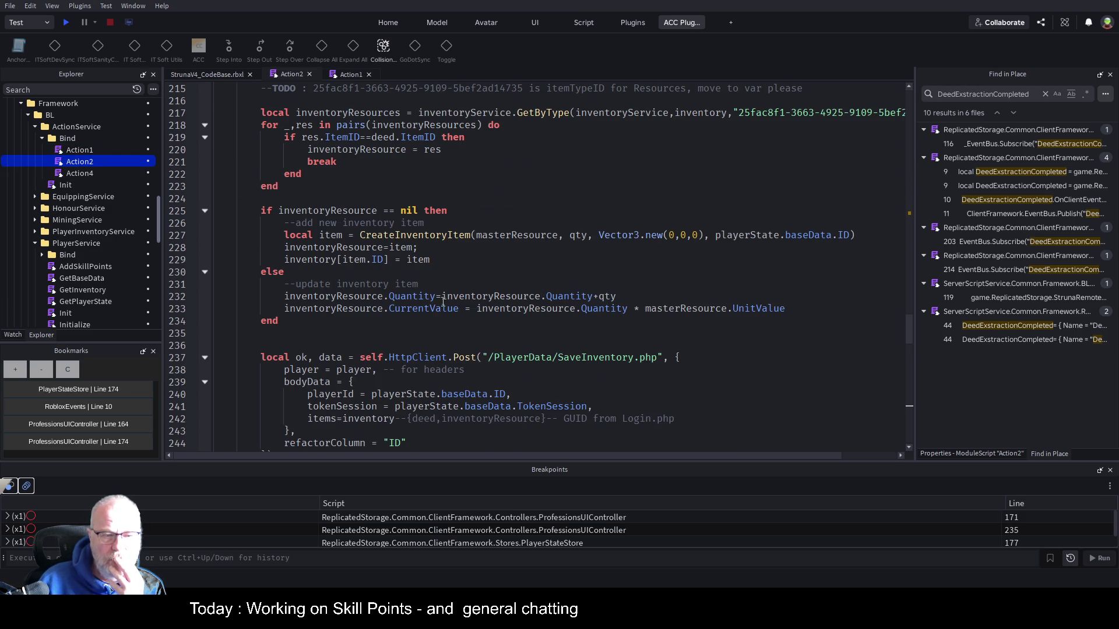
{"action": "scroll", "coordinate": [443, 302], "scroll_direction": "down", "scroll_amount": 1}
{"action": "double_click", "coordinate": [612, 321]}
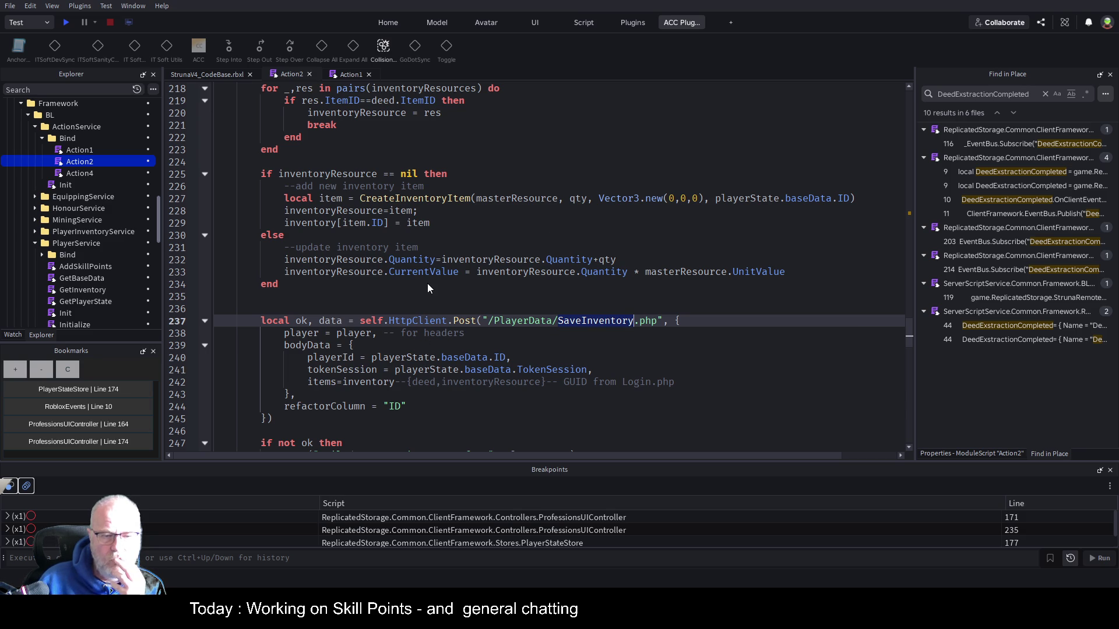
{"action": "scroll", "coordinate": [291, 380], "scroll_direction": "down", "scroll_amount": 2}
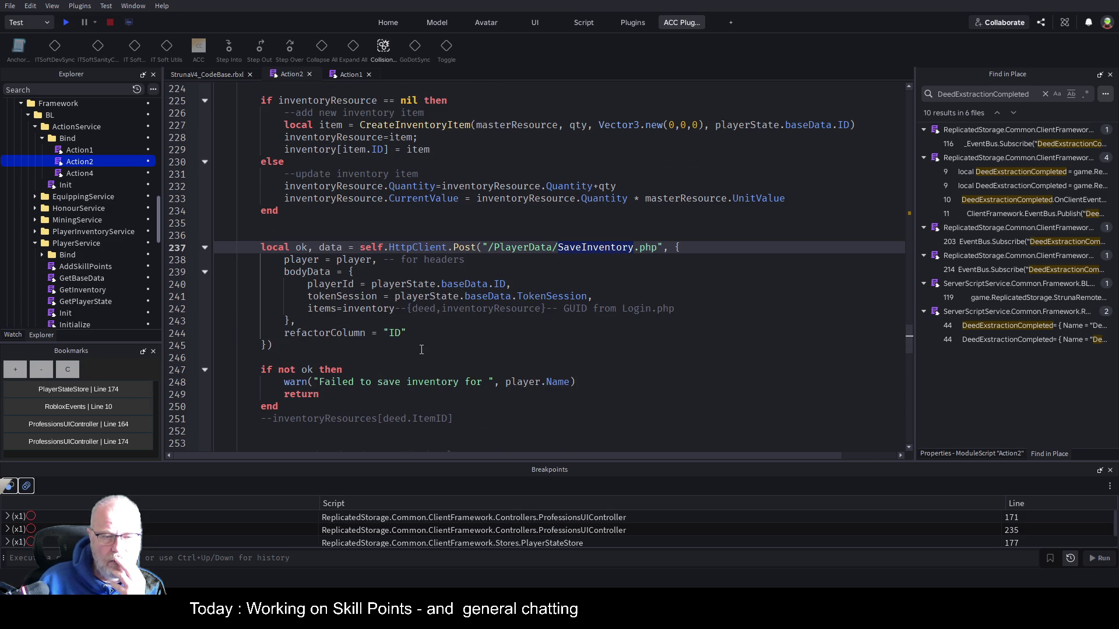
{"action": "scroll", "coordinate": [421, 350], "scroll_direction": "down", "scroll_amount": 3}
{"action": "scroll", "coordinate": [426, 348], "scroll_direction": "down", "scroll_amount": 2}
{"action": "scroll", "coordinate": [426, 349], "scroll_direction": "down", "scroll_amount": 3}
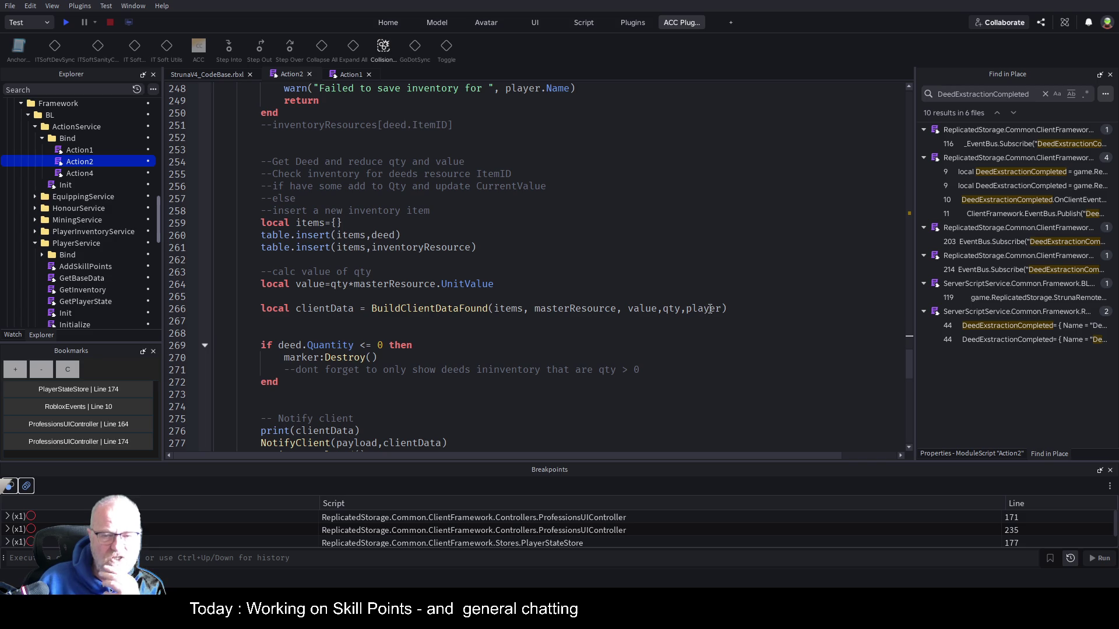
{"action": "scroll", "coordinate": [486, 290], "scroll_direction": "down", "scroll_amount": 2}
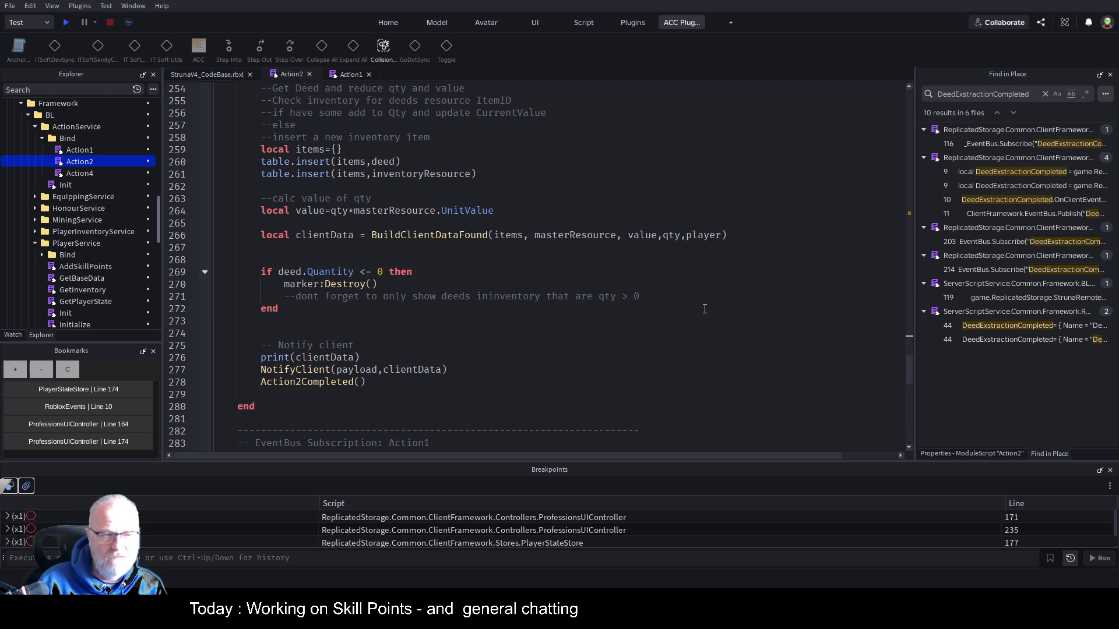
Search Action1 for 'BuildClie' to find where BuildClientDataFound is used
{"action": "double_click", "coordinate": [73, 147]}
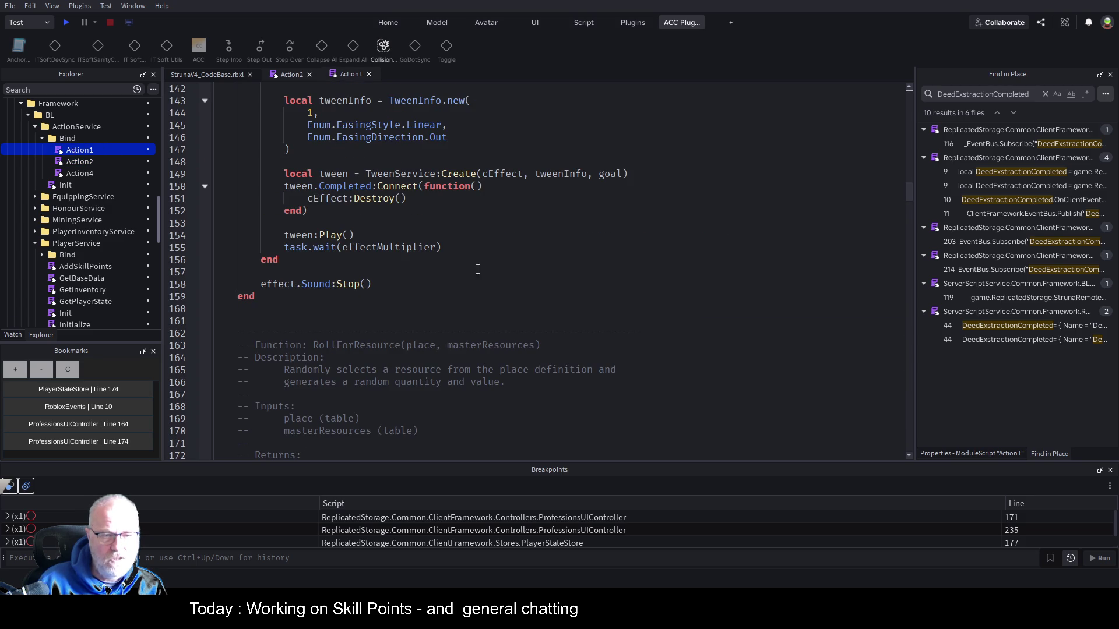
{"action": "left_click", "coordinate": [505, 278]}
{"action": "key", "text": "ctrl+f"}
{"action": "type", "text": "BuildClie"}
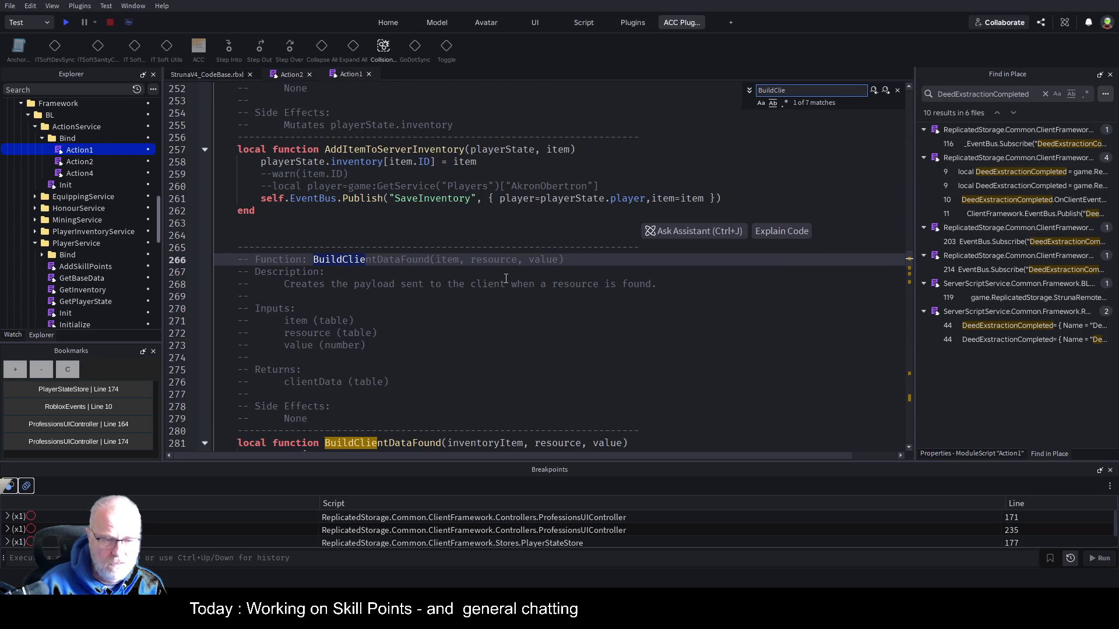
{"action": "scroll", "coordinate": [594, 211], "scroll_direction": "down", "scroll_amount": 7}
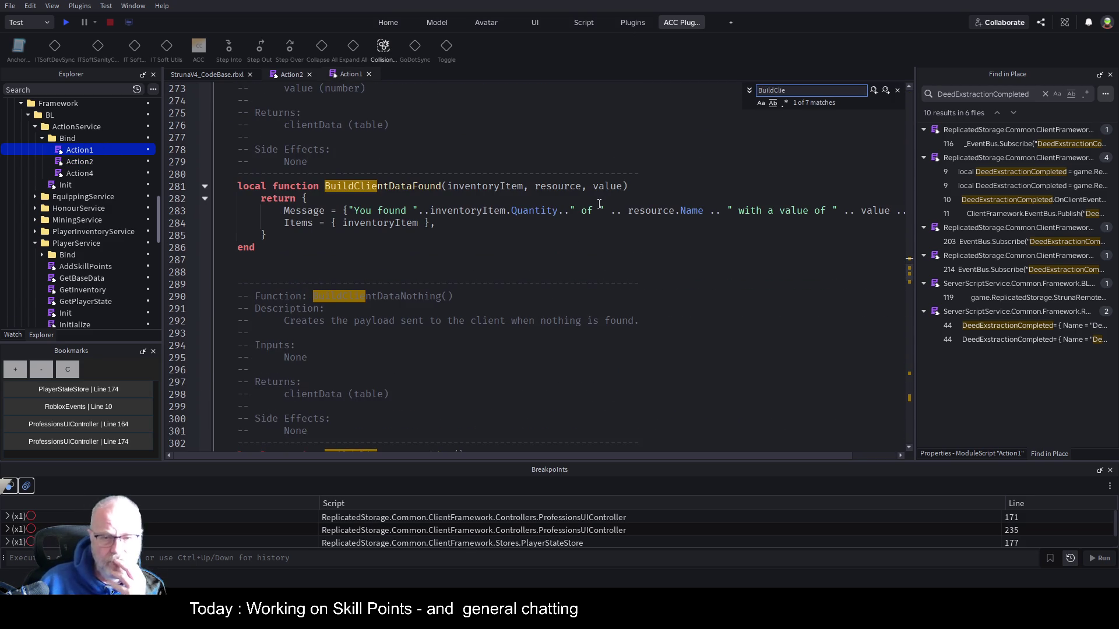
{"action": "double_click", "coordinate": [607, 186]}
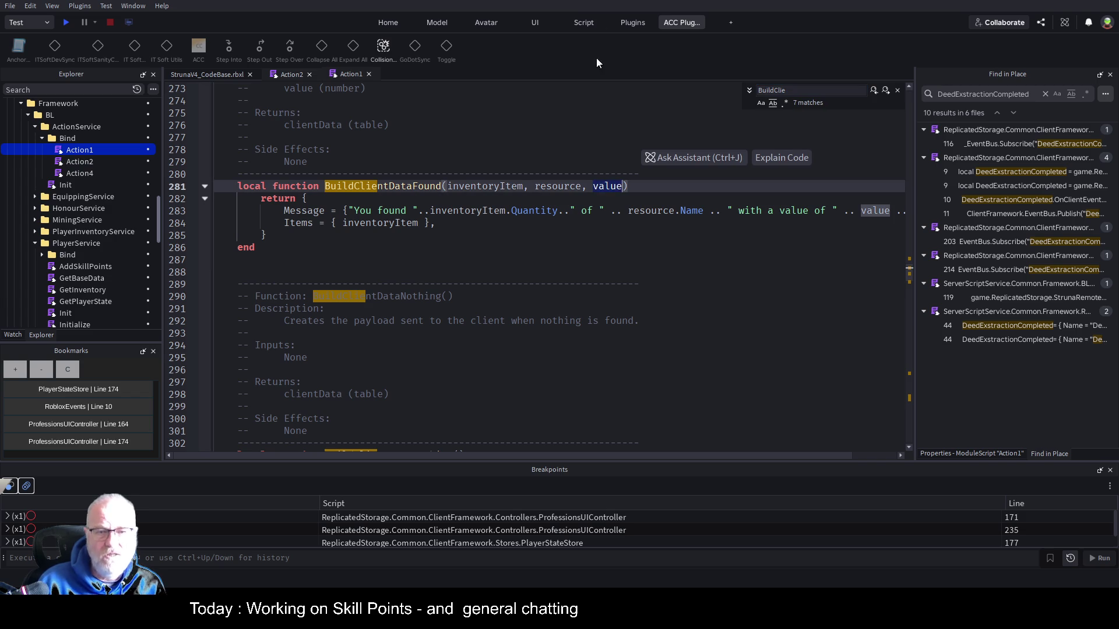
Jump to BuildClientDataFound's definition in Action2 and select the AddSkillPoints line 92
{"action": "left_click", "coordinate": [296, 74]}
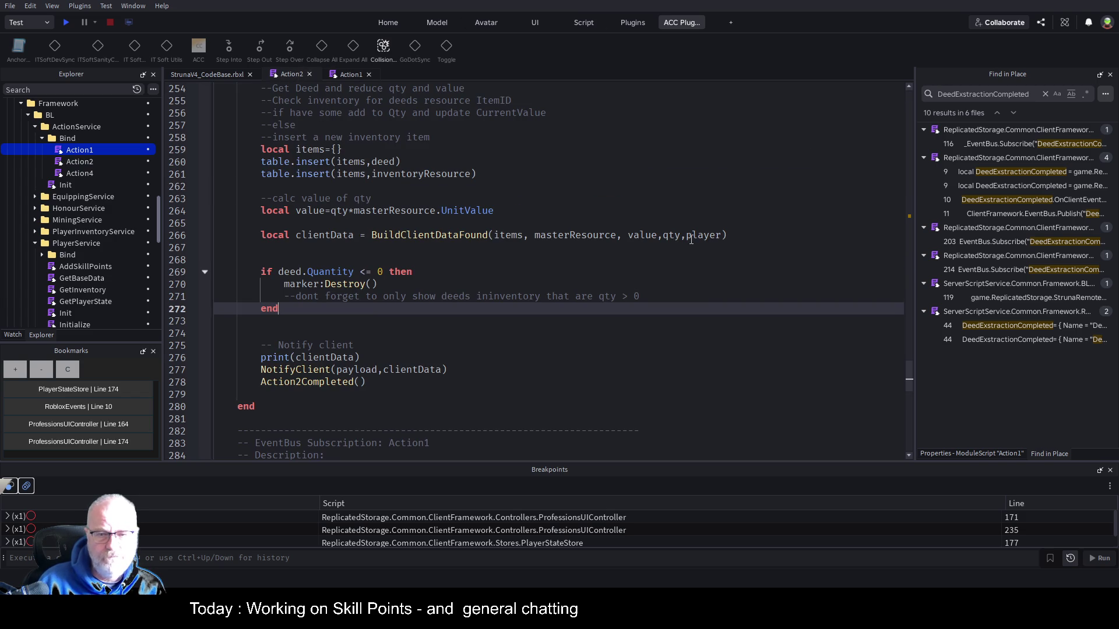
{"action": "double_click", "coordinate": [429, 235]}
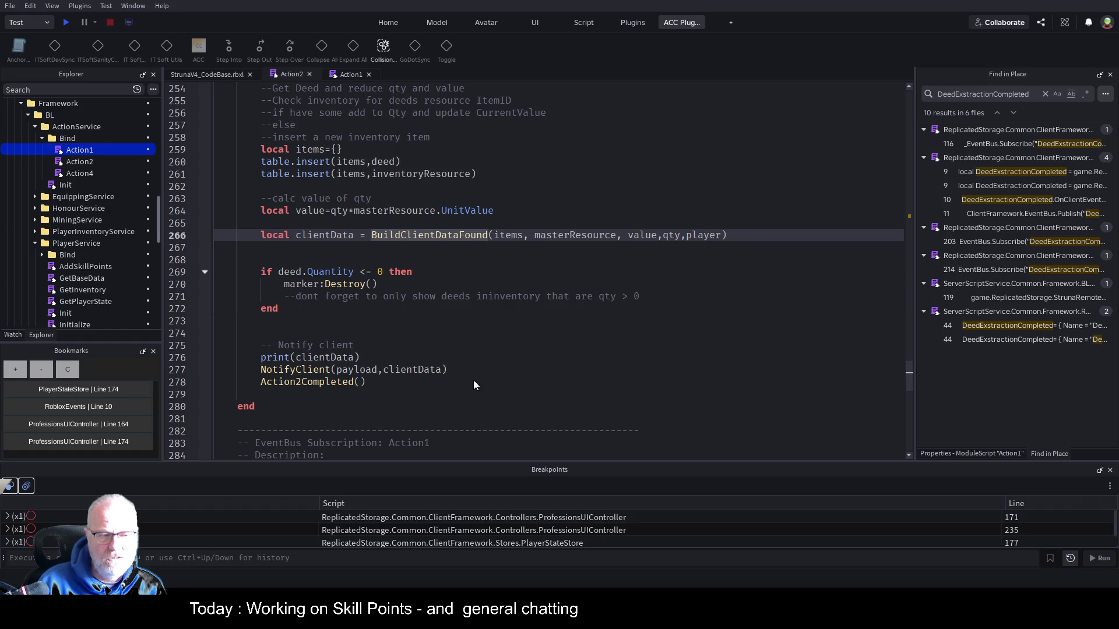
{"action": "key", "text": "F12"}
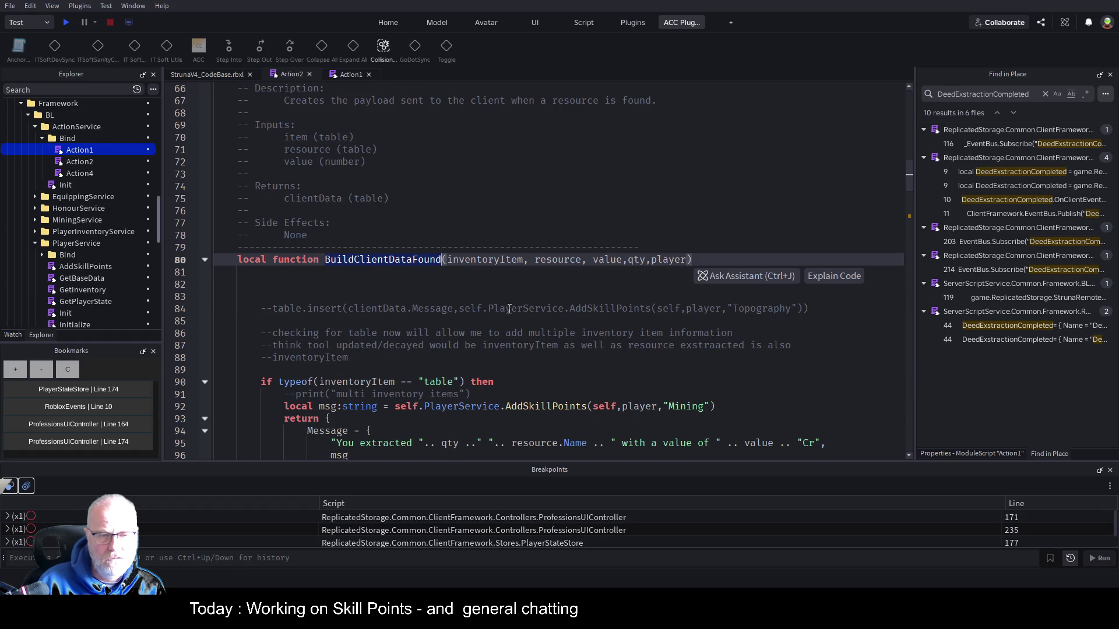
{"action": "scroll", "coordinate": [492, 311], "scroll_direction": "down", "scroll_amount": 4}
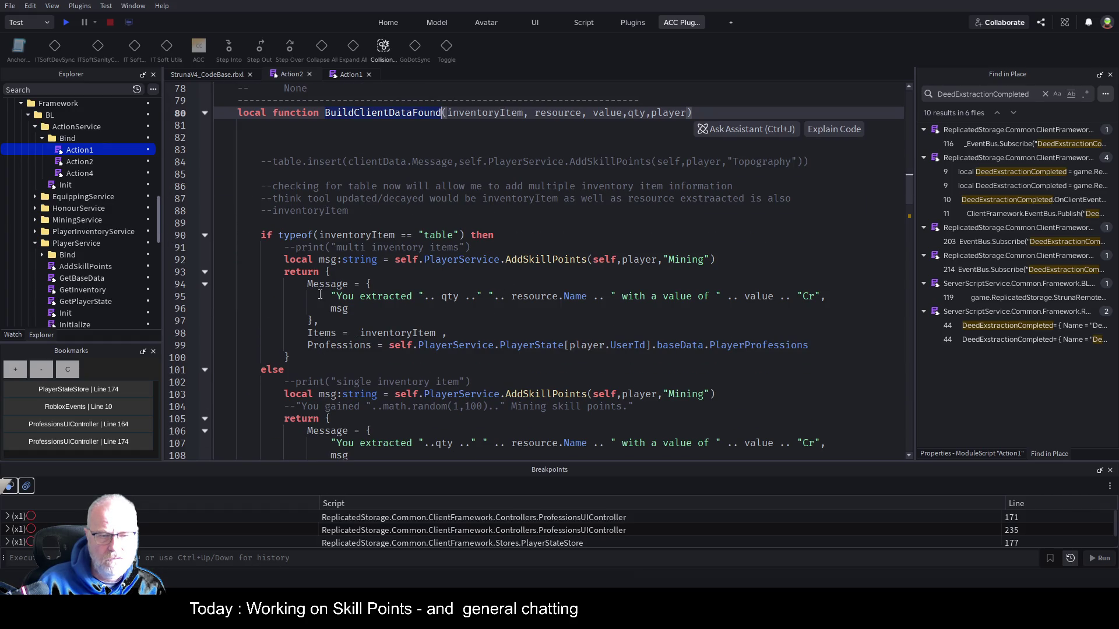
{"action": "left_click_drag", "start_coordinate": [450, 266], "coordinate": [718, 260]}
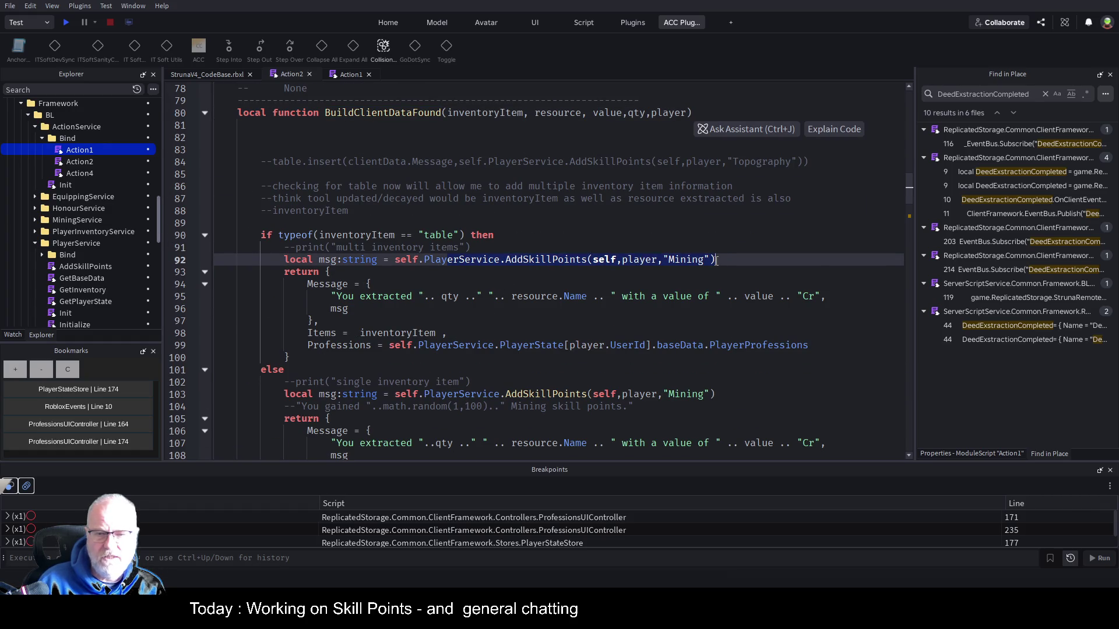
{"action": "left_click", "coordinate": [747, 237]}
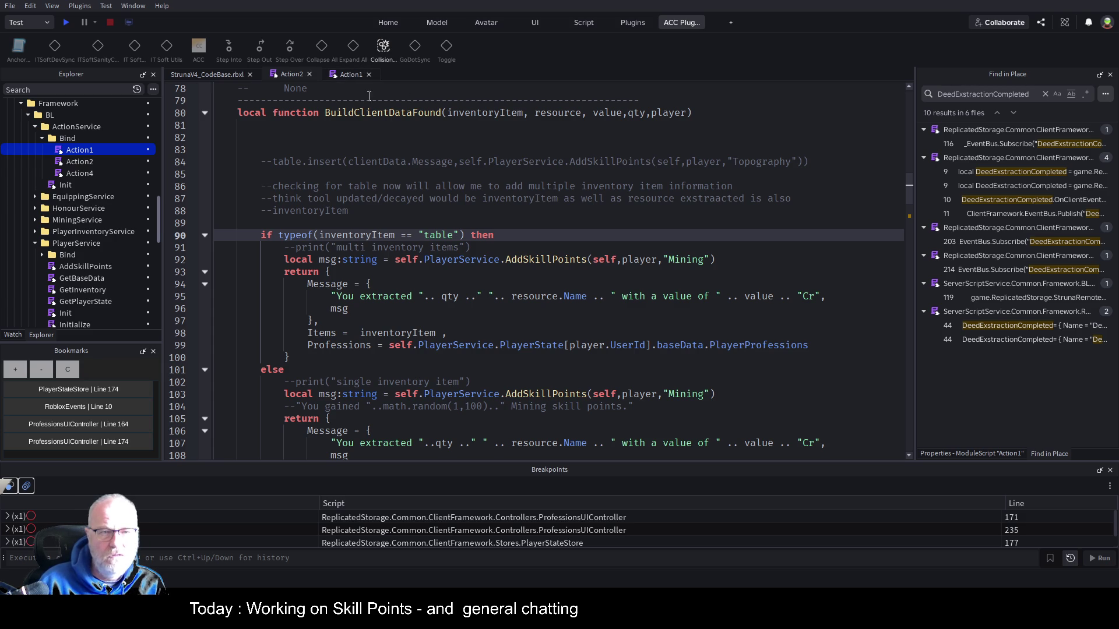
{"action": "double_click", "coordinate": [547, 259]}
{"action": "key", "text": "ctrl+c"}
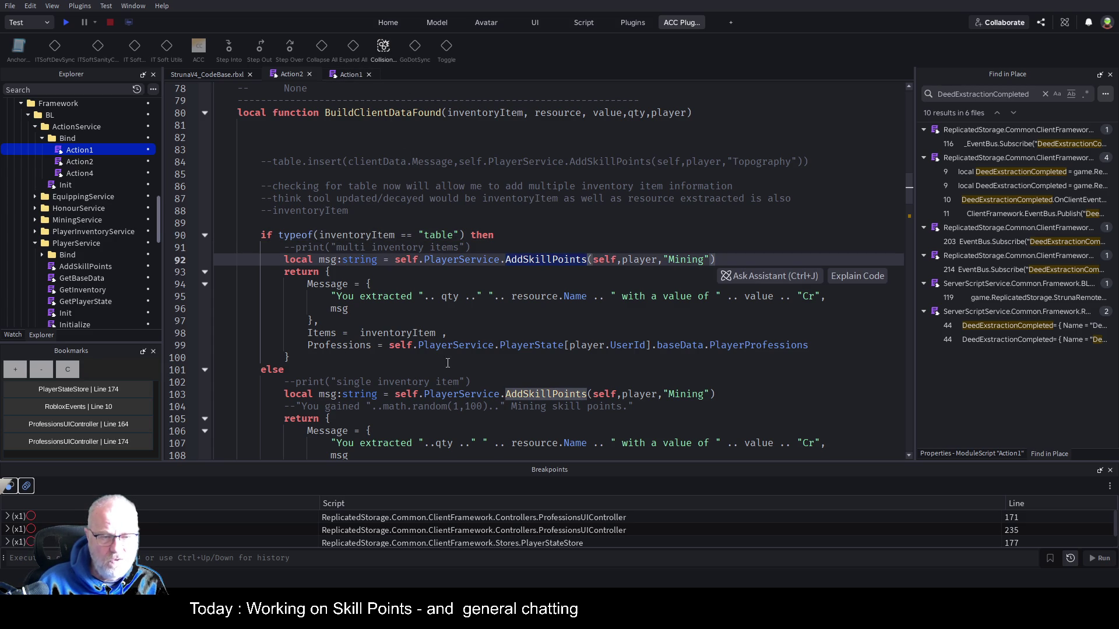
Find the AddSkillPoints call on line 449 of Action1 and highlight the clientData uses
{"action": "left_click", "coordinate": [352, 74]}
{"action": "left_click", "coordinate": [522, 210]}
{"action": "key", "text": "ctrl+f"}
{"action": "key", "text": "ctrl+v"}
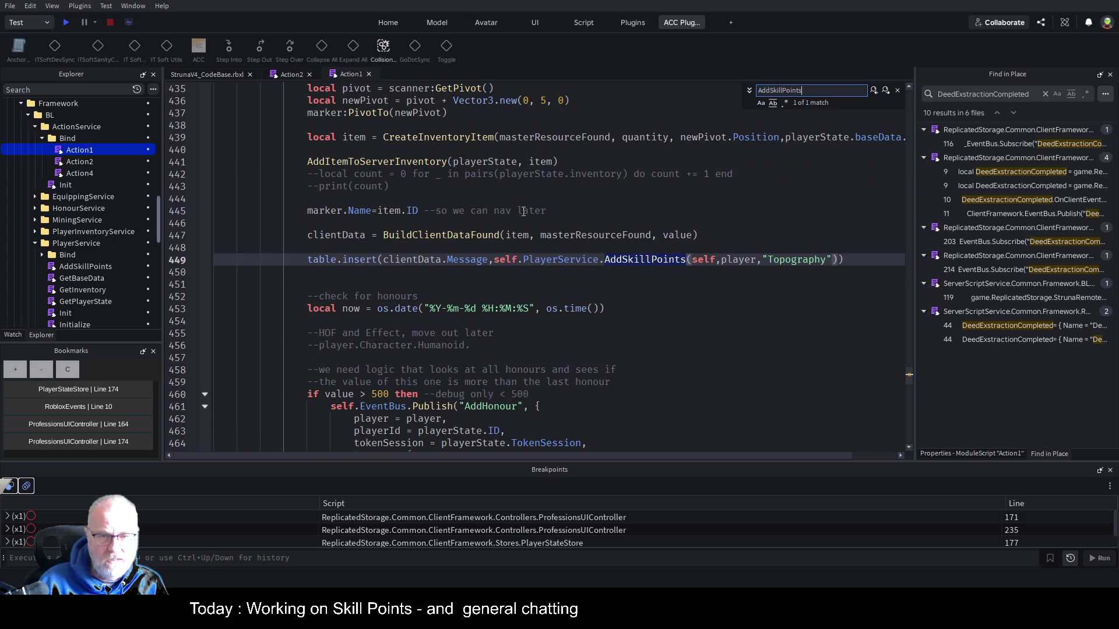
{"action": "left_click", "coordinate": [682, 292]}
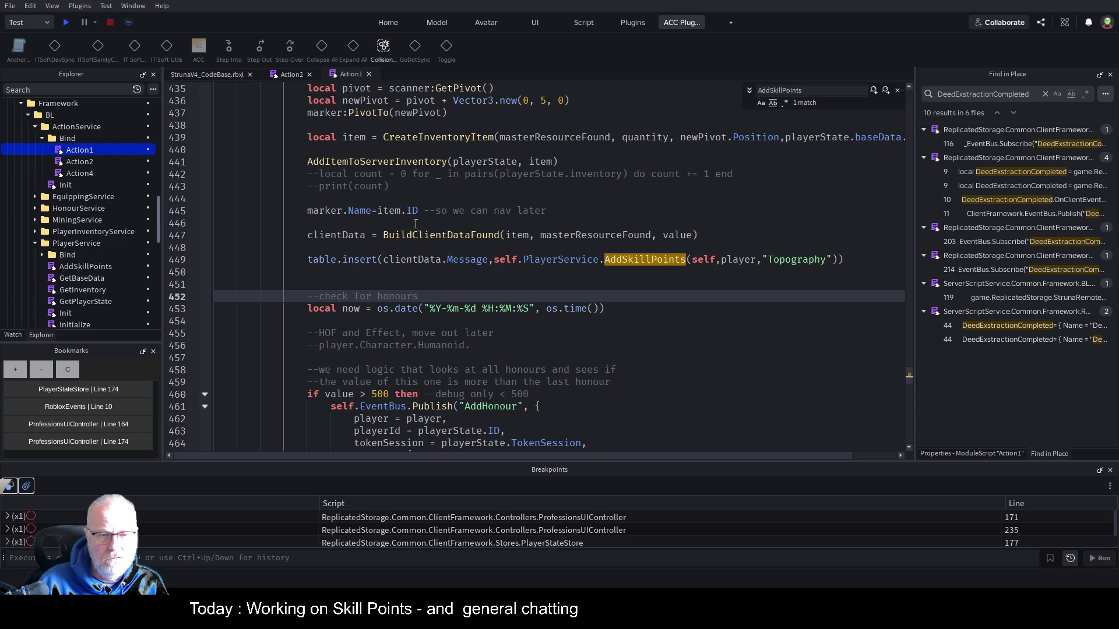
{"action": "double_click", "coordinate": [331, 235]}
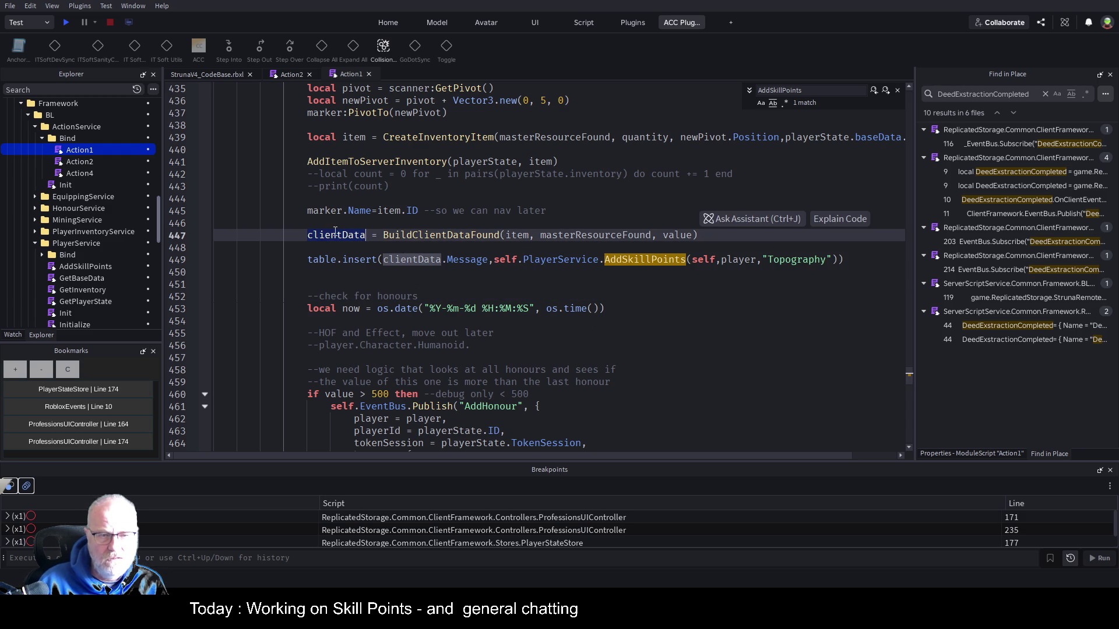
Select the Professions assignment on line 99 and the Mining AddSkillPoints line in Action2
{"action": "left_click", "coordinate": [285, 75]}
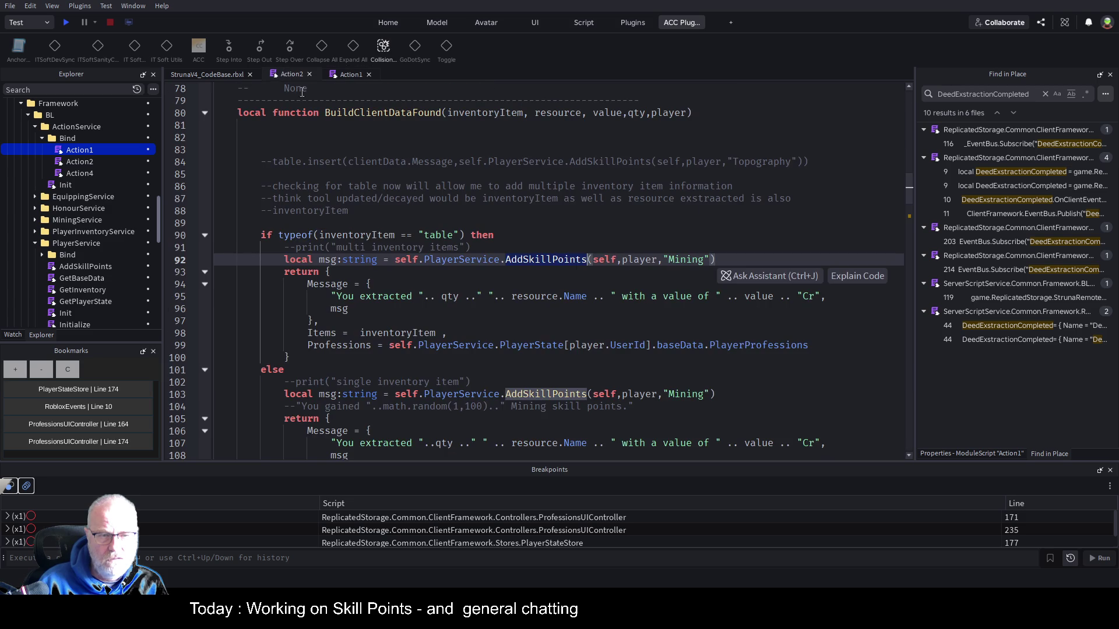
{"action": "double_click", "coordinate": [341, 345]}
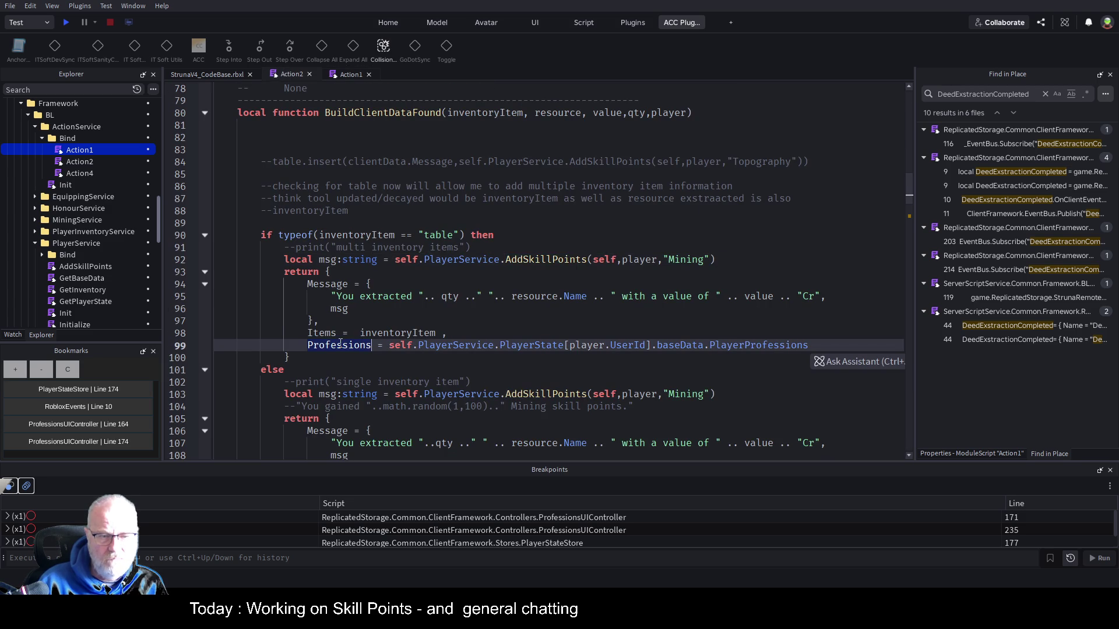
{"action": "left_click_drag", "start_coordinate": [307, 345], "coordinate": [840, 346]}
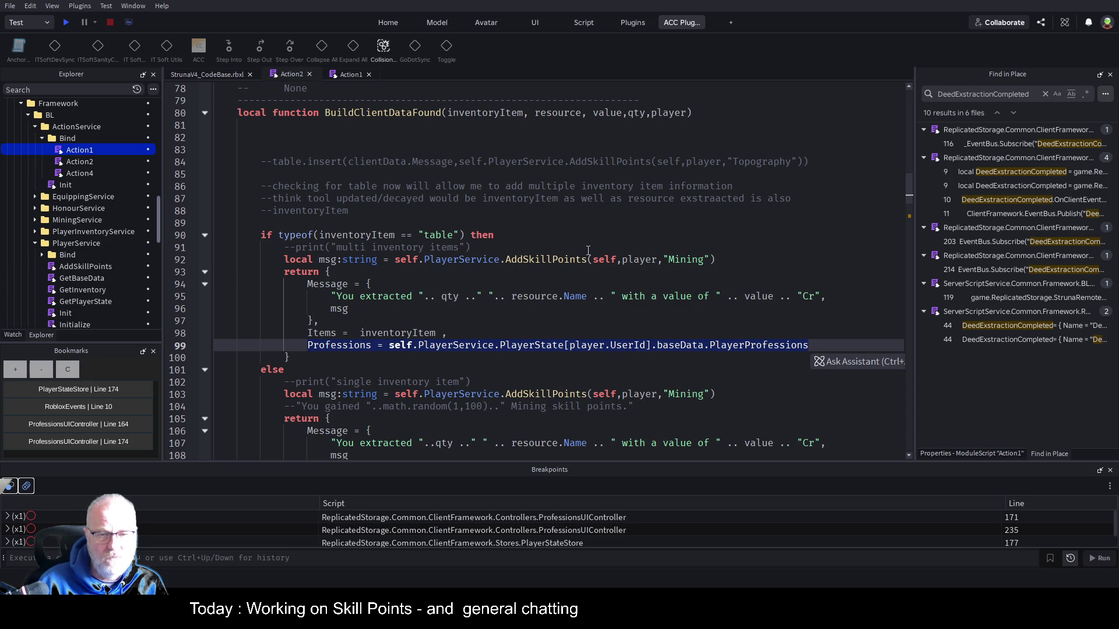
{"action": "left_click", "coordinate": [352, 74]}
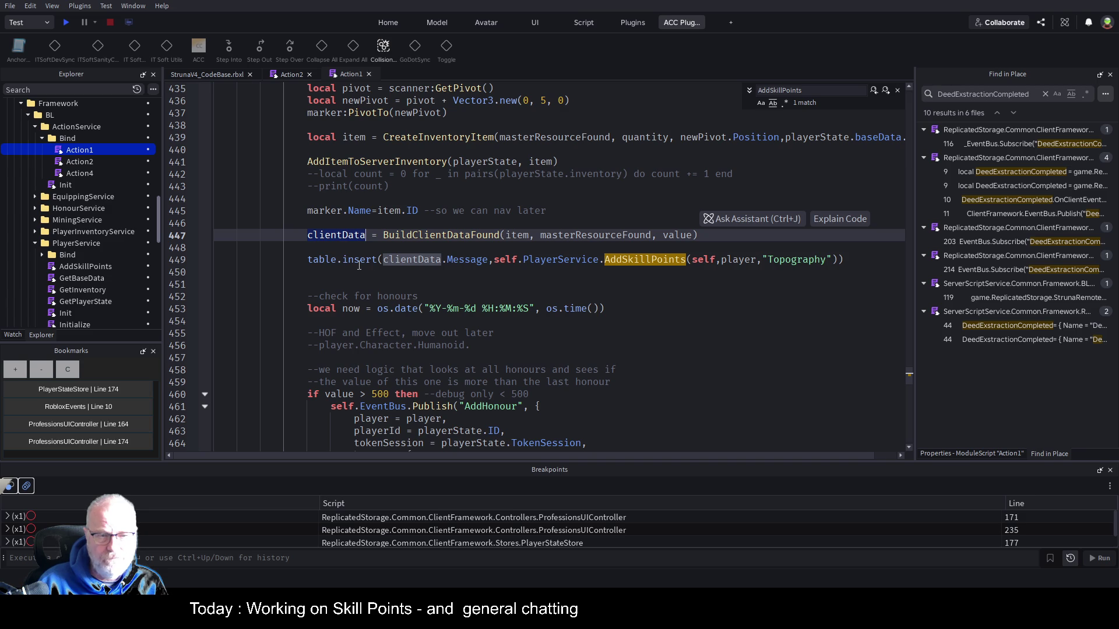
{"action": "key", "text": "Right"}
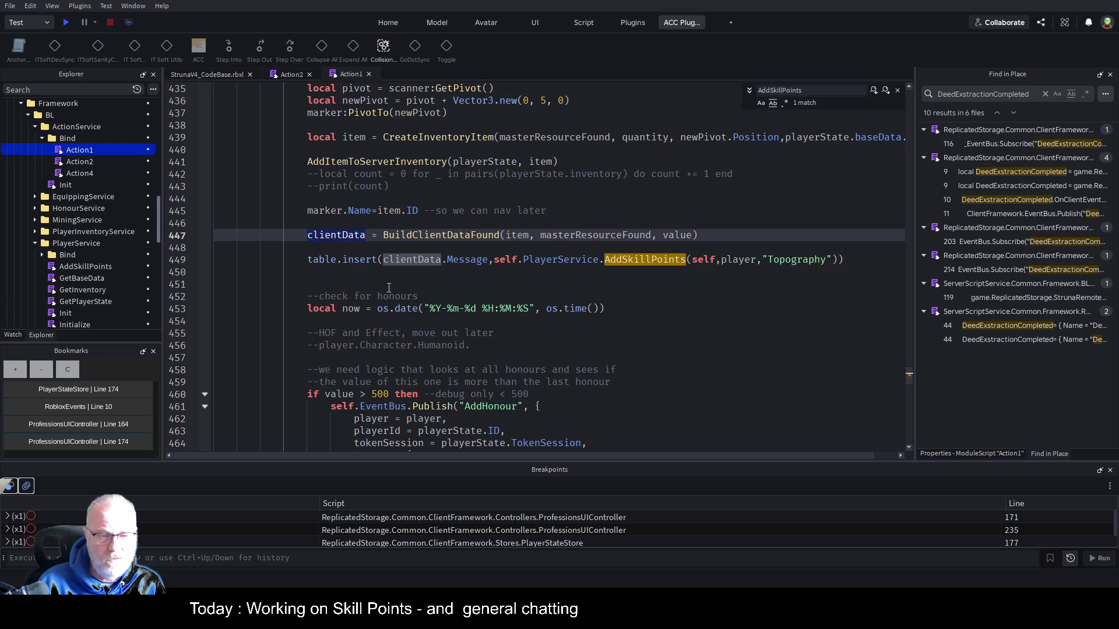
{"action": "left_click", "coordinate": [357, 273]}
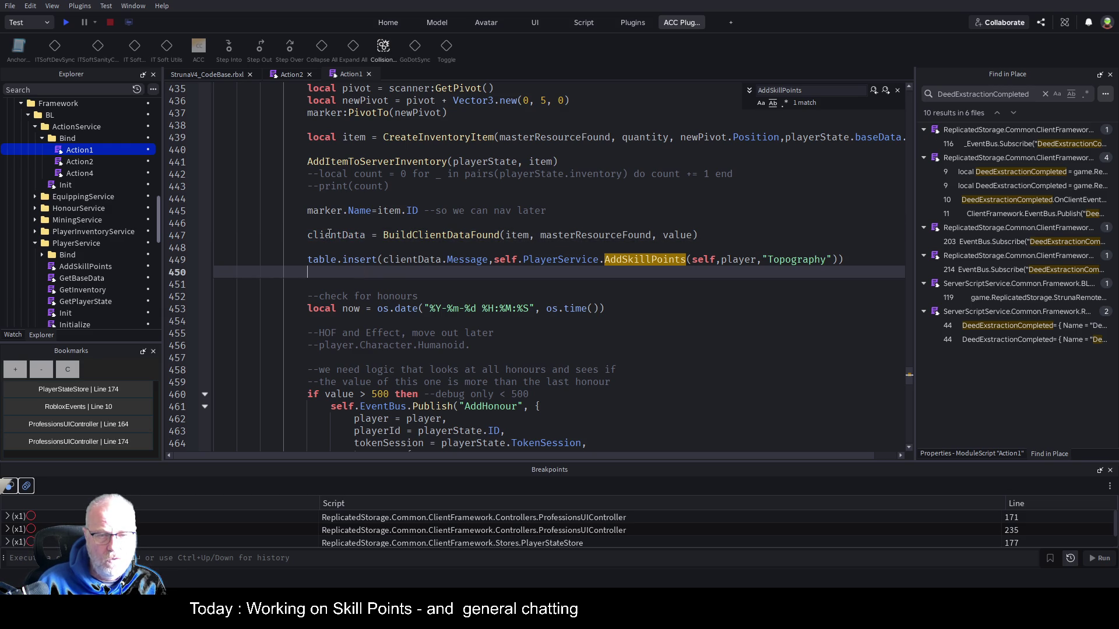
{"action": "left_click", "coordinate": [282, 74]}
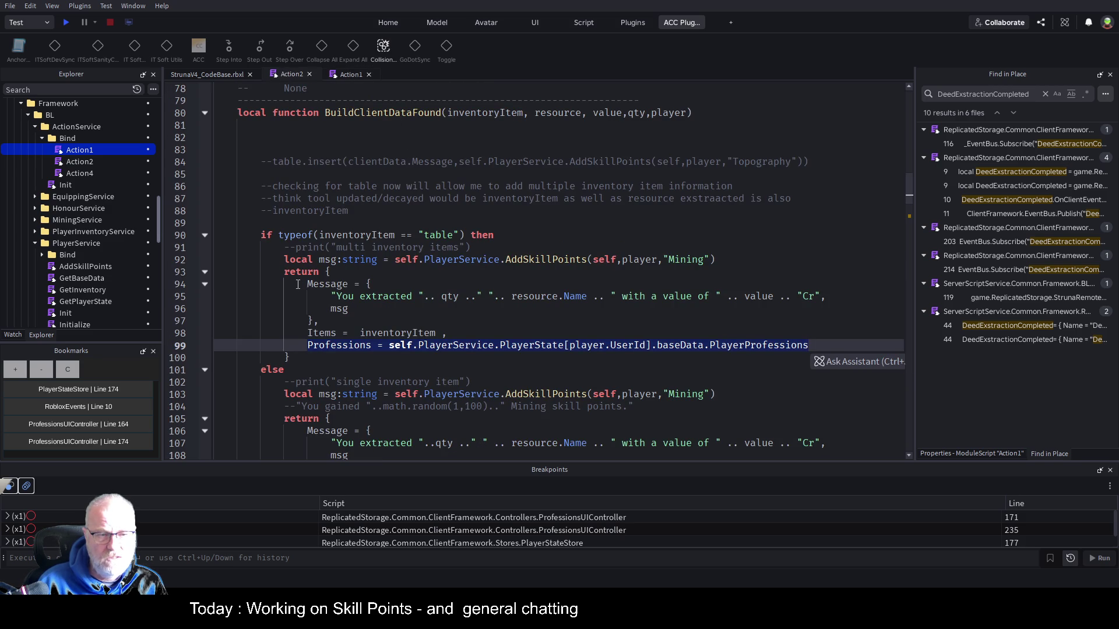
{"action": "left_click_drag", "start_coordinate": [284, 259], "coordinate": [737, 263]}
{"action": "key", "text": "ctrl+c"}
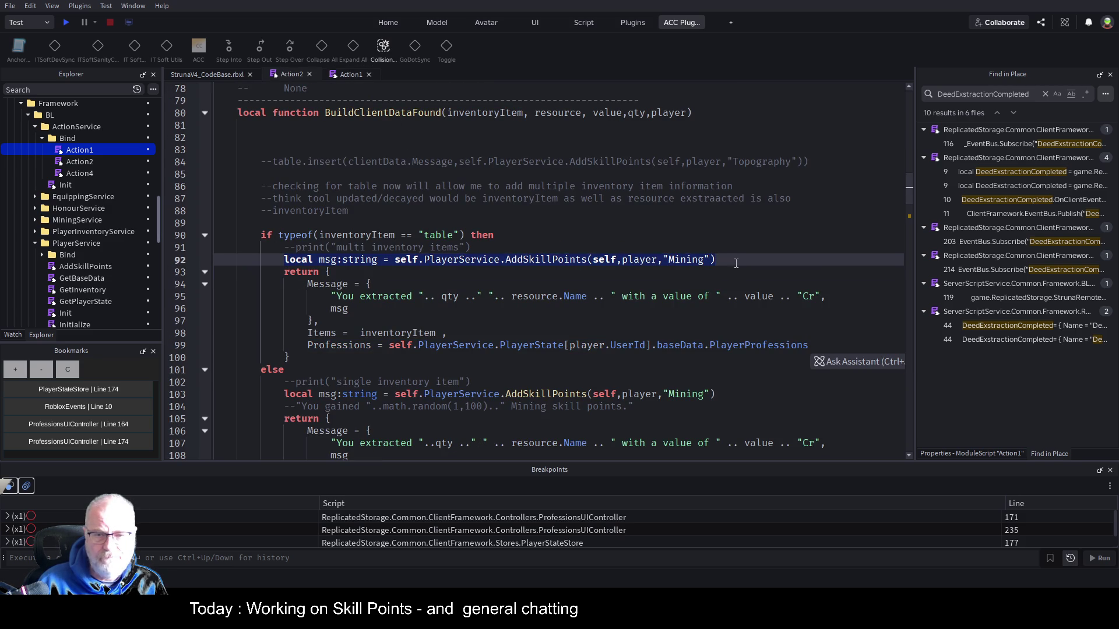
{"action": "left_click", "coordinate": [353, 76]}
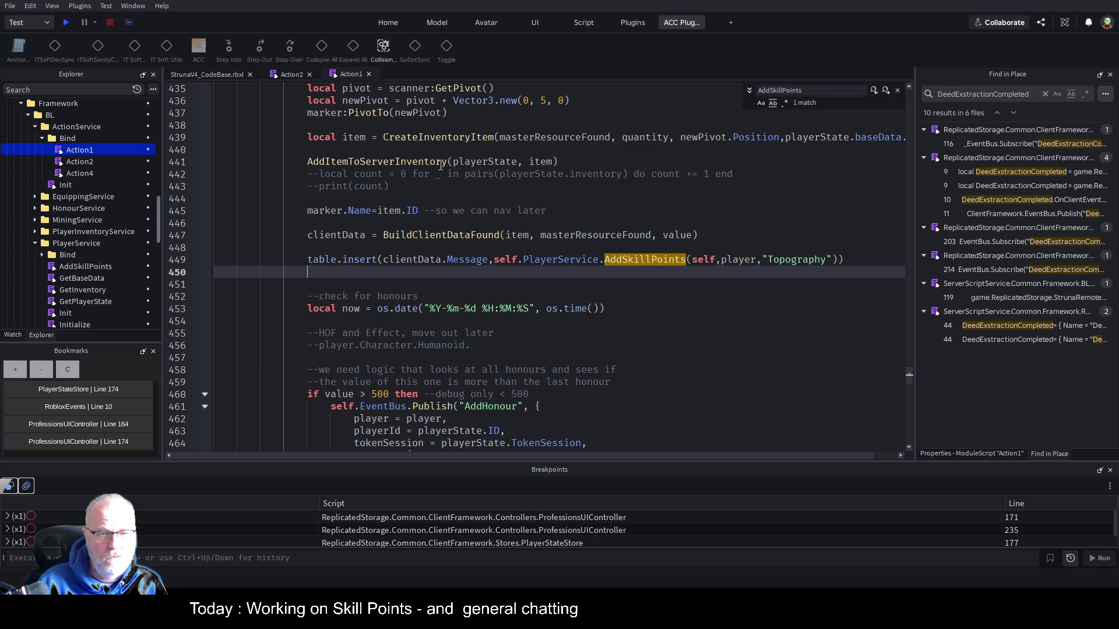
Paste the Mining AddSkillPoints line above clientData and change Mining to Topography on line 447
{"action": "left_click", "coordinate": [443, 224]}
{"action": "key", "text": "Return"}
{"action": "key", "text": "Return"}
{"action": "key", "text": "Return"}
{"action": "key", "text": "Up"}
{"action": "key", "text": "Up"}
{"action": "key", "text": "ctrl+v"}
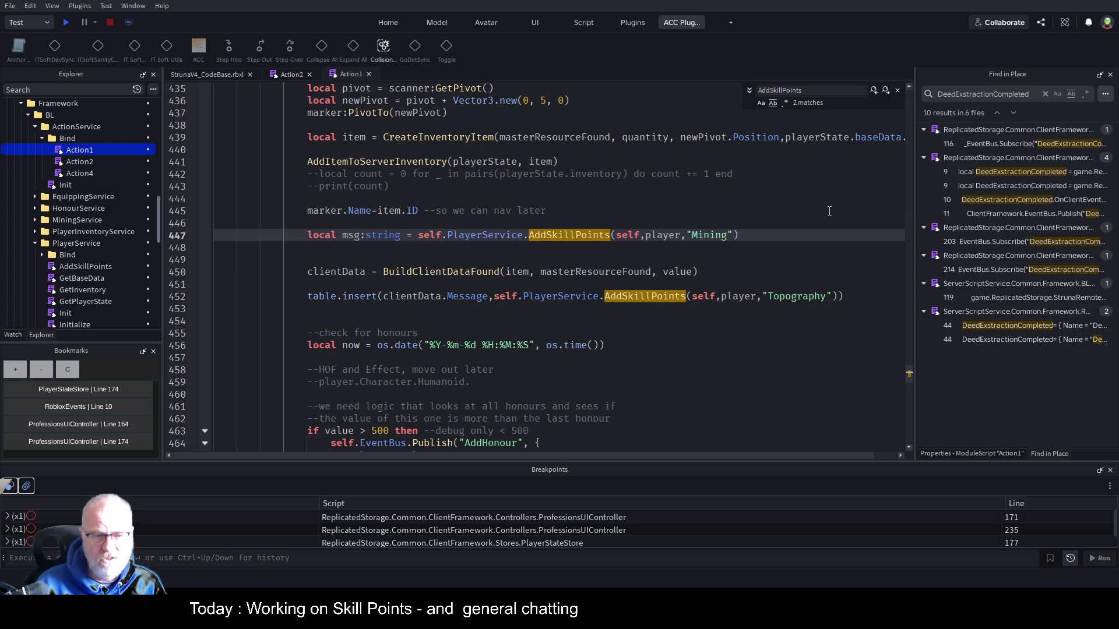
{"action": "left_click_drag", "start_coordinate": [493, 297], "coordinate": [843, 298]}
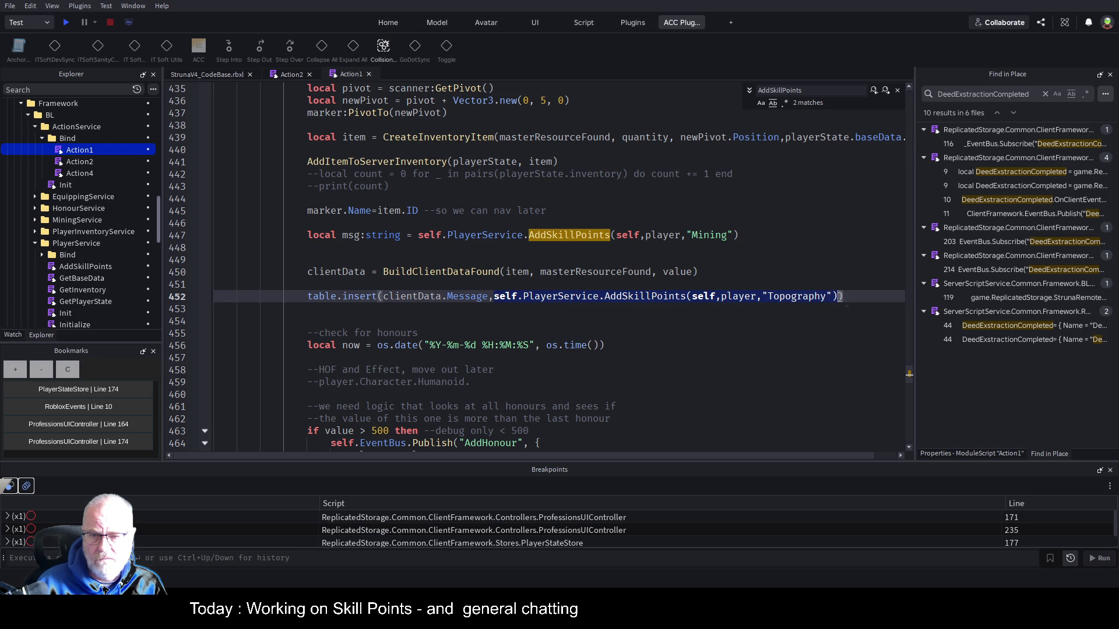
{"action": "double_click", "coordinate": [800, 296]}
{"action": "key", "text": "ctrl+c"}
{"action": "double_click", "coordinate": [712, 235]}
{"action": "key", "text": "ctrl+v"}
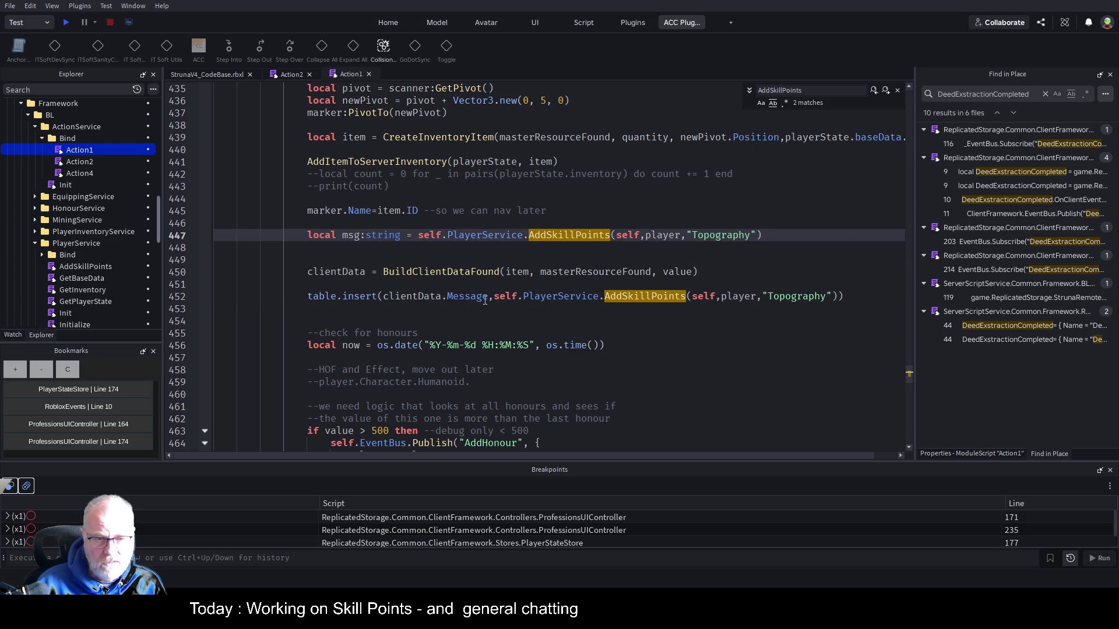
Replace the table.insert AddSkillPoints call with msg and rename the variable to skillsMsg
{"action": "left_click_drag", "start_coordinate": [496, 297], "coordinate": [840, 297]}
{"action": "type", "text": "msg"}
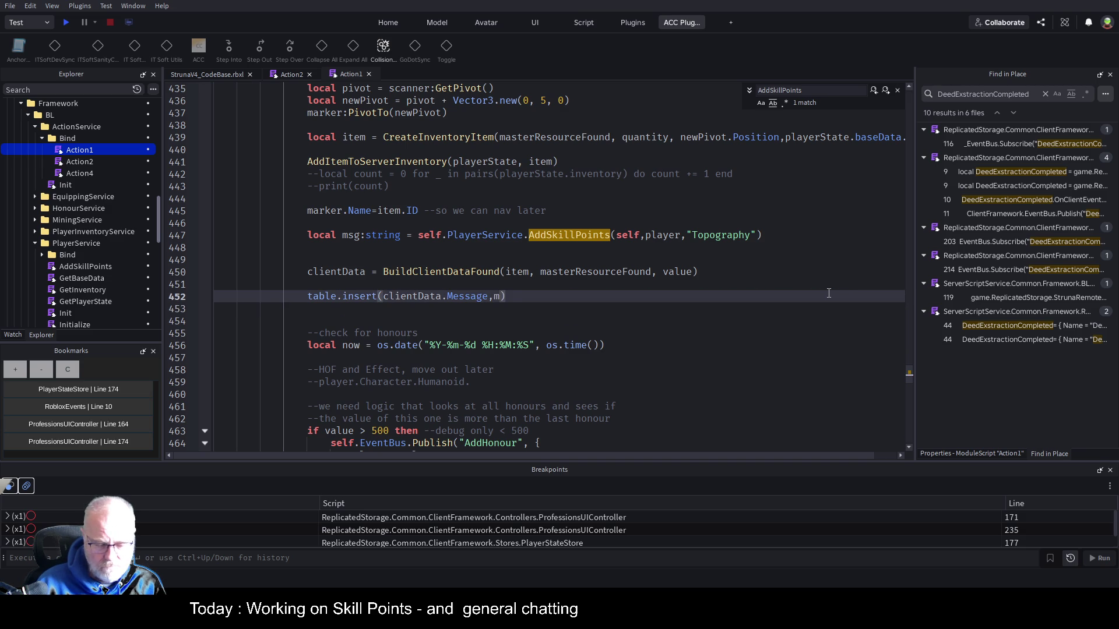
{"action": "left_click", "coordinate": [746, 269]}
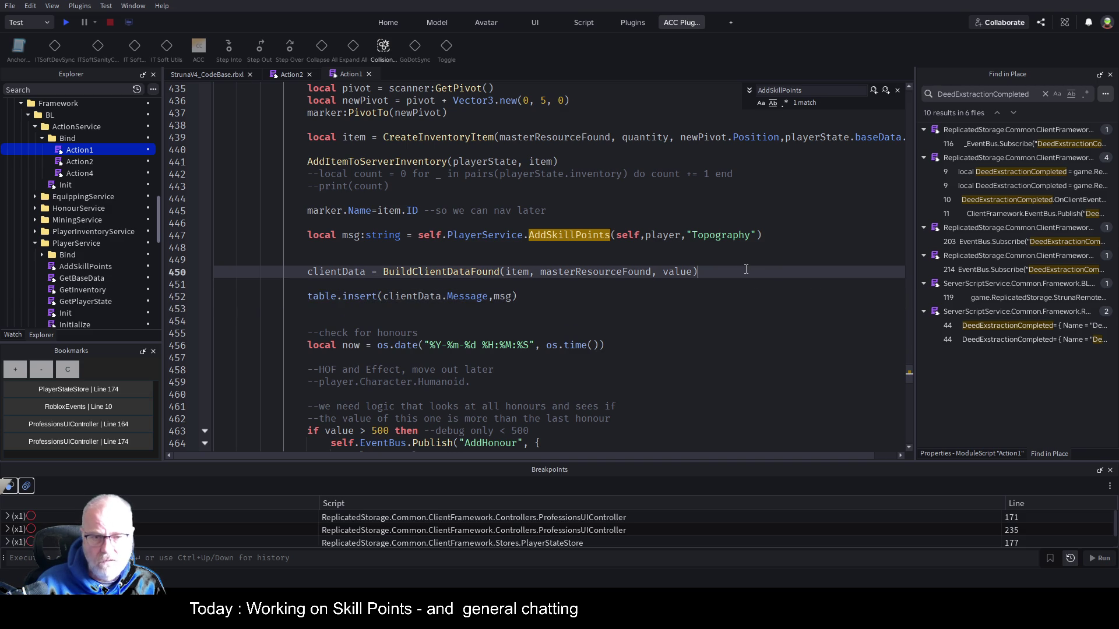
{"action": "left_click", "coordinate": [349, 239]}
{"action": "key", "text": "ctrl+s"}
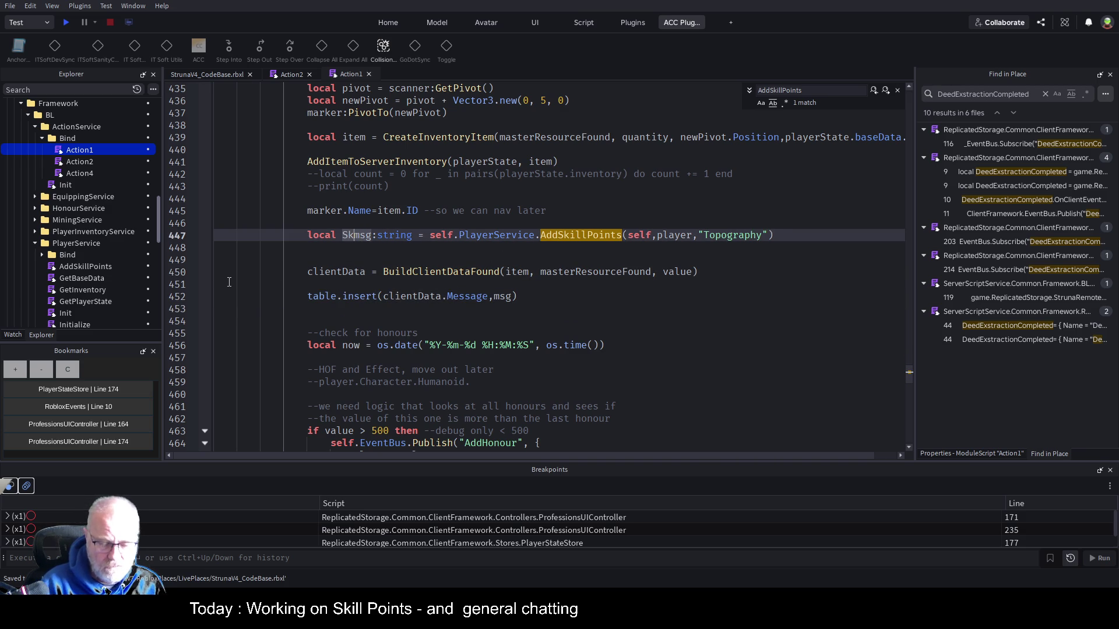
{"action": "type", "text": "SkillPoints"}
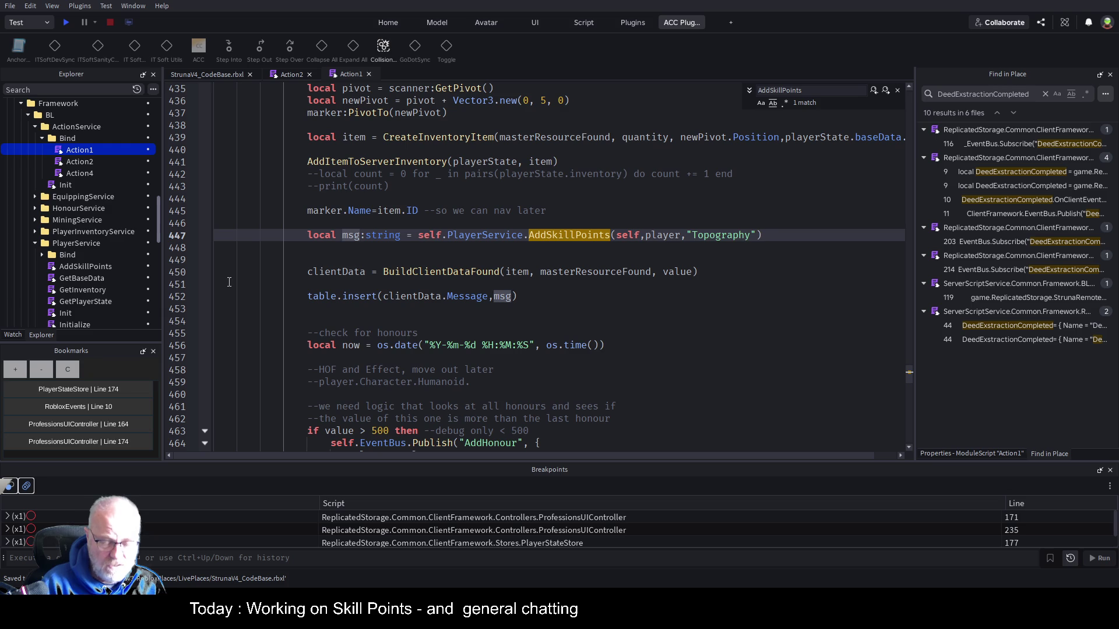
{"action": "key", "text": "Delete"}
{"action": "type", "text": "M"}
Change the table.insert argument from msg to skillsMsg and save
{"action": "key", "text": "Down"}
{"action": "key", "text": "Down"}
{"action": "key", "text": "Down"}
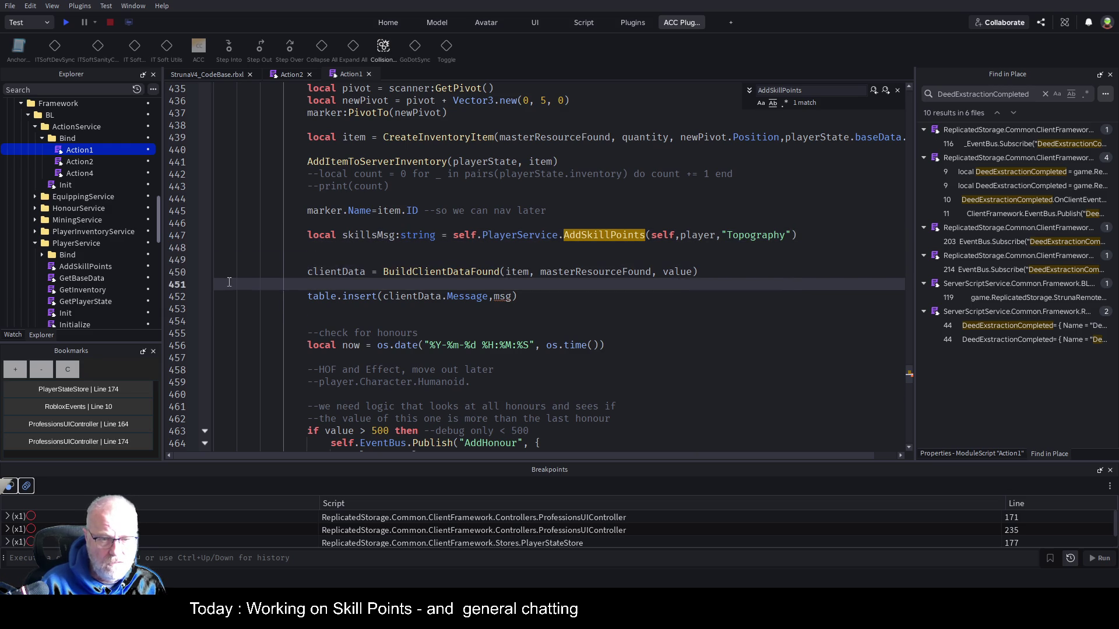
{"action": "key", "text": "Down"}
{"action": "key", "text": "End"}
{"action": "key", "text": "Left"}
{"action": "key", "text": "BackSpace"}
{"action": "key", "text": "BackSpace"}
{"action": "key", "text": "BackSpace"}
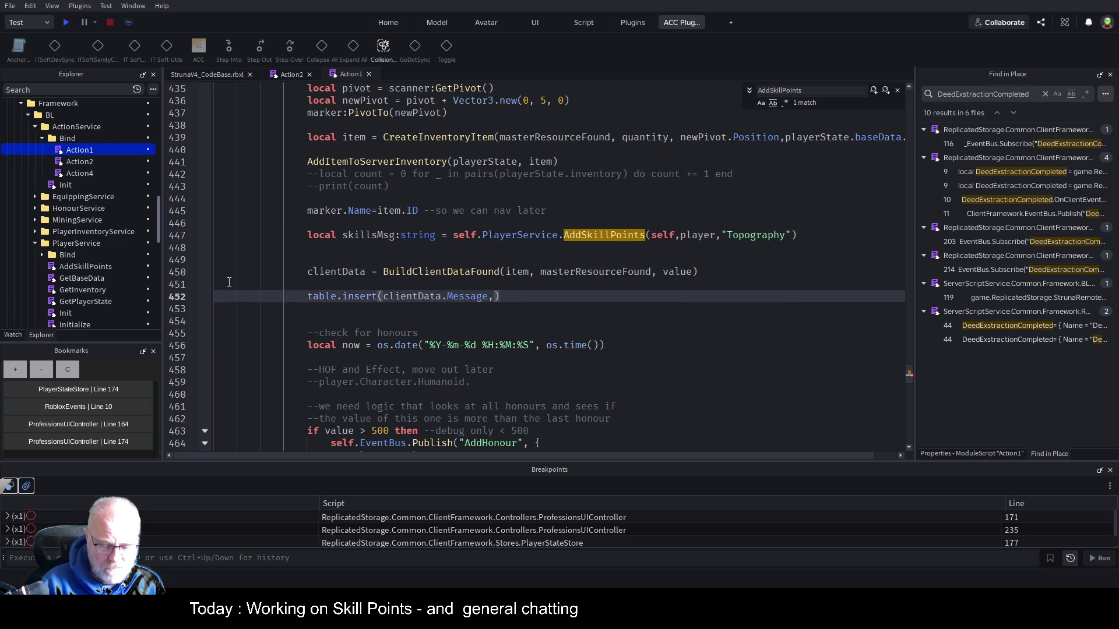
{"action": "type", "text": "skillsMsg"}
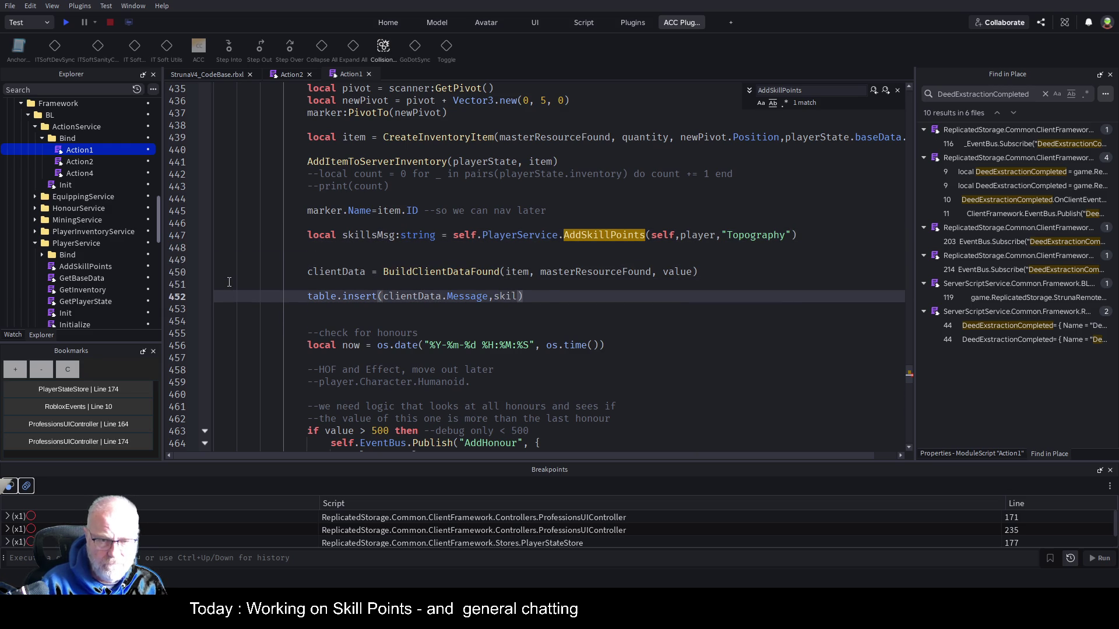
{"action": "key", "text": "ctrl+s"}
{"action": "key", "text": "Up"}
{"action": "key", "text": "Up"}
{"action": "key", "text": "Up"}
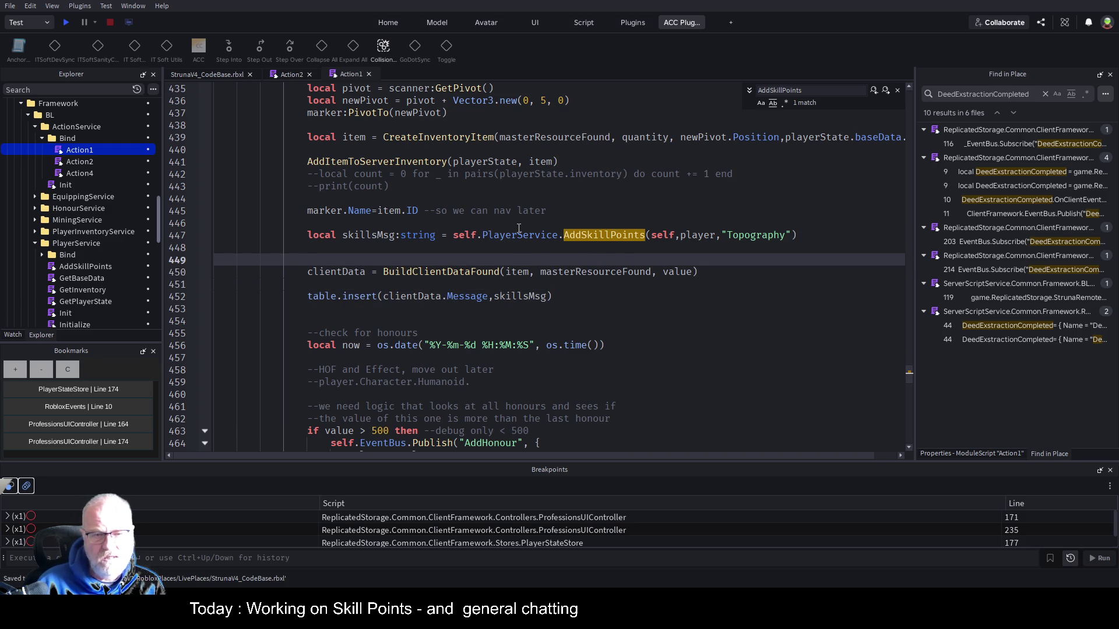
Review the string type annotation on line 447 and move to the BuildClientDataFound call
{"action": "left_click", "coordinate": [400, 242]}
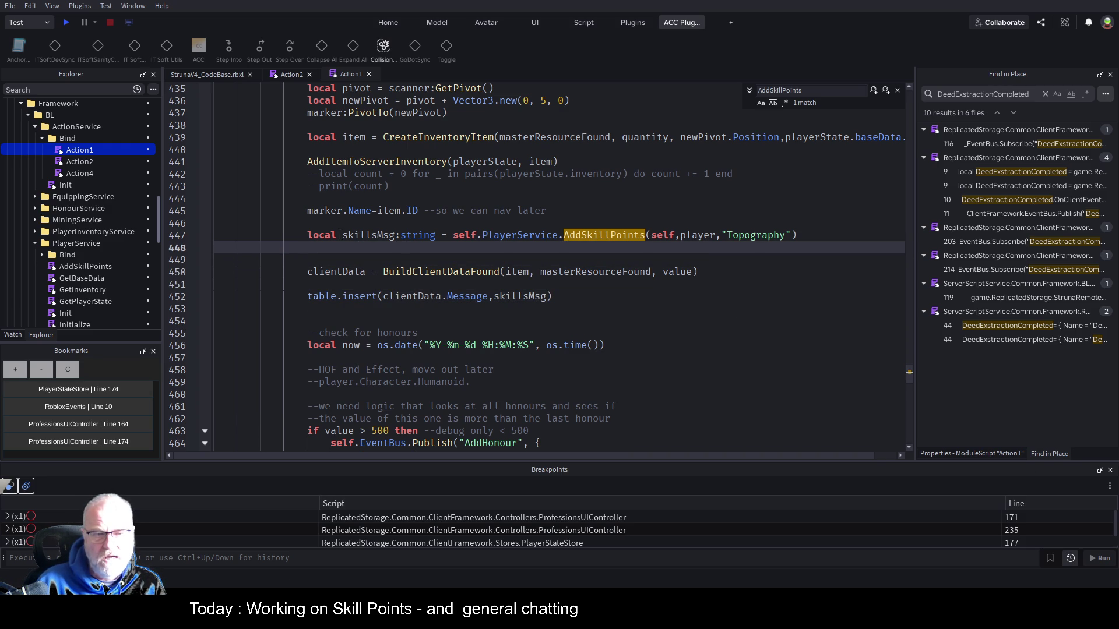
{"action": "double_click", "coordinate": [413, 236]}
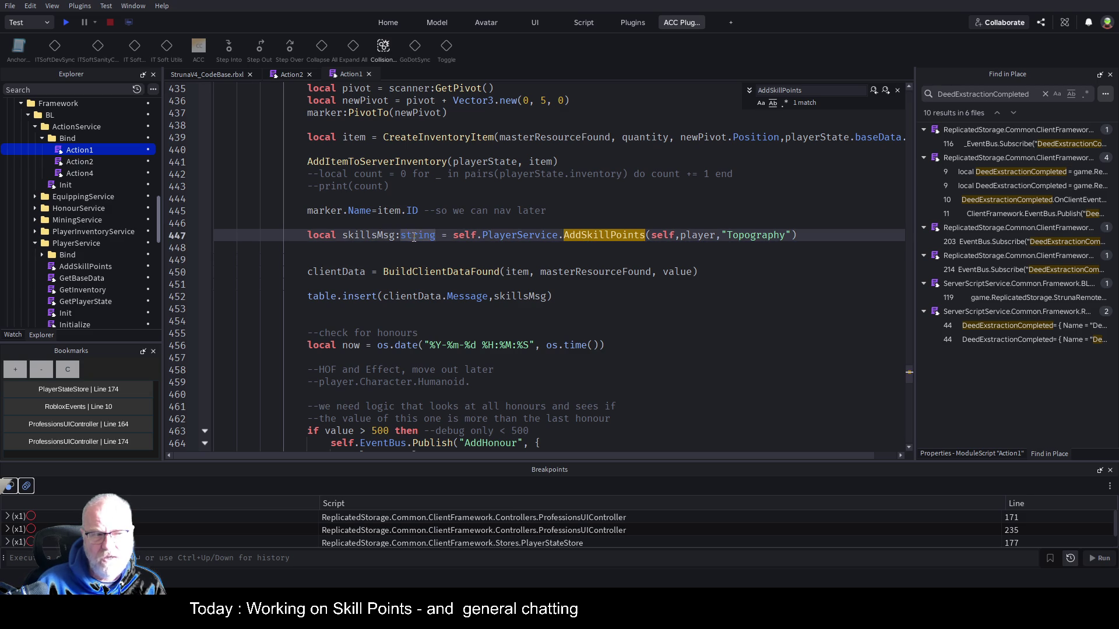
{"action": "left_click", "coordinate": [657, 249]}
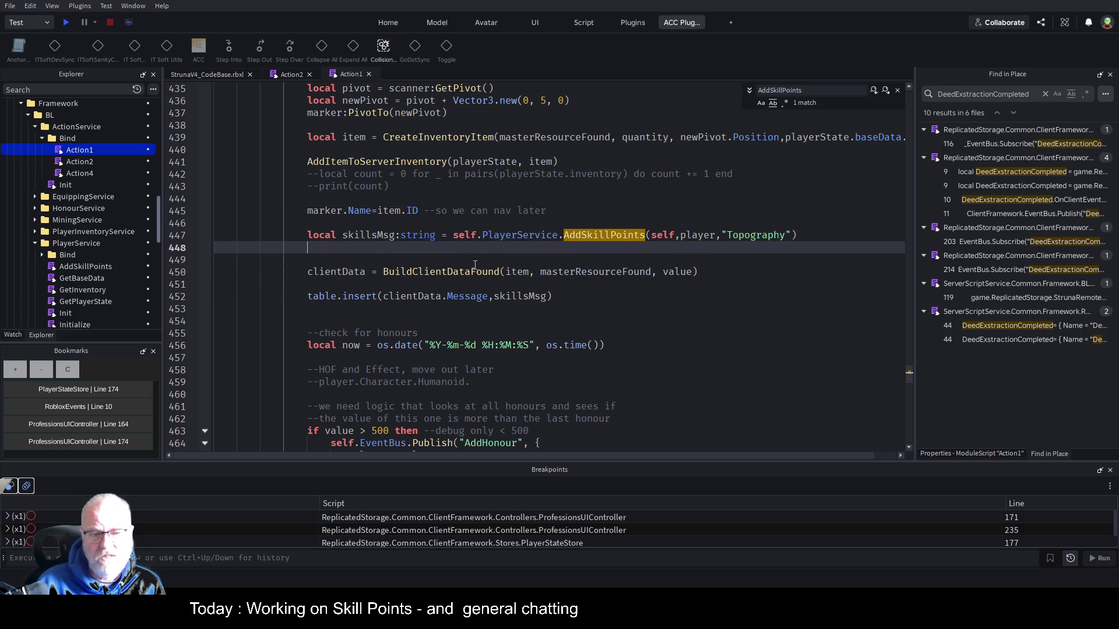
{"action": "left_click", "coordinate": [490, 275]}
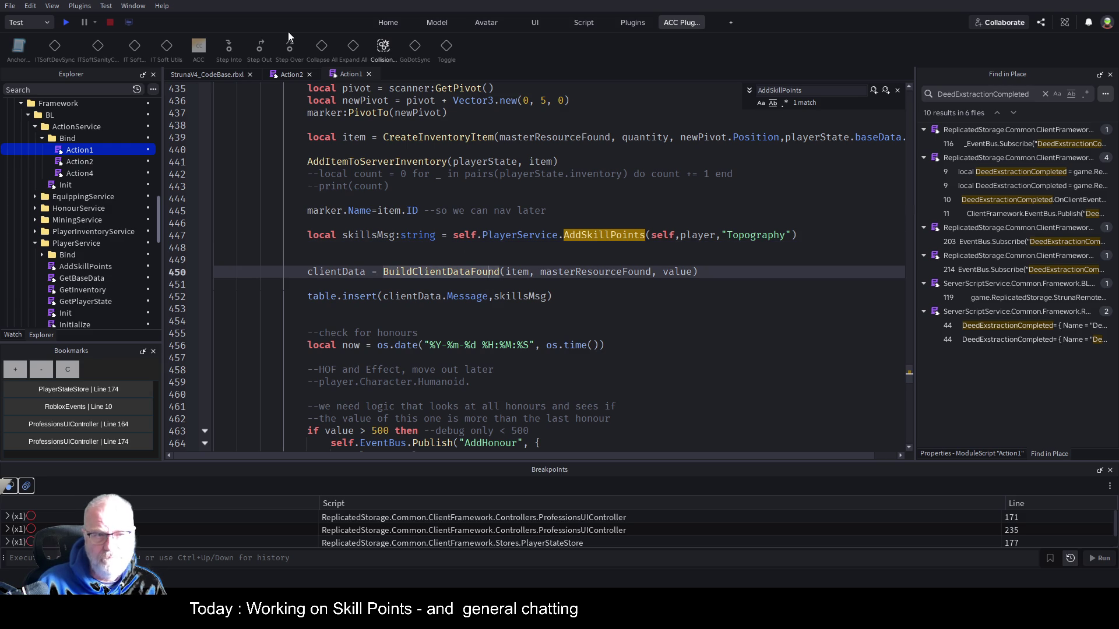
{"action": "left_click", "coordinate": [295, 75]}
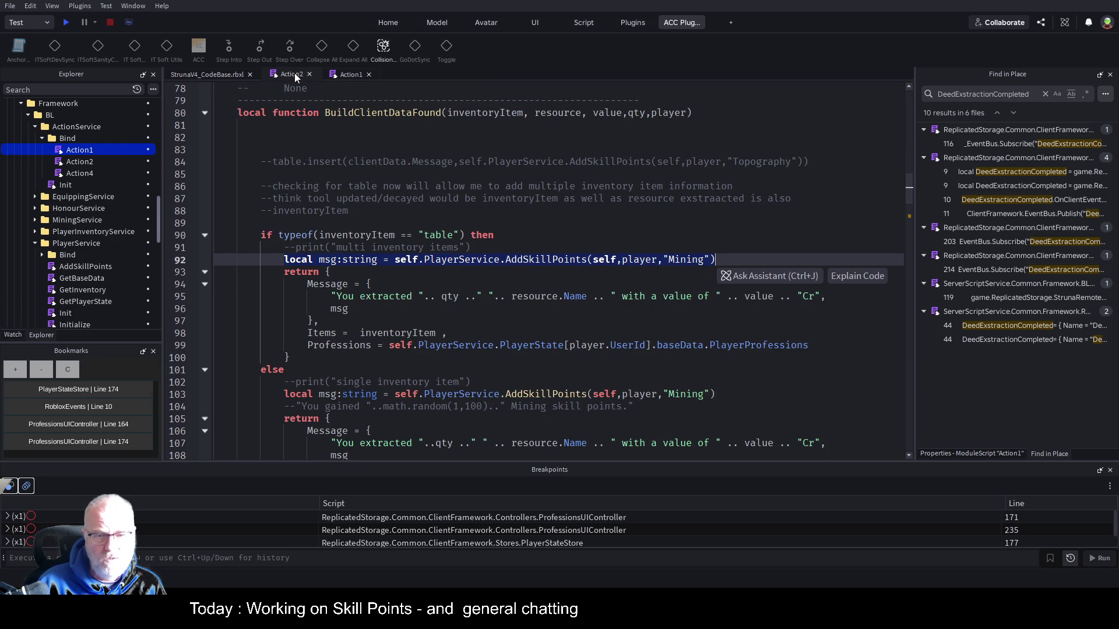
{"action": "left_click", "coordinate": [427, 281]}
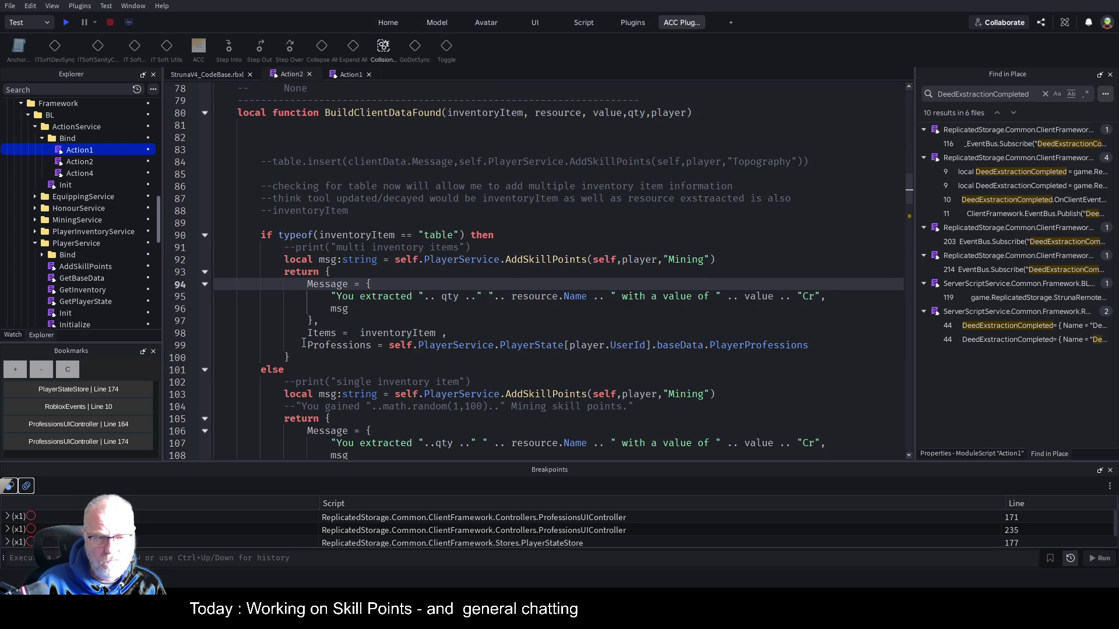
{"action": "mouse_move", "coordinate": [307, 344]}
{"action": "left_mouse_down"}
{"action": "mouse_move", "coordinate": [583, 330]}
{"action": "mouse_move", "coordinate": [809, 345]}
{"action": "left_mouse_up"}
{"action": "key", "text": "ctrl+c"}
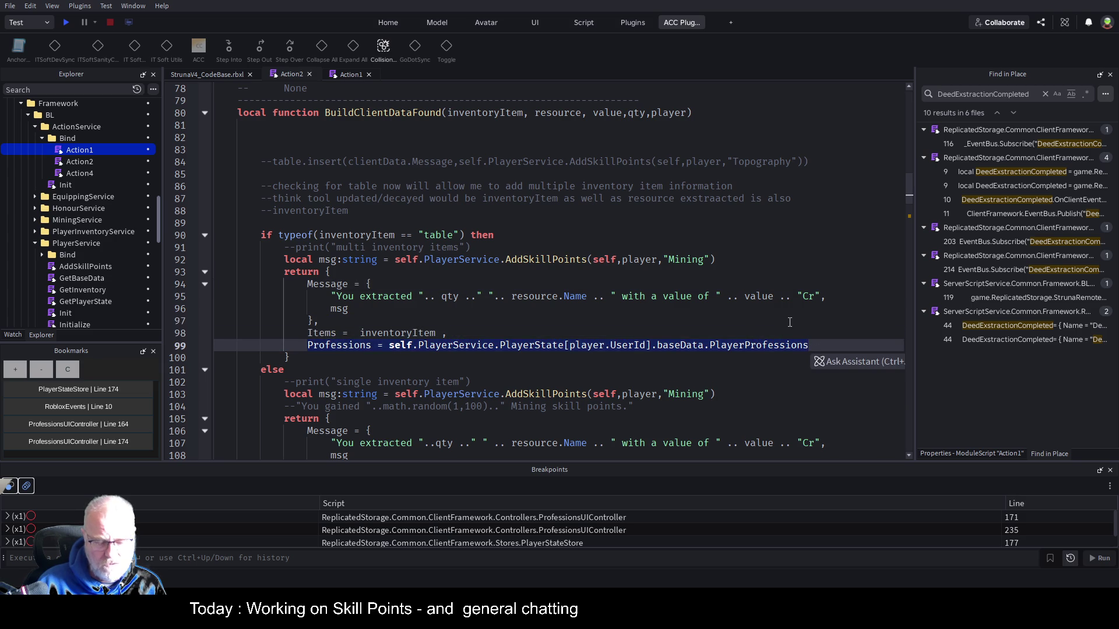
{"action": "left_click", "coordinate": [351, 74]}
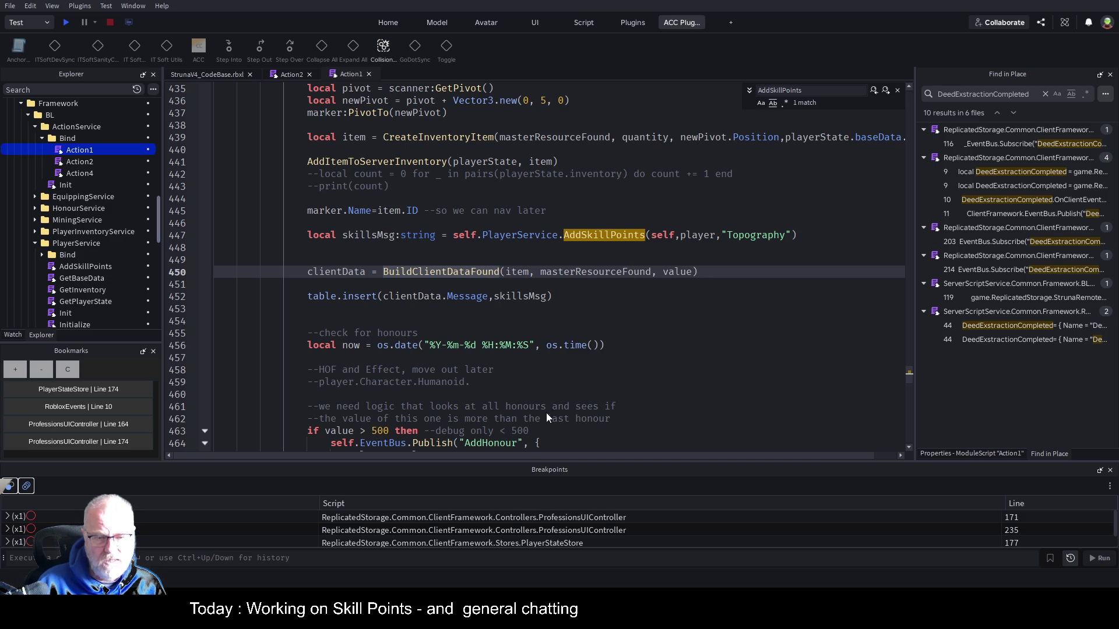
{"action": "left_click", "coordinate": [290, 74]}
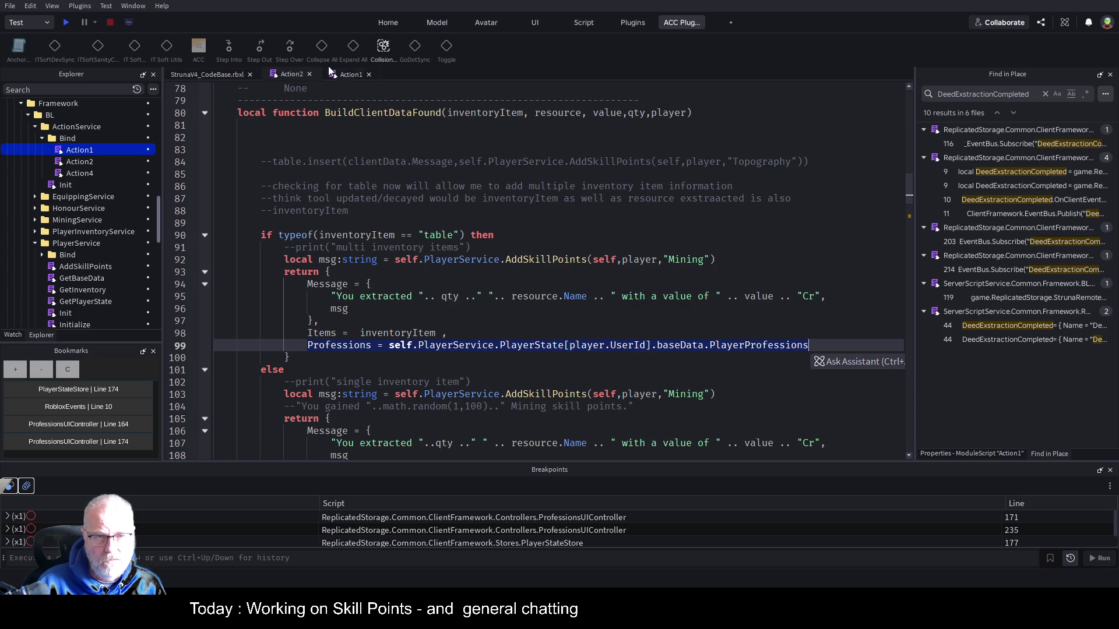
{"action": "left_click", "coordinate": [350, 74]}
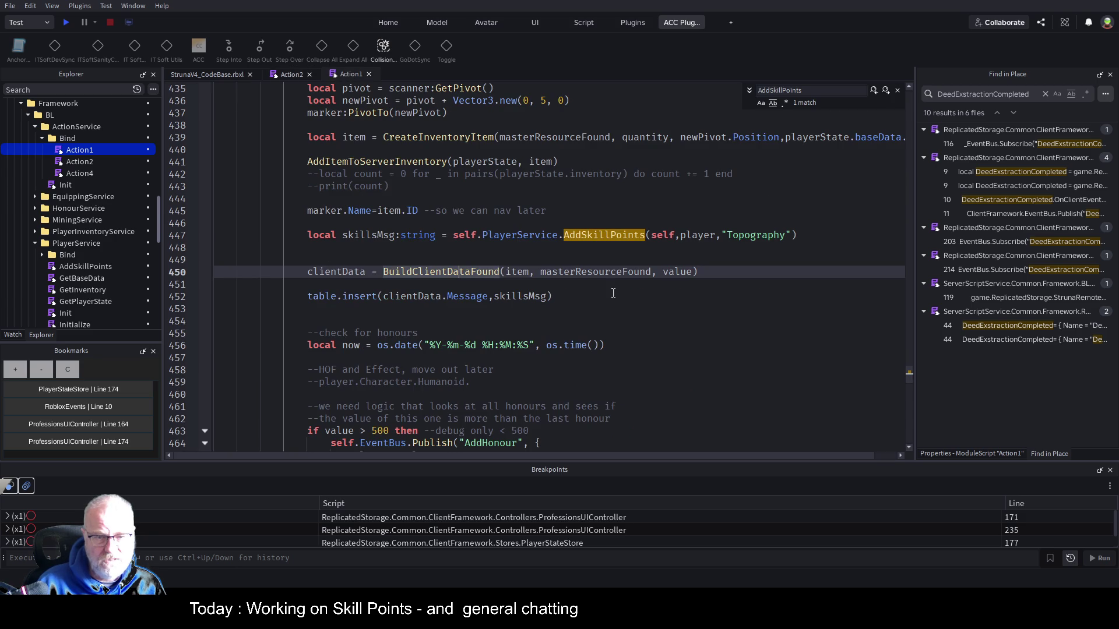
Pass player to the BuildClientDataFound call and add a player parameter to its definition, then save
{"action": "left_click", "coordinate": [704, 274]}
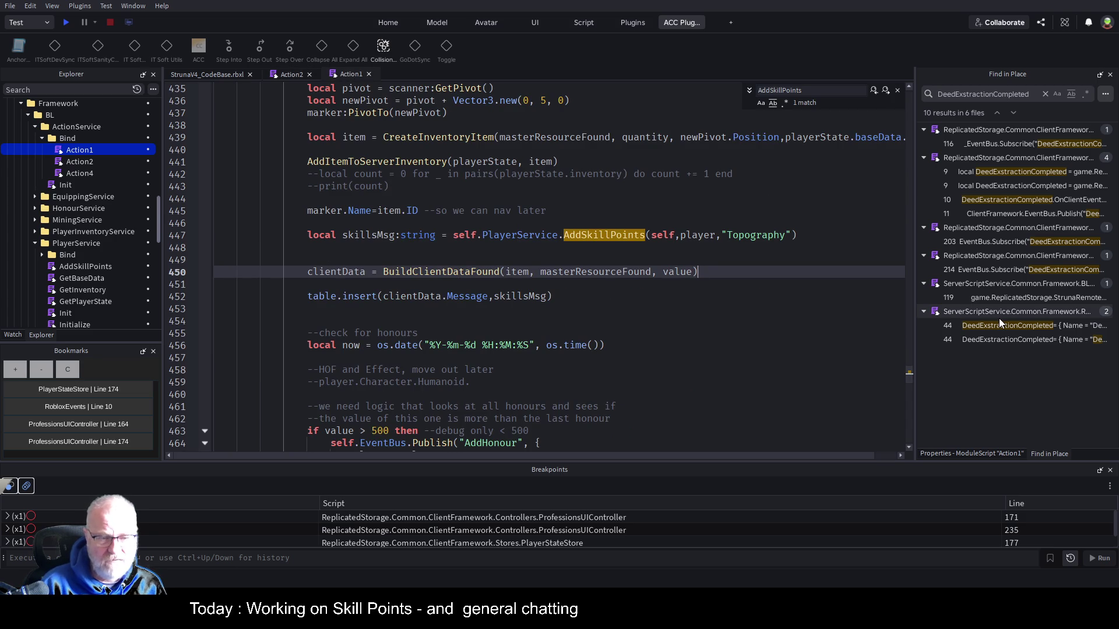
{"action": "type", "text": ",player"}
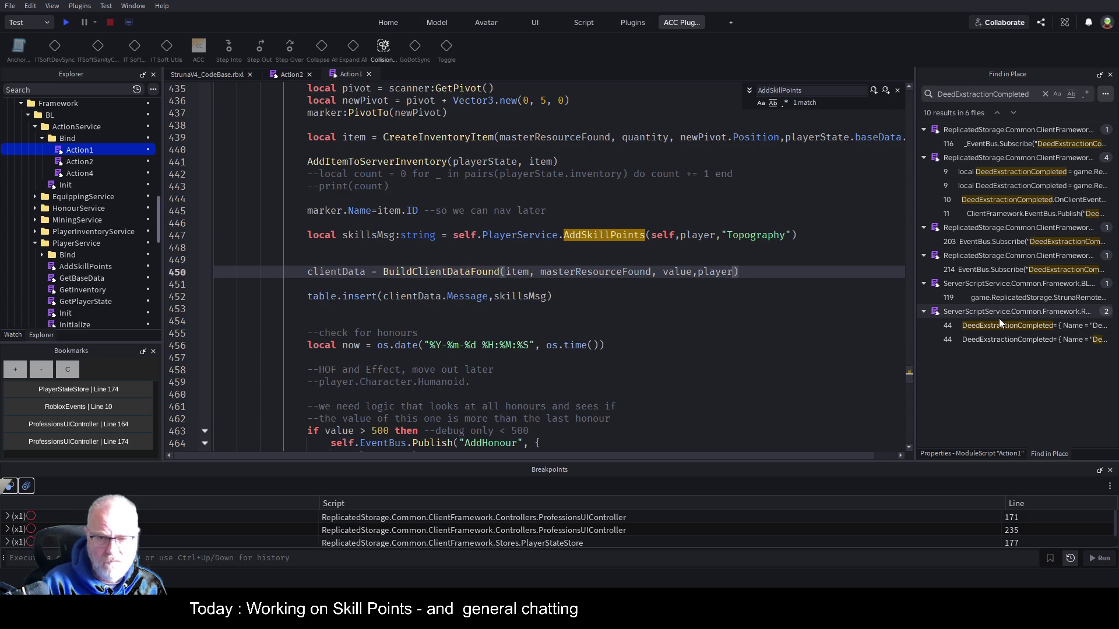
{"action": "left_click", "coordinate": [514, 262]}
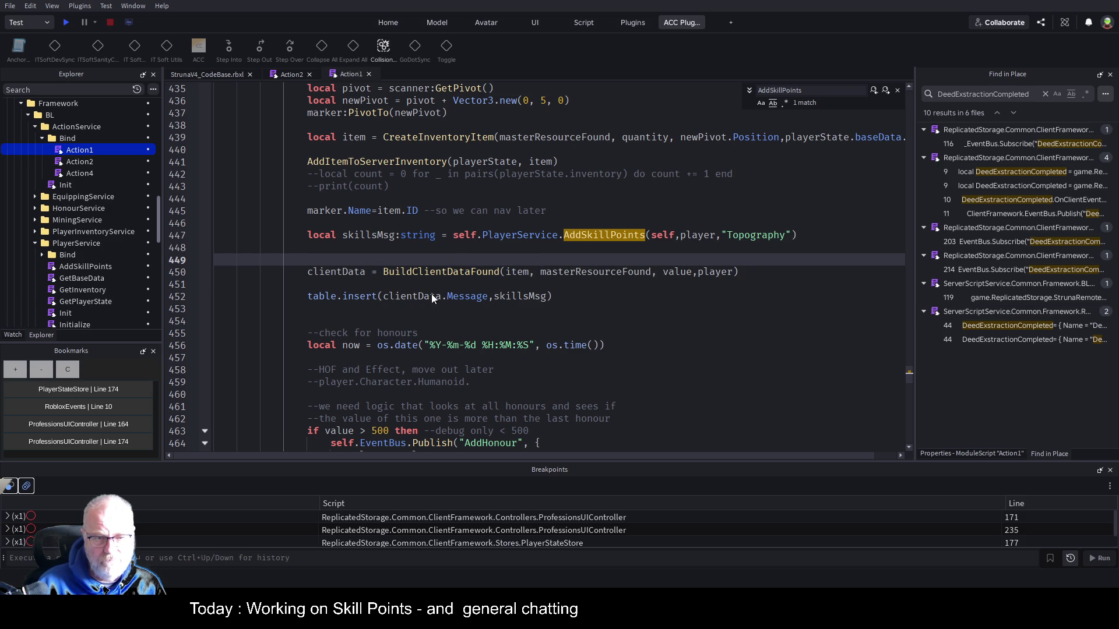
{"action": "left_click", "coordinate": [440, 273]}
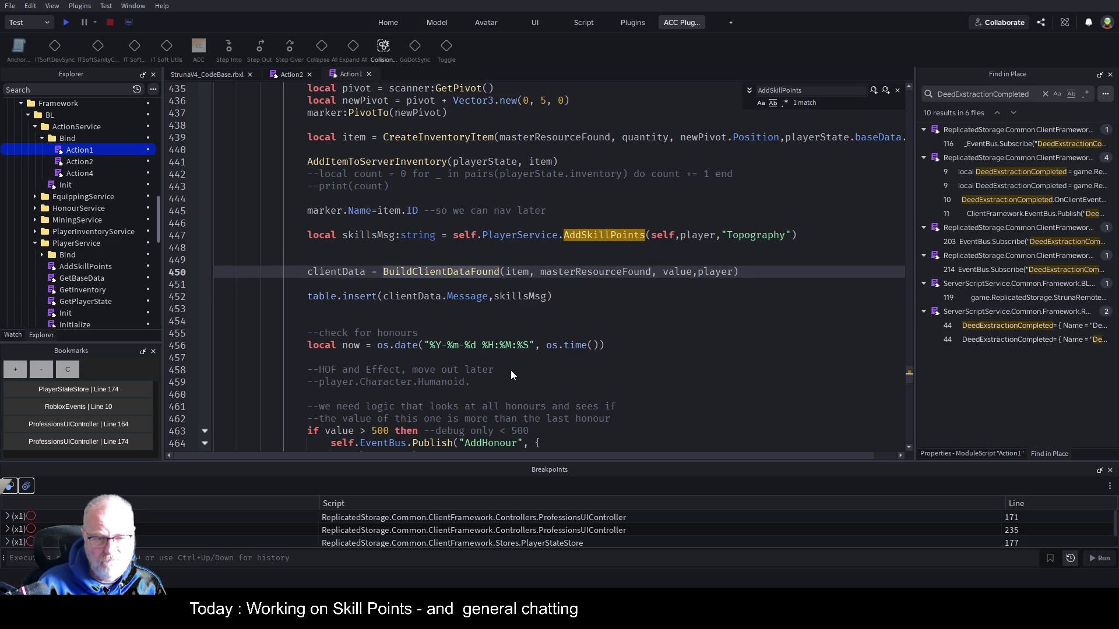
{"action": "key", "text": "F12"}
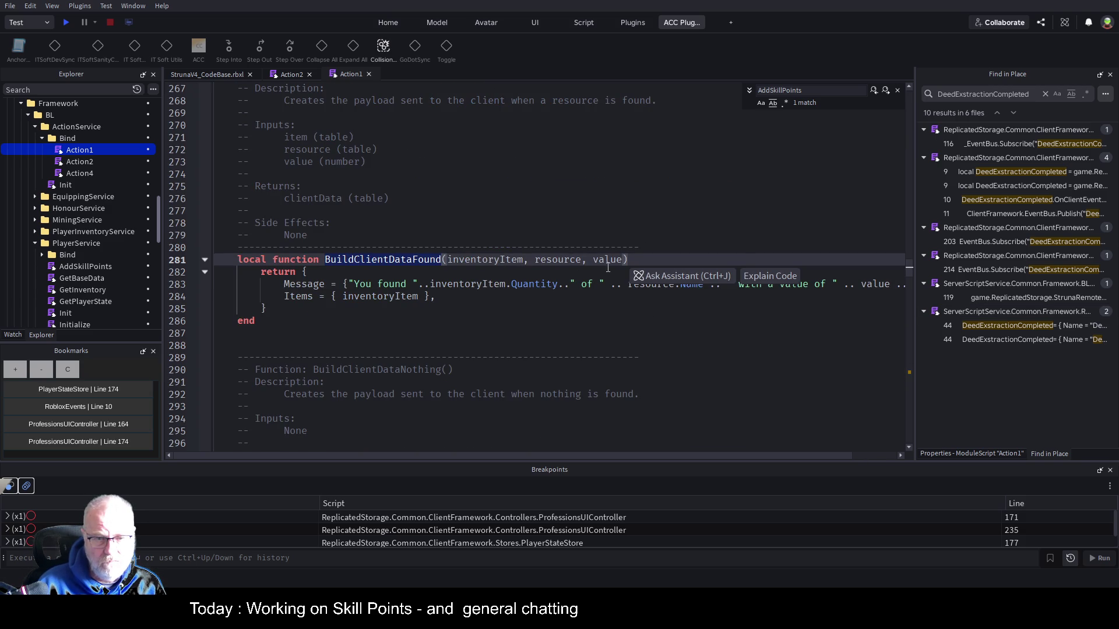
{"action": "left_click", "coordinate": [622, 260]}
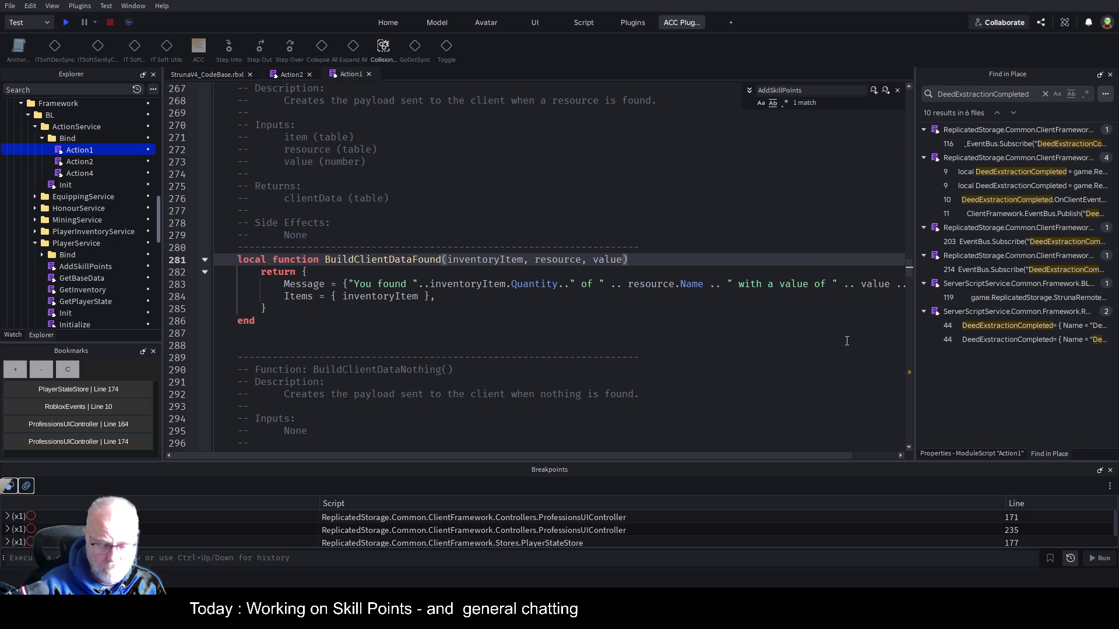
{"action": "type", "text": ",player"}
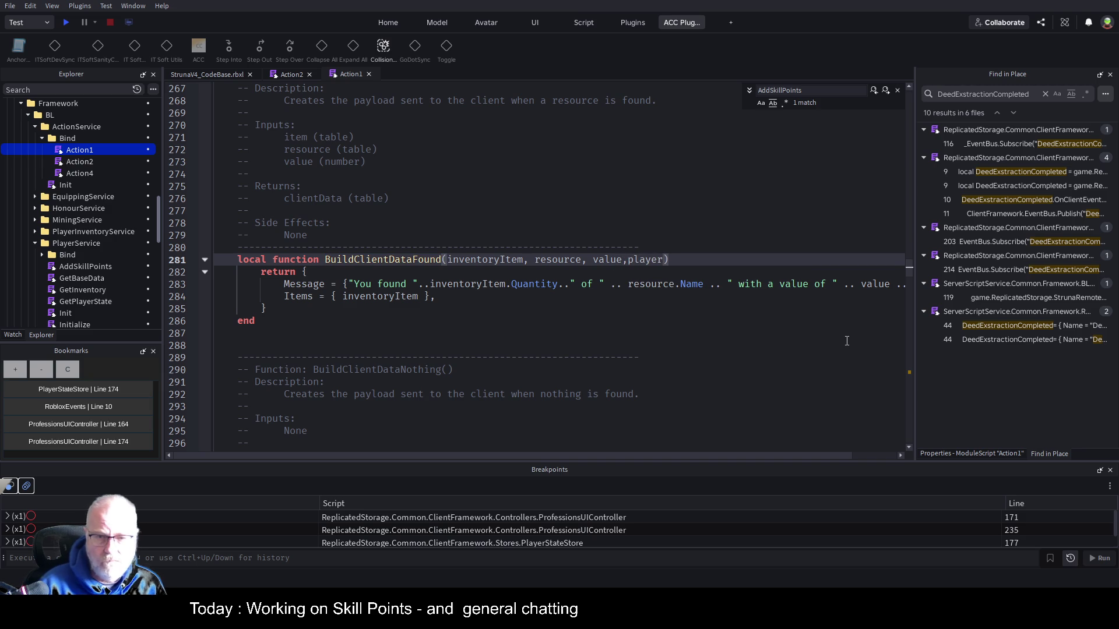
{"action": "key", "text": "ctrl+s"}
Paste the Professions field below Items in the returned table and start a play test
{"action": "left_click", "coordinate": [472, 301]}
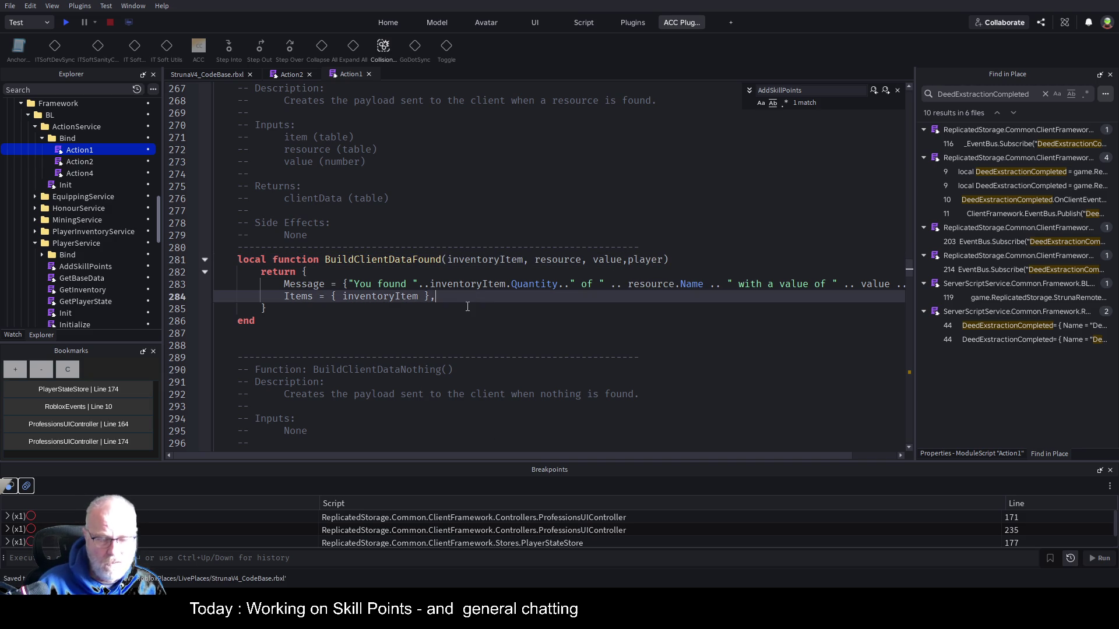
{"action": "key", "text": "Return"}
{"action": "key", "text": "ctrl+v"}
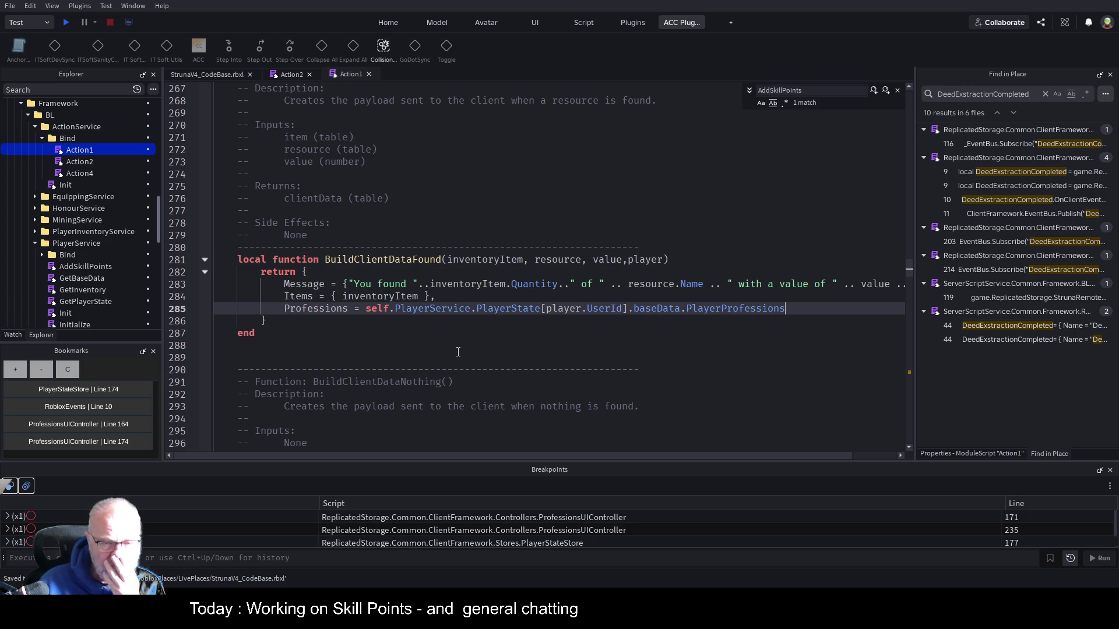
{"action": "left_click", "coordinate": [459, 352]}
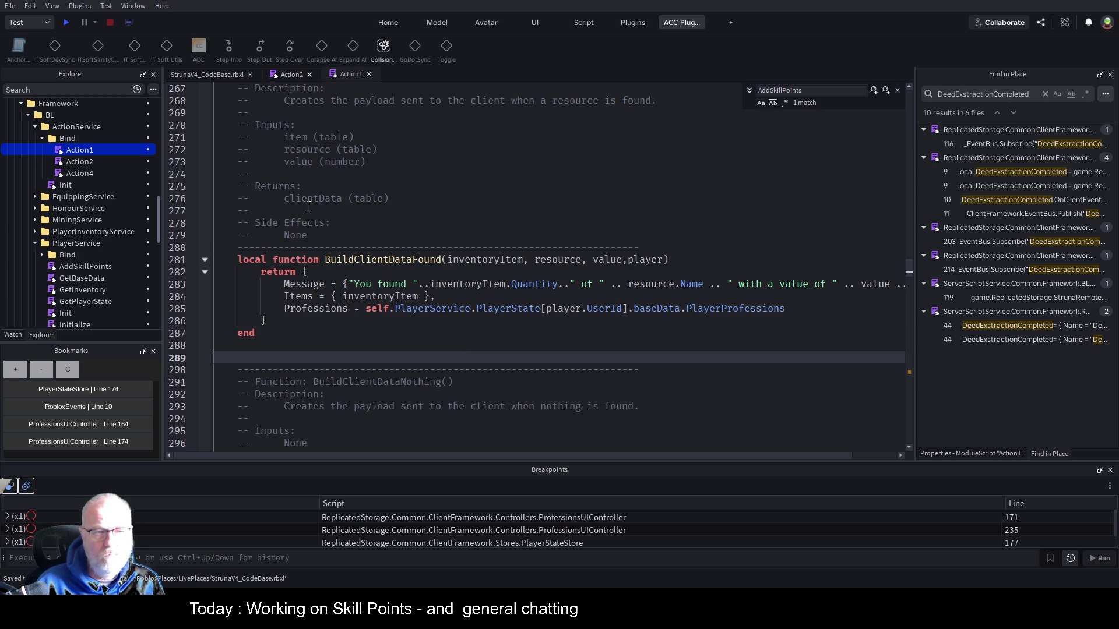
{"action": "left_click", "coordinate": [66, 22]}
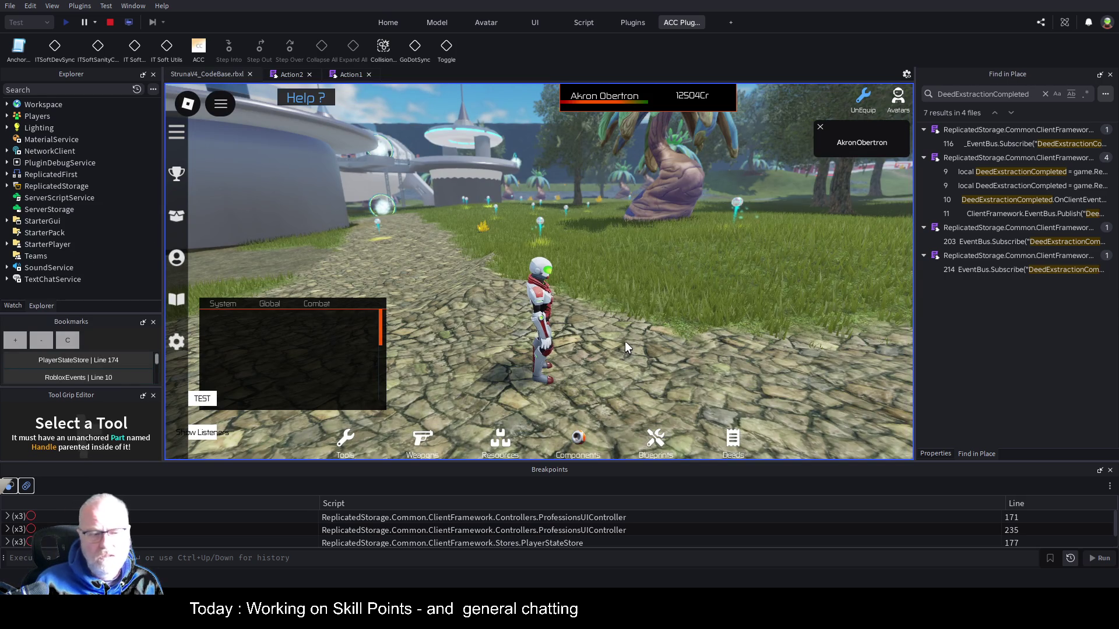
Walk the character, clear the Output log, and open Professions showing Topography level 19 with 19653 points
{"action": "key", "text": "w"}
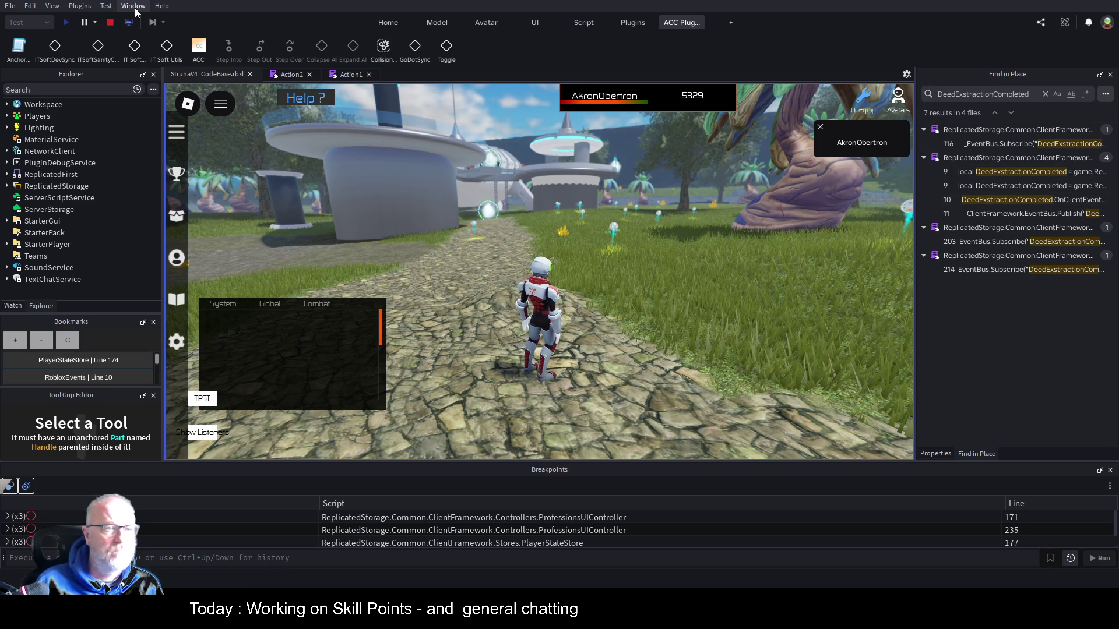
{"action": "left_click", "coordinate": [130, 58]}
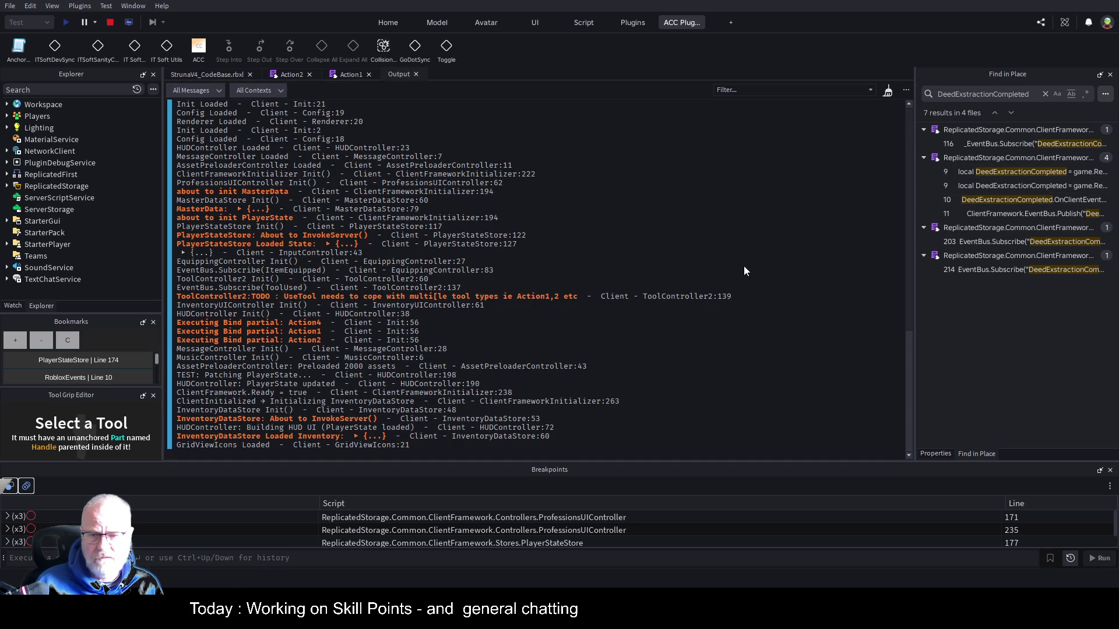
{"action": "key", "text": "ctrl+k"}
{"action": "left_click", "coordinate": [206, 74]}
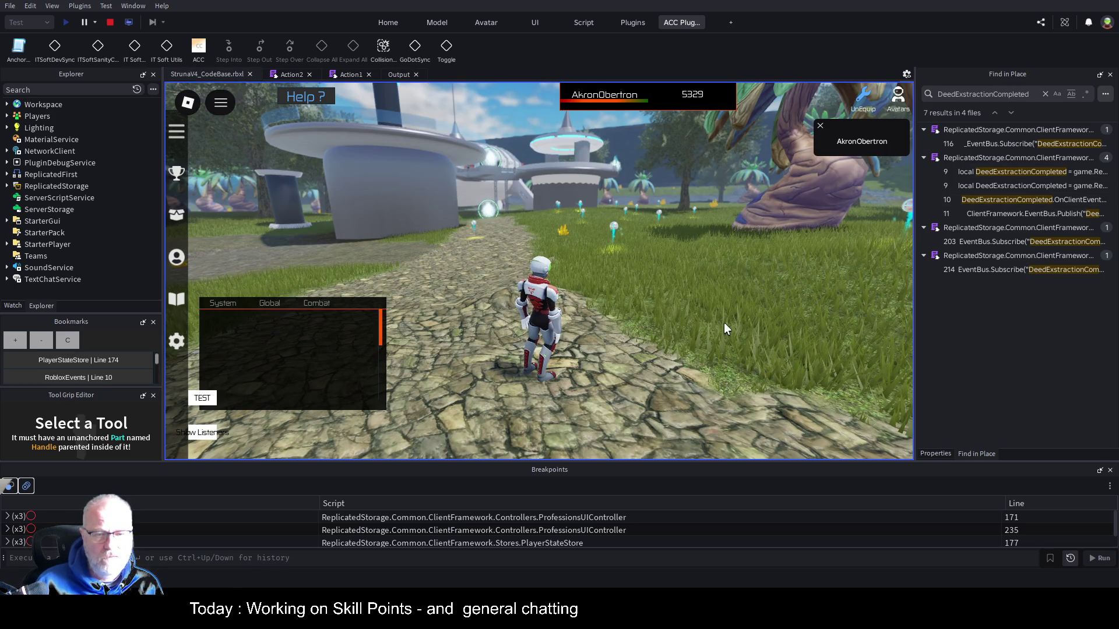
{"action": "left_click", "coordinate": [176, 263]}
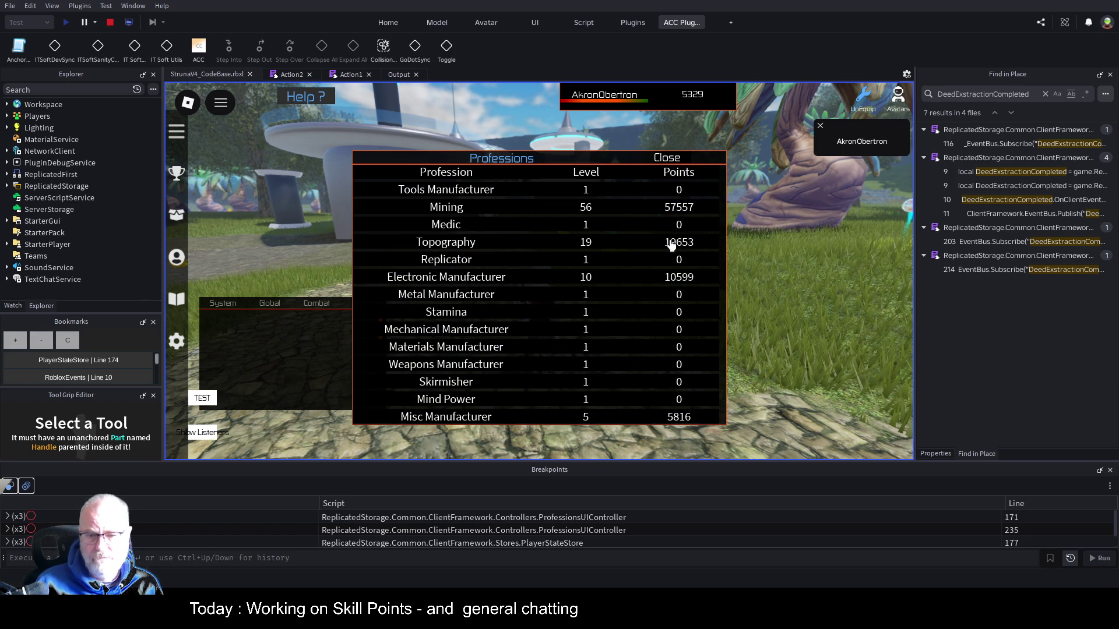
Equip the OOF001 scanner from Tools, move the chat window, and reopen Professions to check Topography points
{"action": "left_click", "coordinate": [663, 159]}
{"action": "key", "text": "i"}
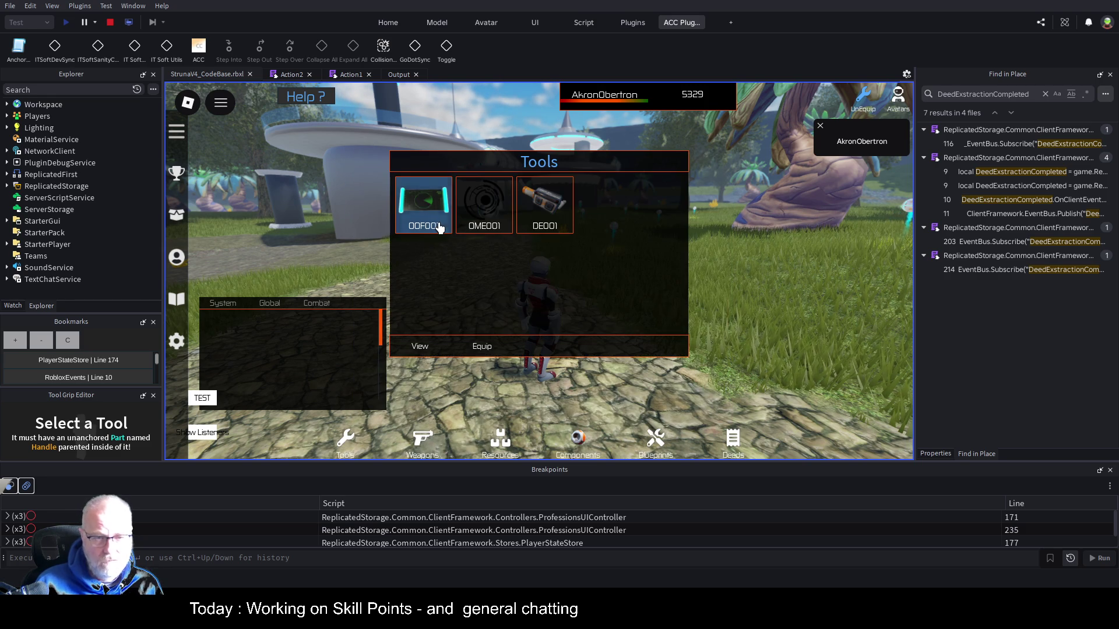
{"action": "left_click", "coordinate": [481, 346]}
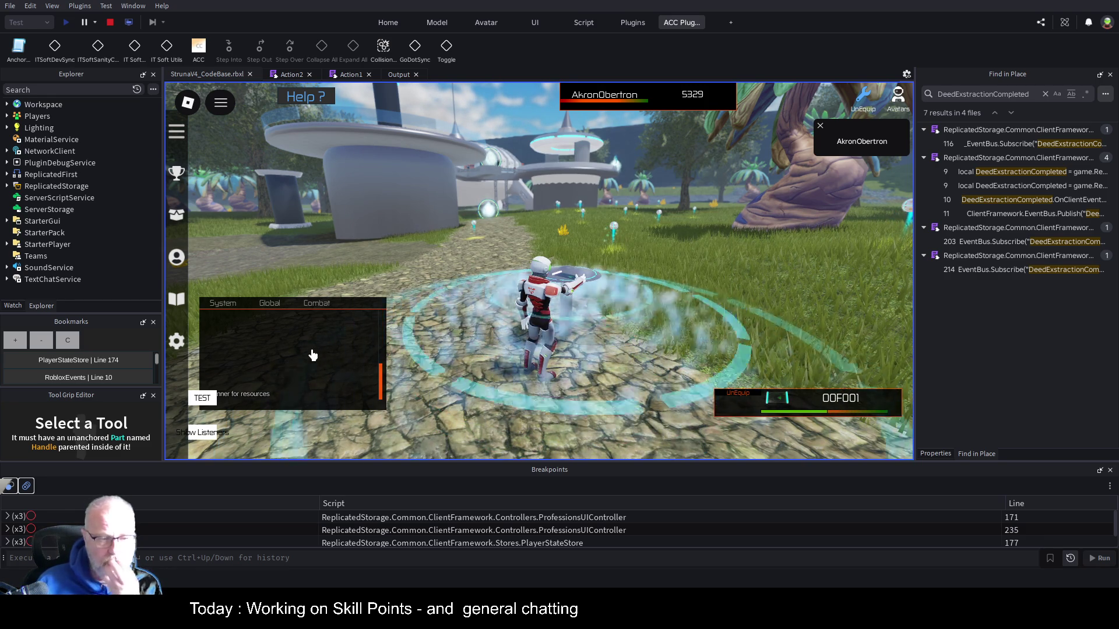
{"action": "left_click_drag", "start_coordinate": [305, 359], "coordinate": [350, 262]}
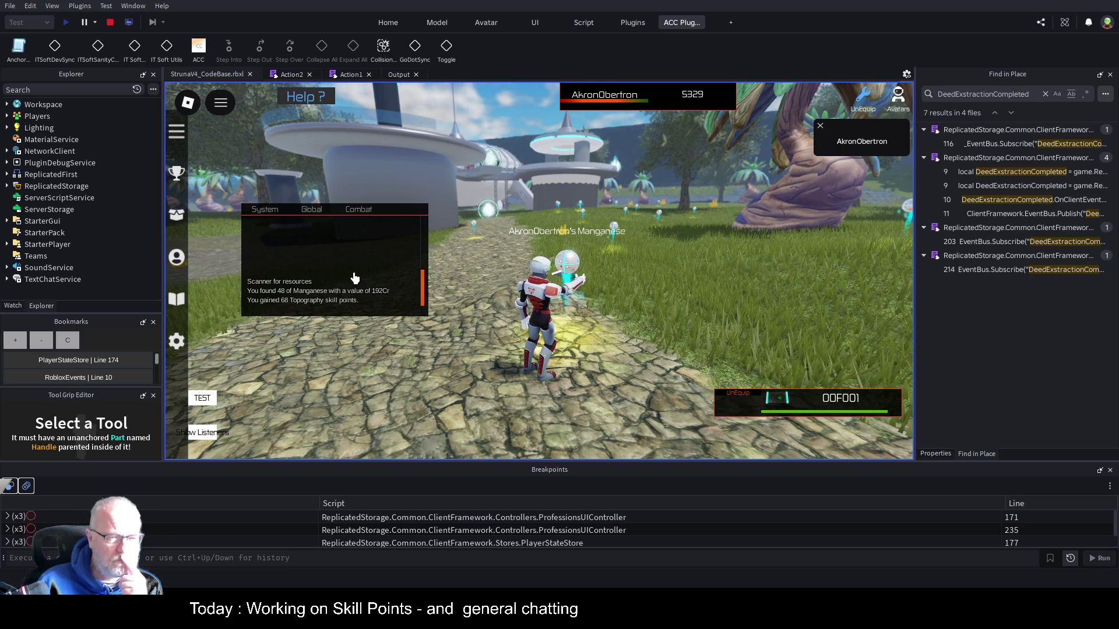
{"action": "left_click", "coordinate": [178, 258]}
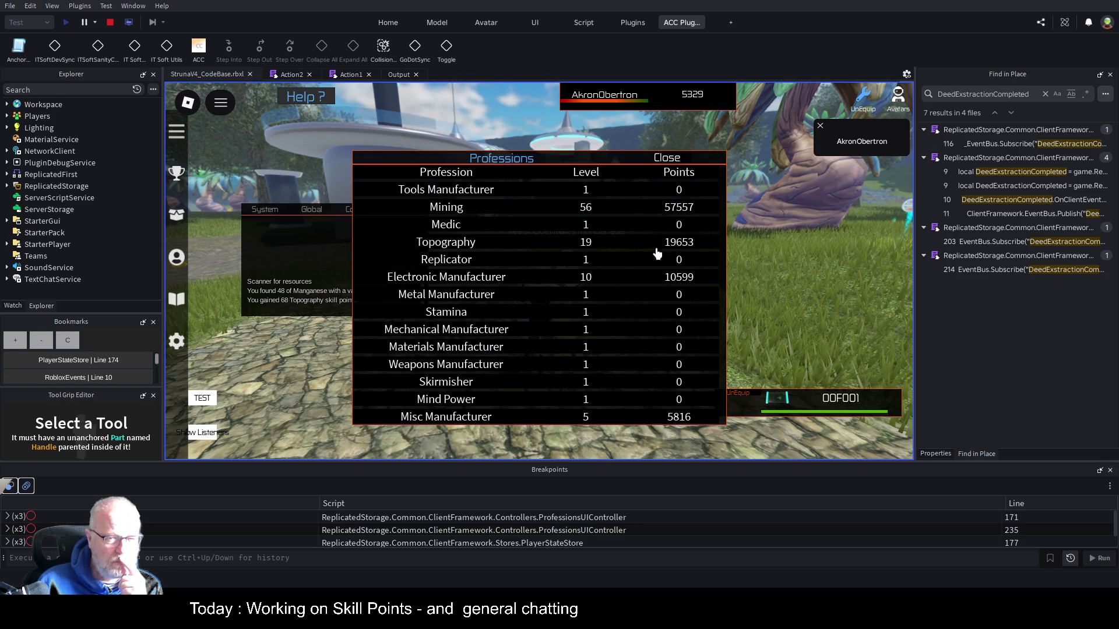
{"action": "scroll", "coordinate": [685, 249], "scroll_direction": "down", "scroll_amount": 5}
{"action": "scroll", "coordinate": [688, 305], "scroll_direction": "up", "scroll_amount": 5}
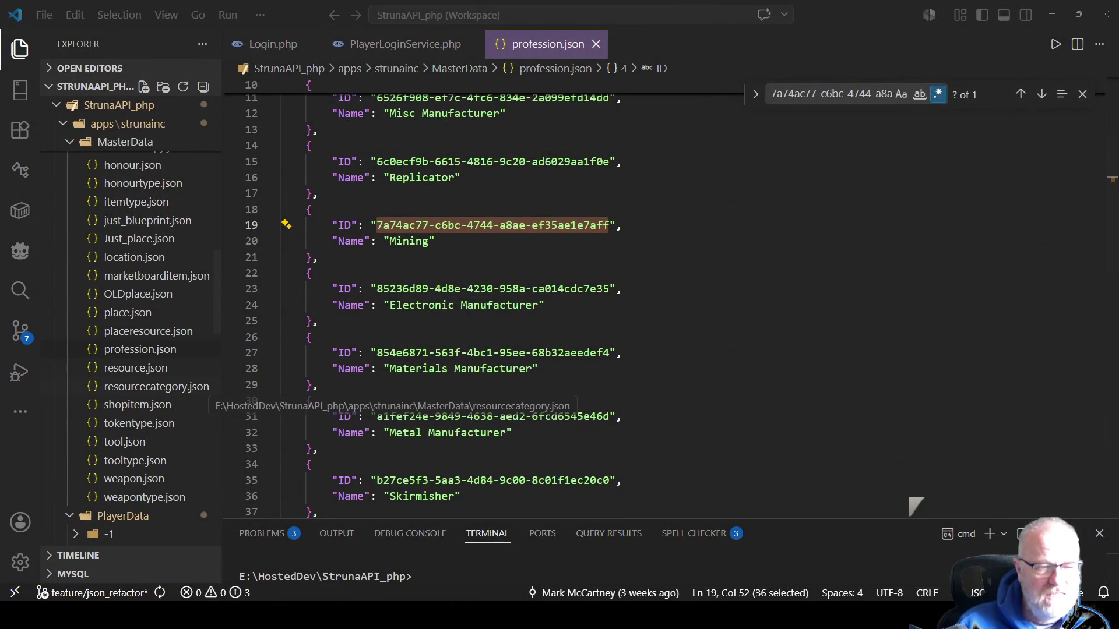
Open the player's player.json and format the one-line JSON into readable lines
{"action": "scroll", "coordinate": [146, 402], "scroll_direction": "up", "scroll_amount": 5}
{"action": "scroll", "coordinate": [146, 350], "scroll_direction": "up", "scroll_amount": 1}
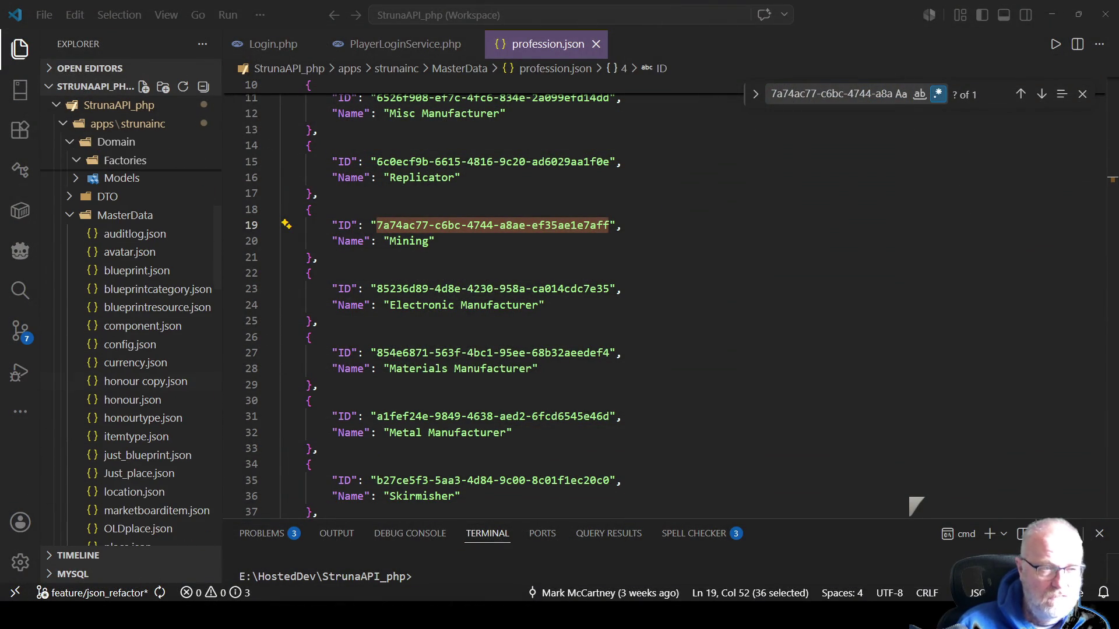
{"action": "scroll", "coordinate": [146, 349], "scroll_direction": "down", "scroll_amount": 10}
{"action": "scroll", "coordinate": [134, 349], "scroll_direction": "down", "scroll_amount": 5}
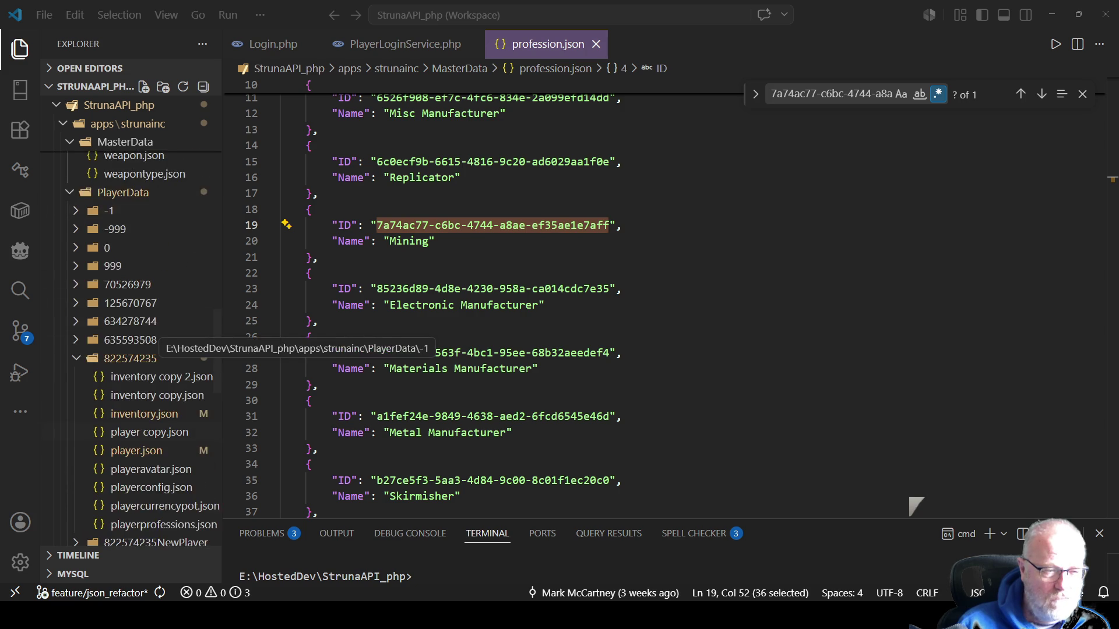
{"action": "left_click", "coordinate": [145, 392]}
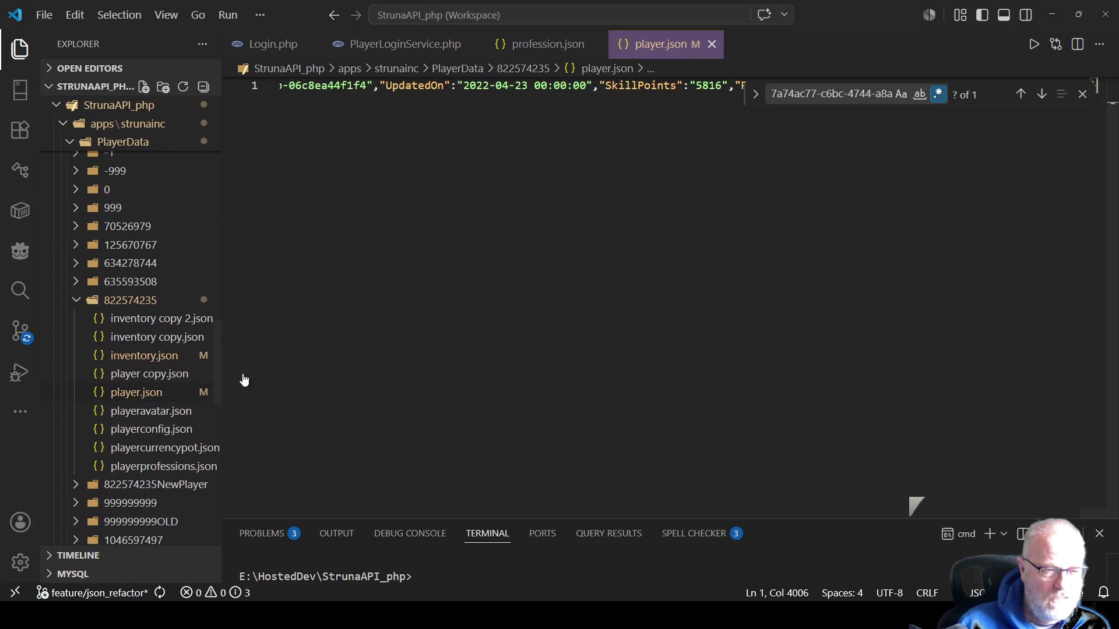
{"action": "right_click", "coordinate": [634, 264]}
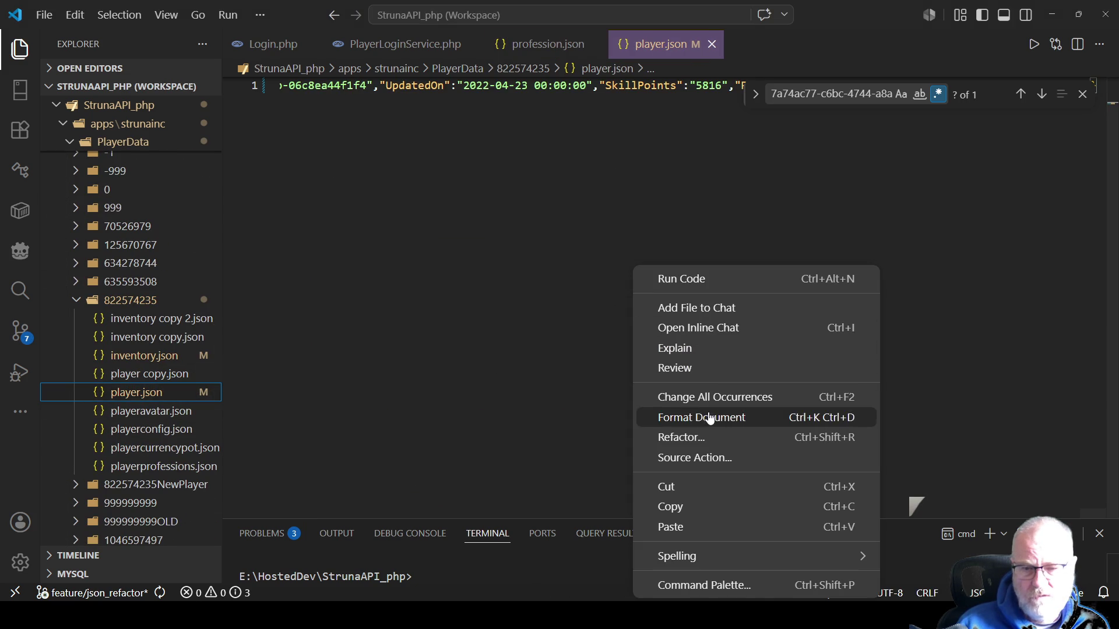
{"action": "left_click", "coordinate": [708, 417]}
Copy Topography's ID from profession.json and find its 19721 skill points in player.json
{"action": "left_click", "coordinate": [548, 44]}
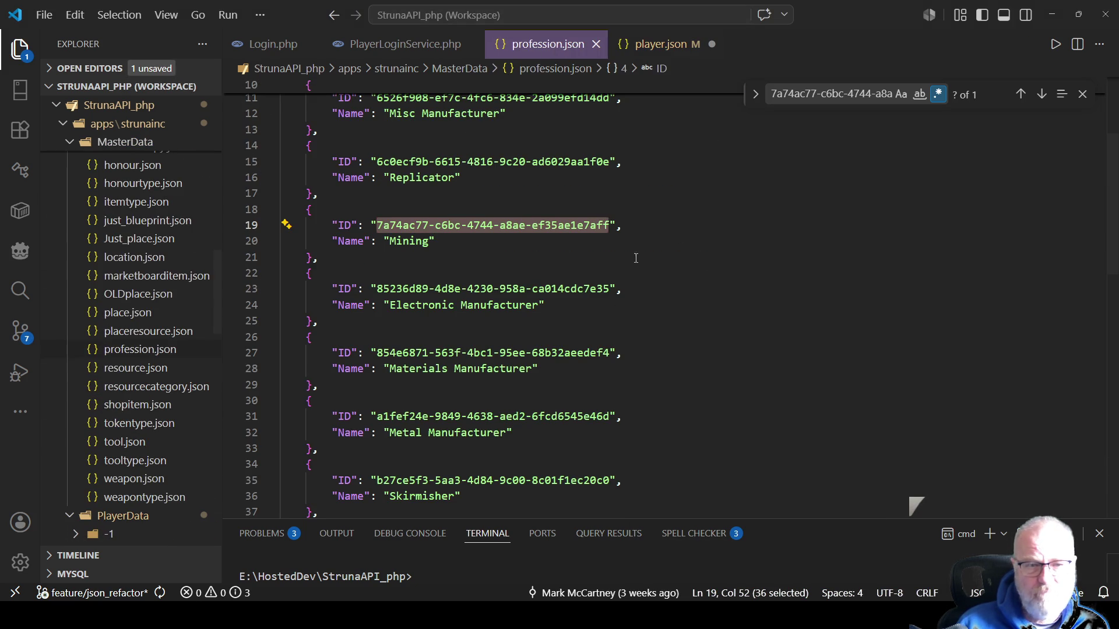
{"action": "scroll", "coordinate": [529, 306], "scroll_direction": "down", "scroll_amount": 2}
{"action": "scroll", "coordinate": [529, 308], "scroll_direction": "down", "scroll_amount": 4}
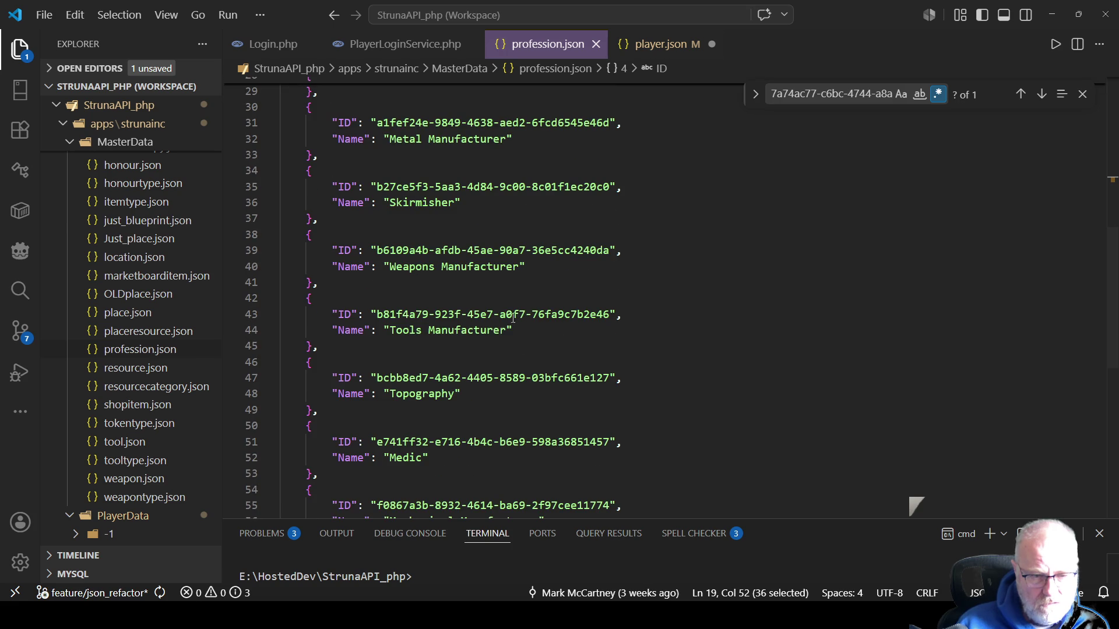
{"action": "left_click_drag", "start_coordinate": [379, 378], "coordinate": [611, 378]}
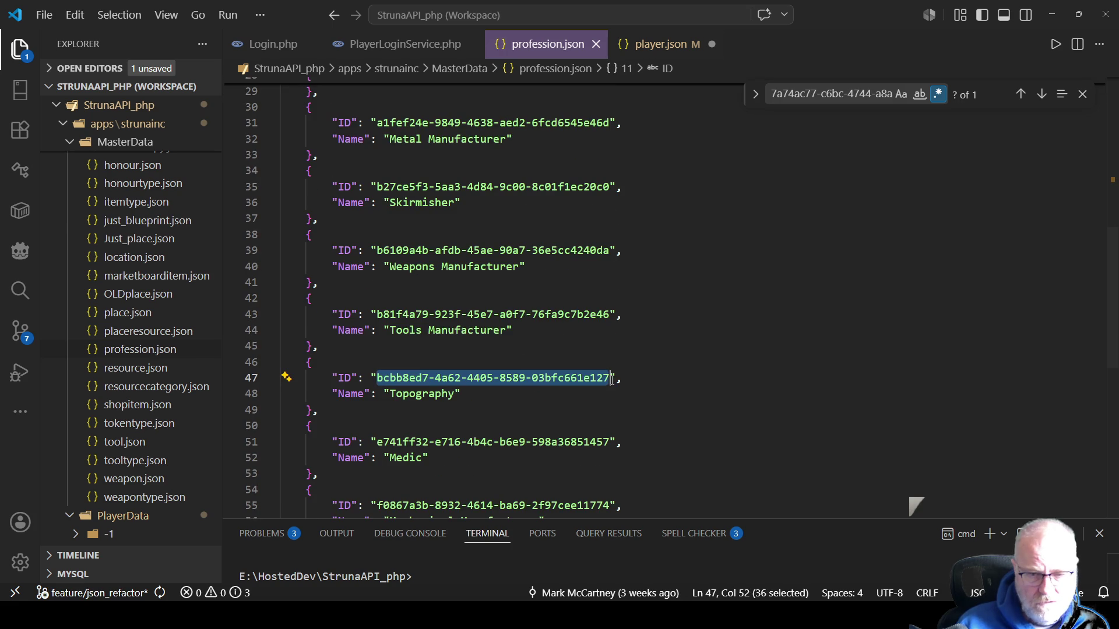
{"action": "key", "text": "ctrl+c"}
{"action": "left_click", "coordinate": [660, 44]}
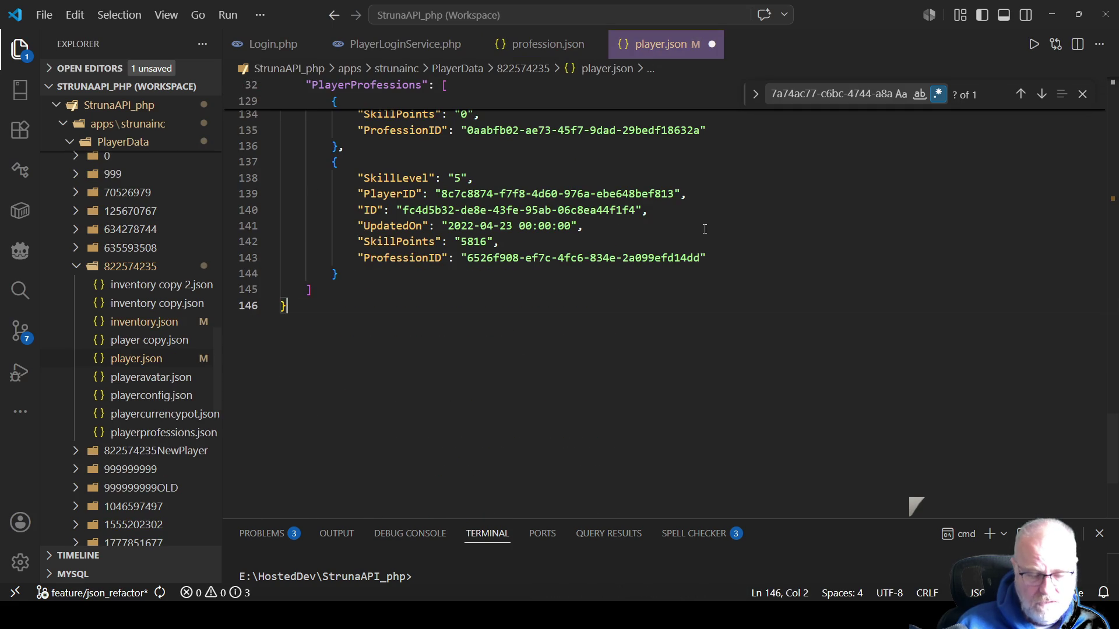
{"action": "key", "text": "ctrl+f"}
{"action": "key", "text": "ctrl+v"}
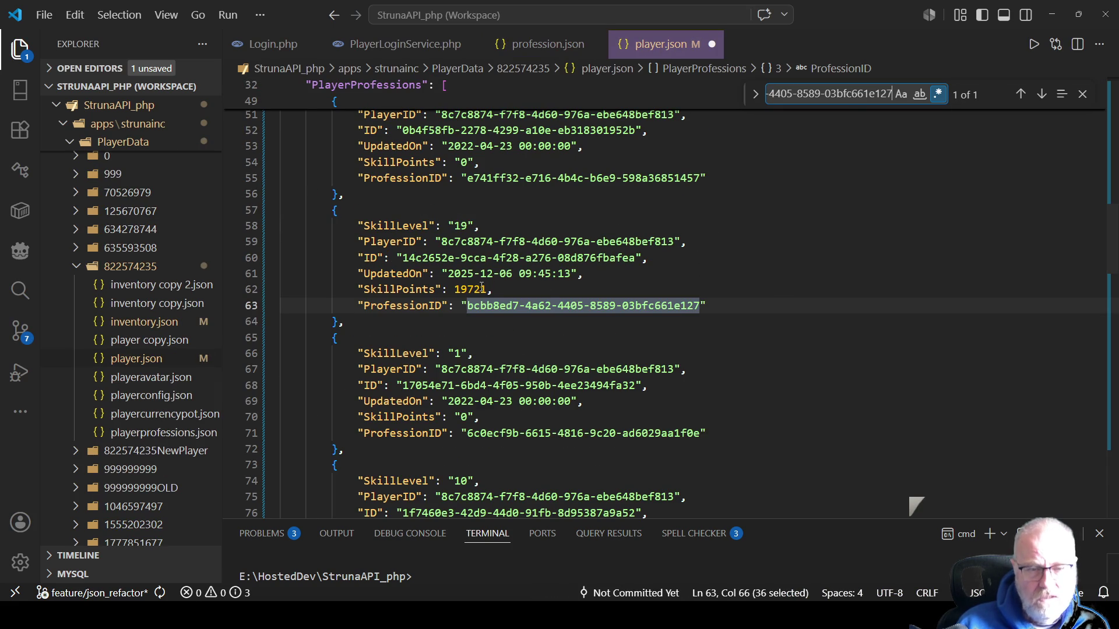
{"action": "double_click", "coordinate": [787, 289]}
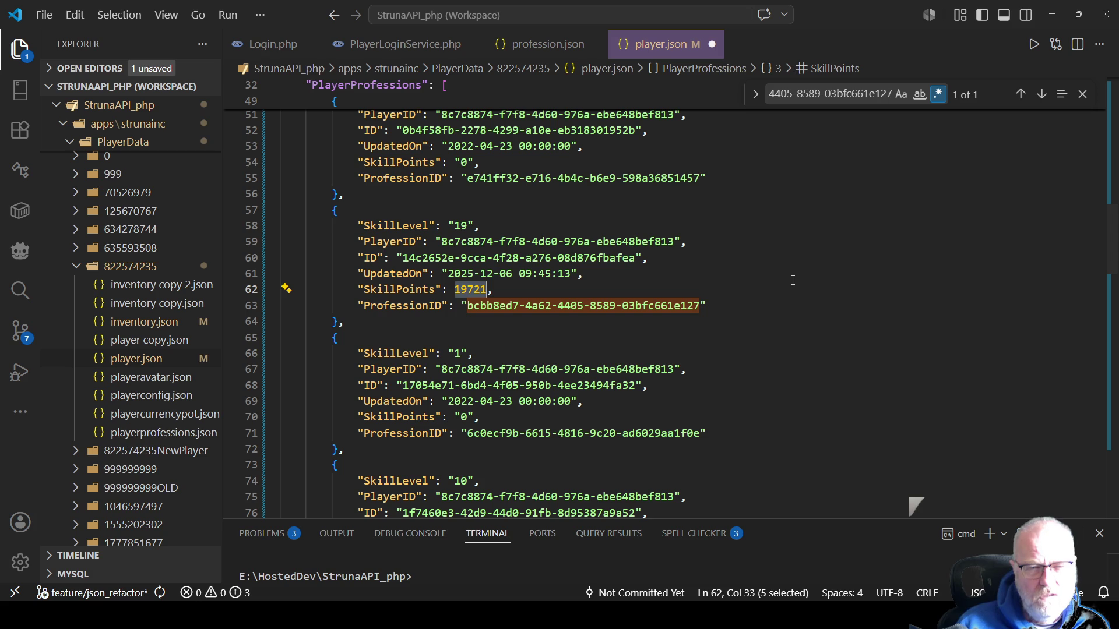
{"action": "key", "text": "alt+Tab"}
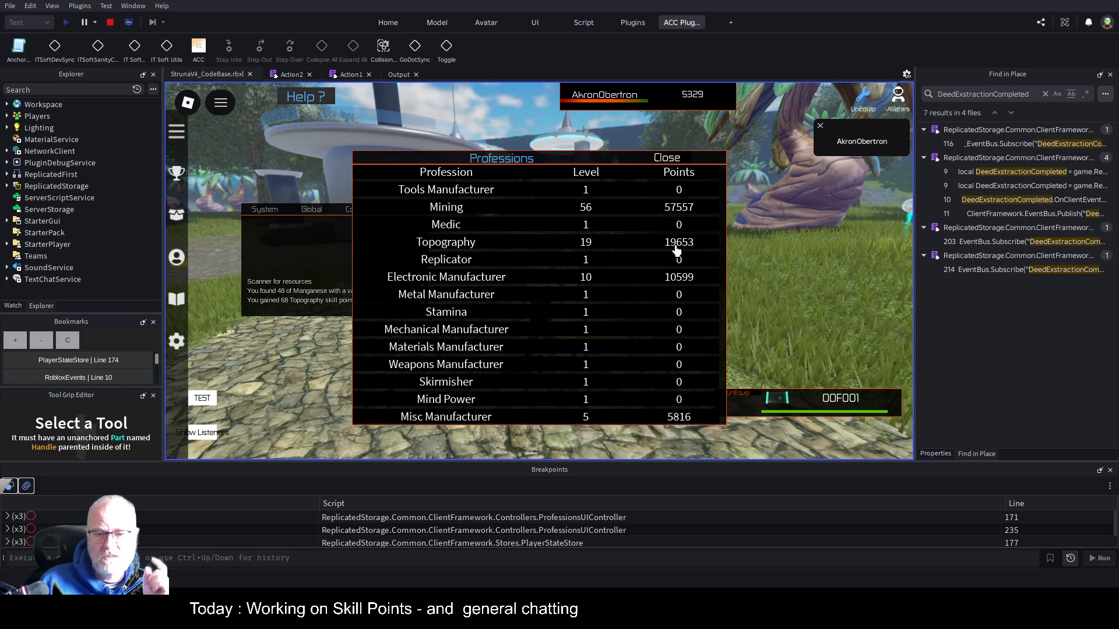
Show the Output log with the play test's client and server messages
{"action": "left_click", "coordinate": [399, 74]}
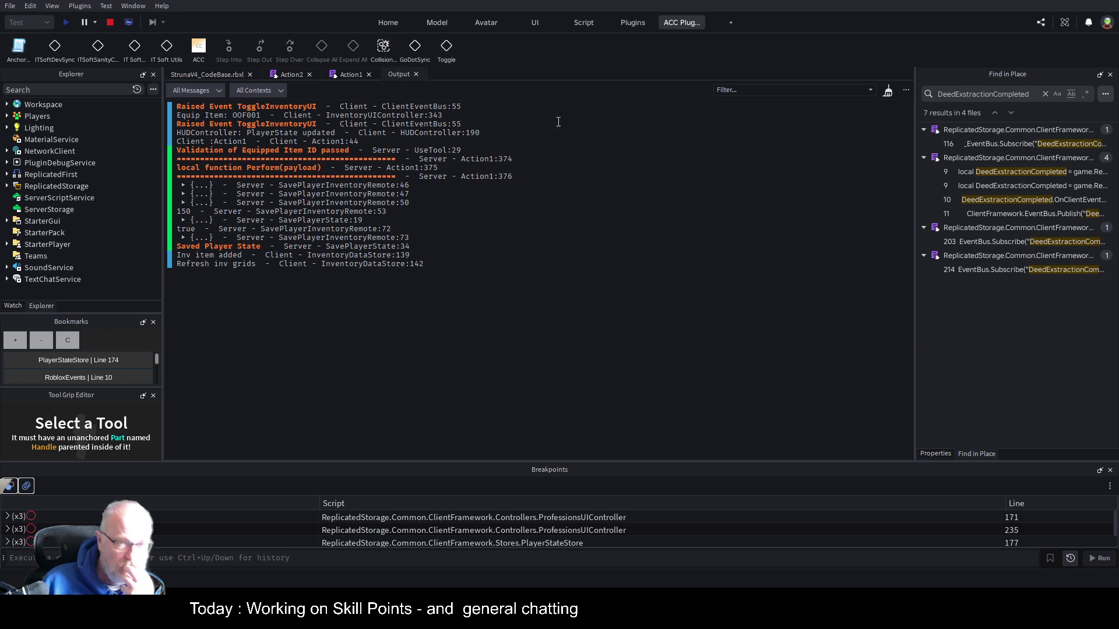
Inspect the remote event name and FireClient call on line 119 of the Action2 script
{"action": "left_click", "coordinate": [298, 73]}
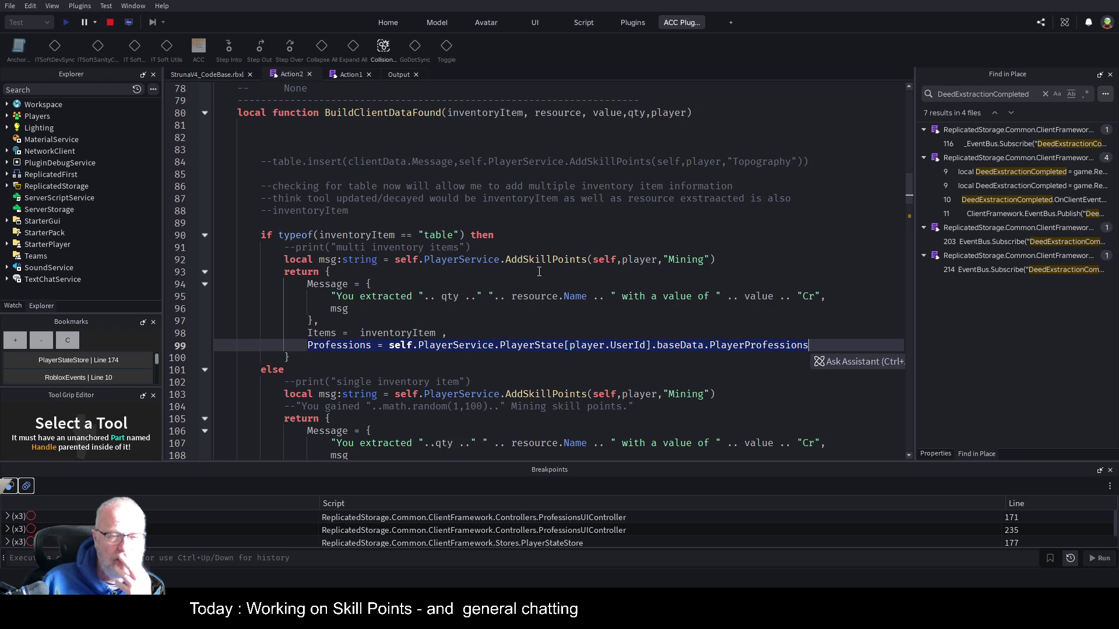
{"action": "scroll", "coordinate": [615, 298], "scroll_direction": "down", "scroll_amount": 1}
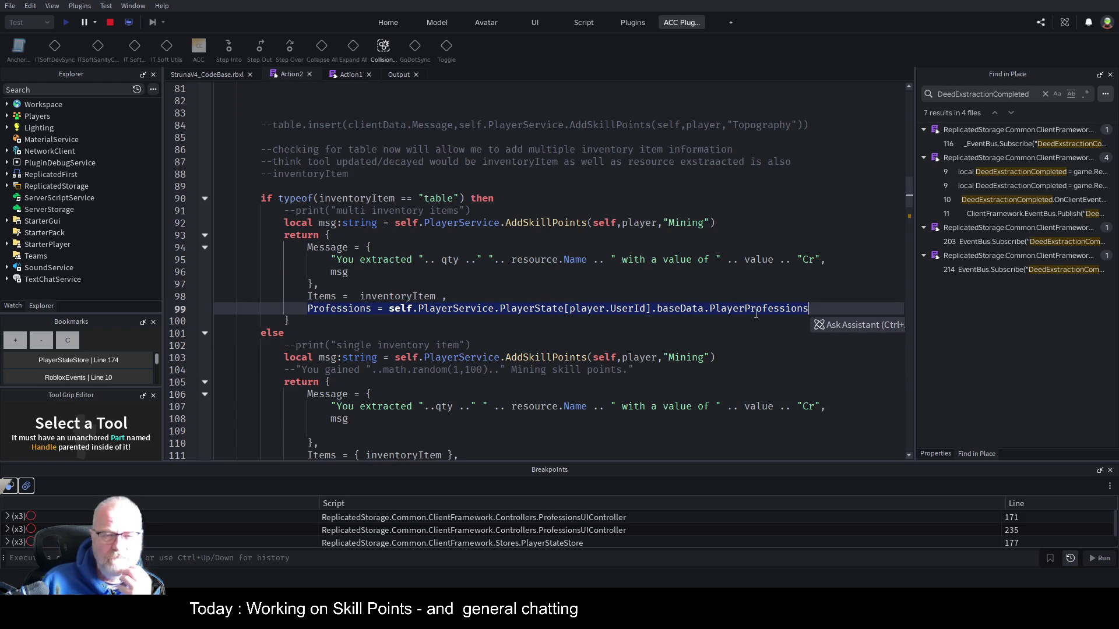
{"action": "scroll", "coordinate": [578, 240], "scroll_direction": "down", "scroll_amount": 4}
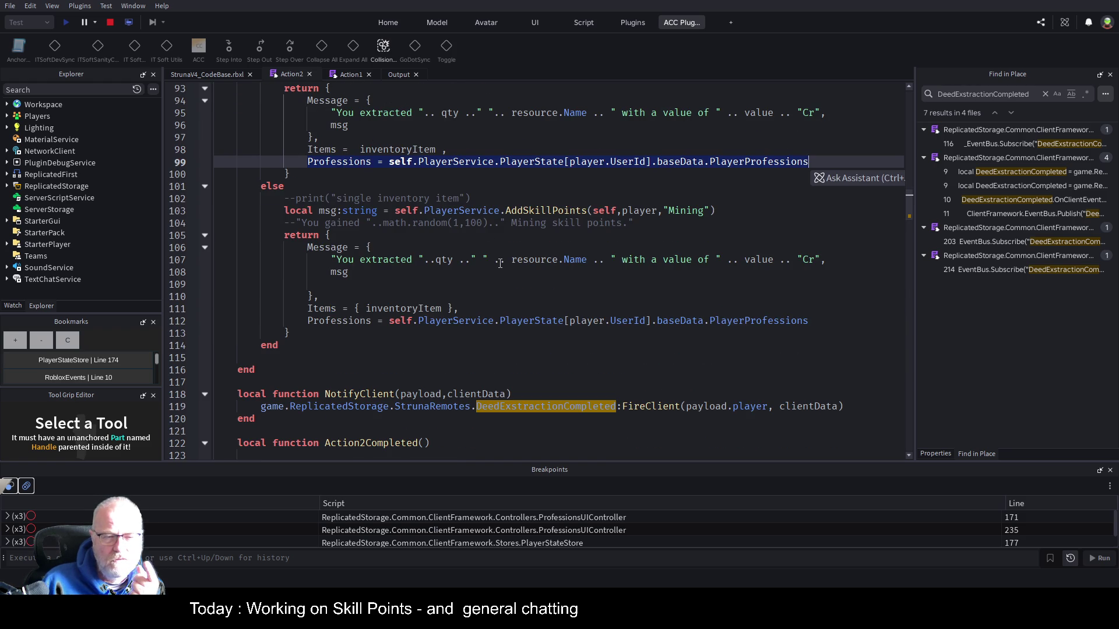
{"action": "double_click", "coordinate": [548, 408]}
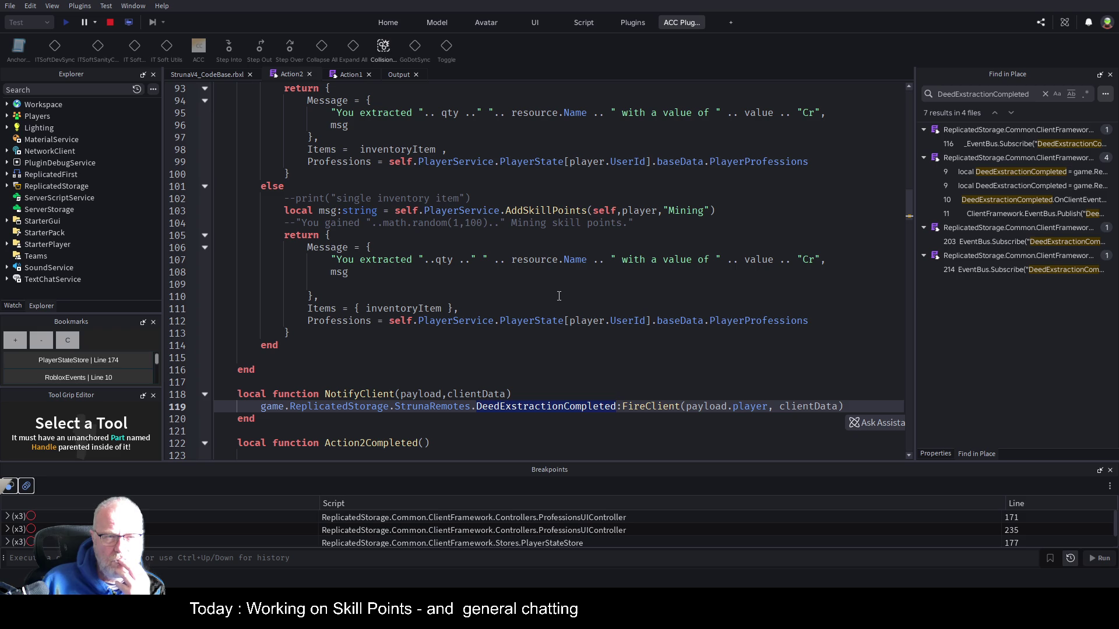
{"action": "scroll", "coordinate": [623, 293], "scroll_direction": "down", "scroll_amount": 1}
{"action": "double_click", "coordinate": [664, 373]}
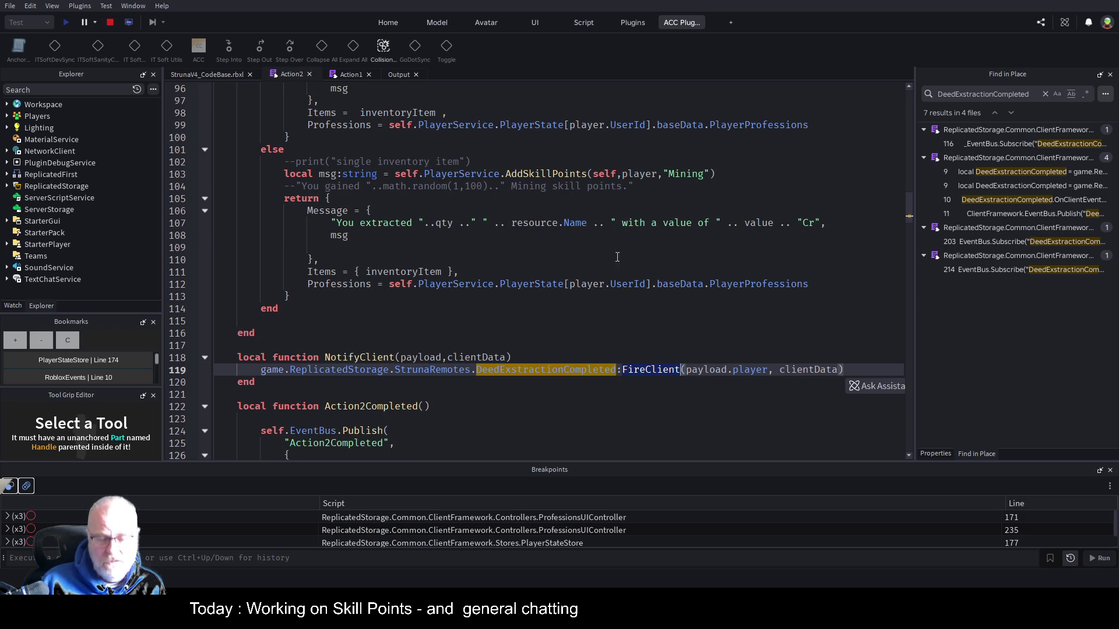
Find the FireClient call for MiningScanCompleted on line 496 of the Action1 script
{"action": "left_click", "coordinate": [343, 75]}
{"action": "key", "text": "ctrl+f"}
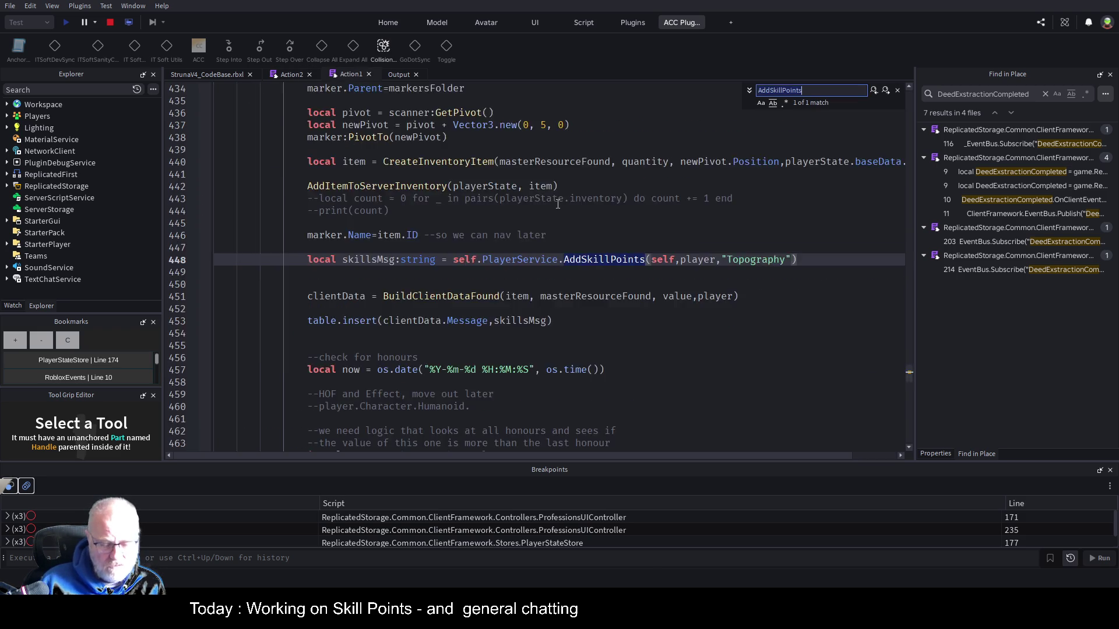
{"action": "key", "text": "ctrl+v"}
{"action": "left_click", "coordinate": [790, 198]}
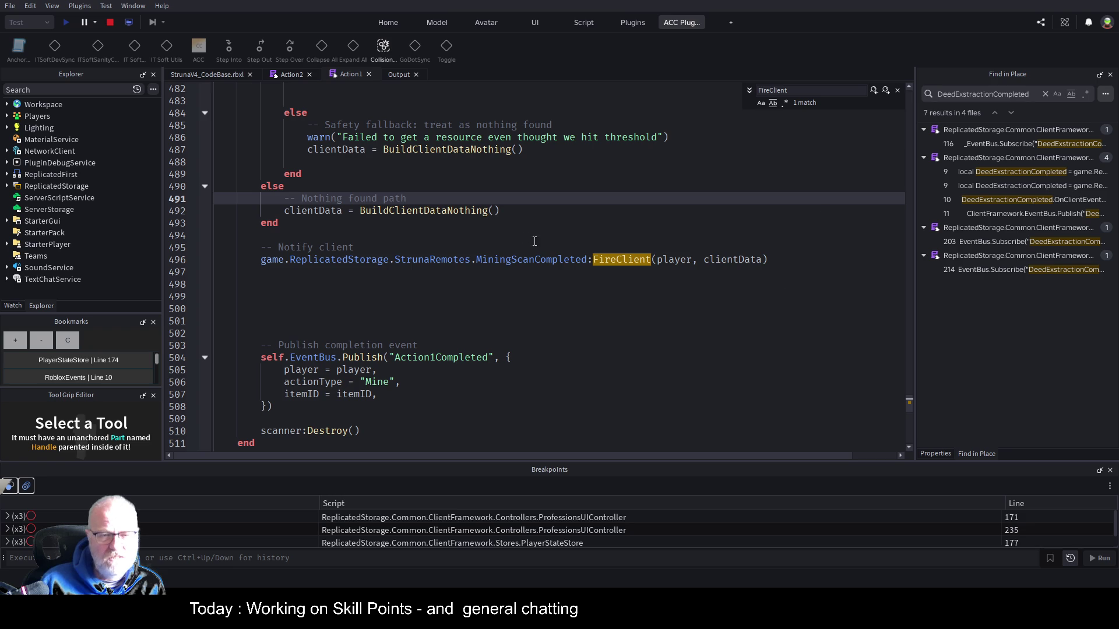
{"action": "double_click", "coordinate": [504, 260]}
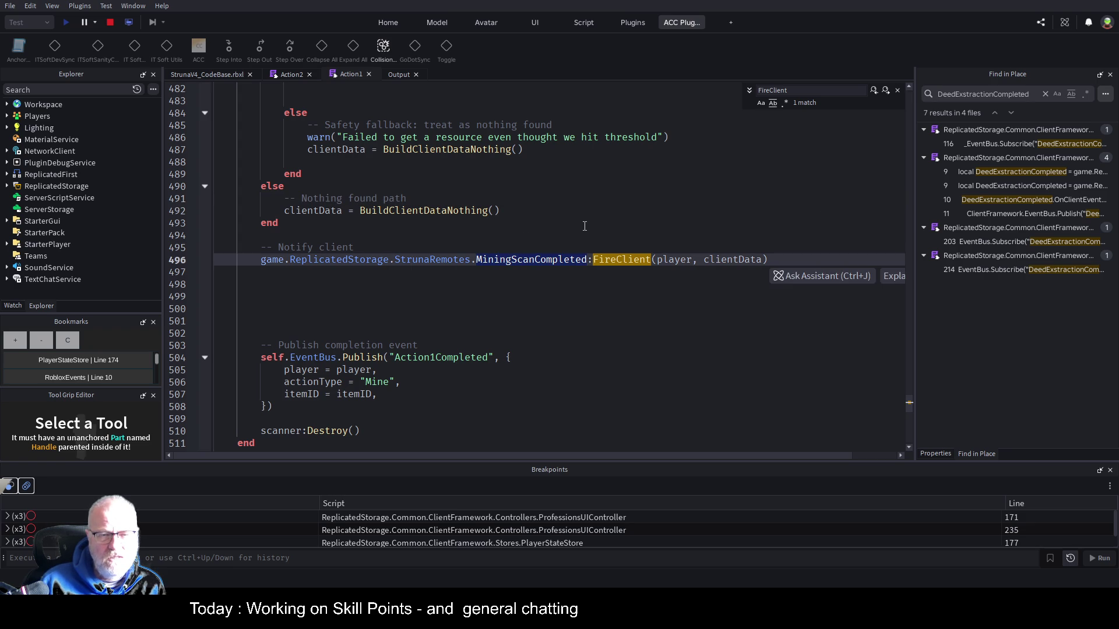
{"action": "left_click", "coordinate": [731, 268]}
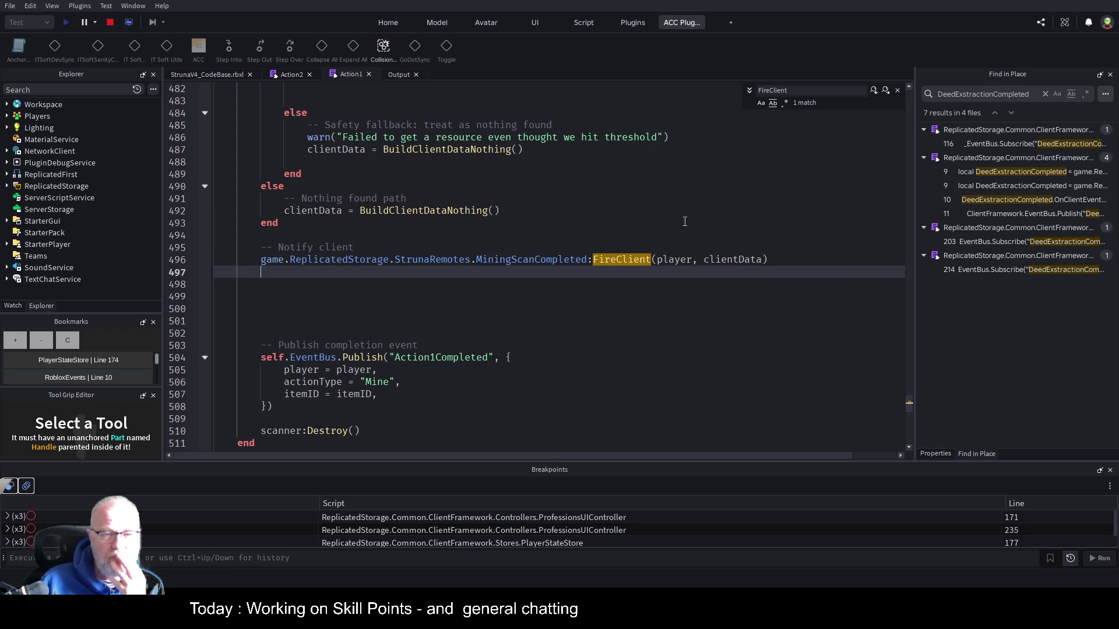
Add a breakpoint on line 487 where clientData is assigned, and start a play test
{"action": "double_click", "coordinate": [333, 151]}
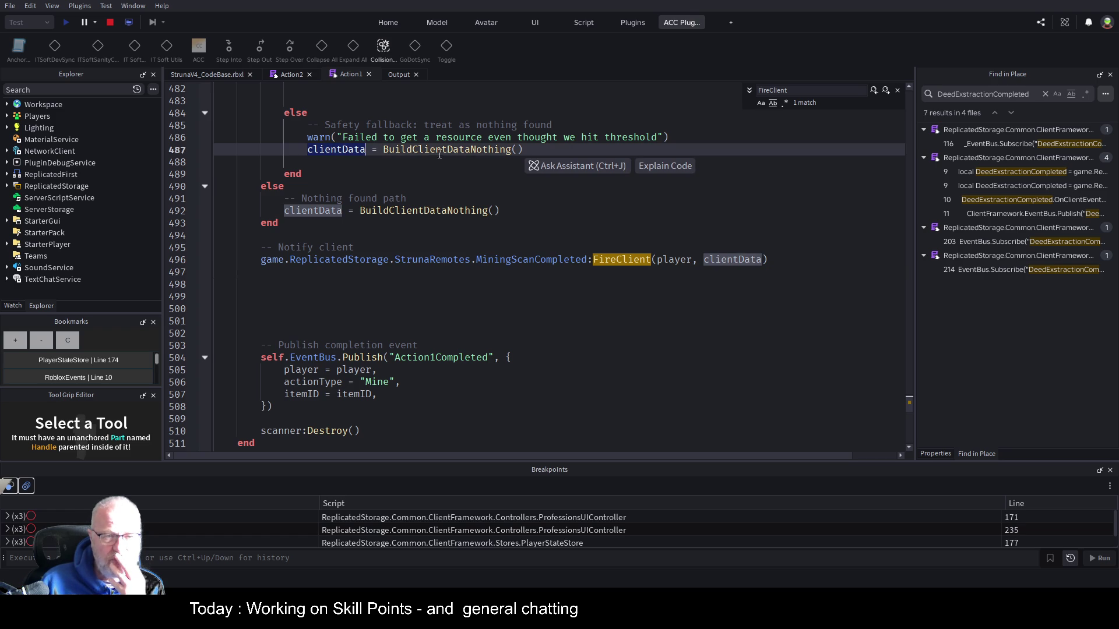
{"action": "left_click", "coordinate": [191, 151]}
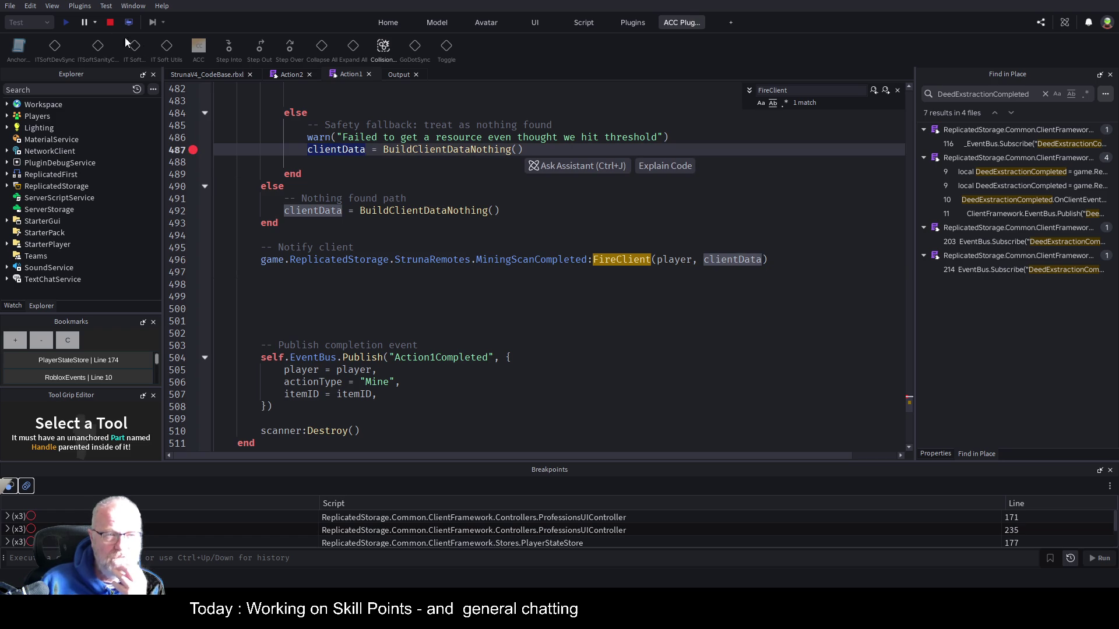
{"action": "left_click", "coordinate": [108, 22]}
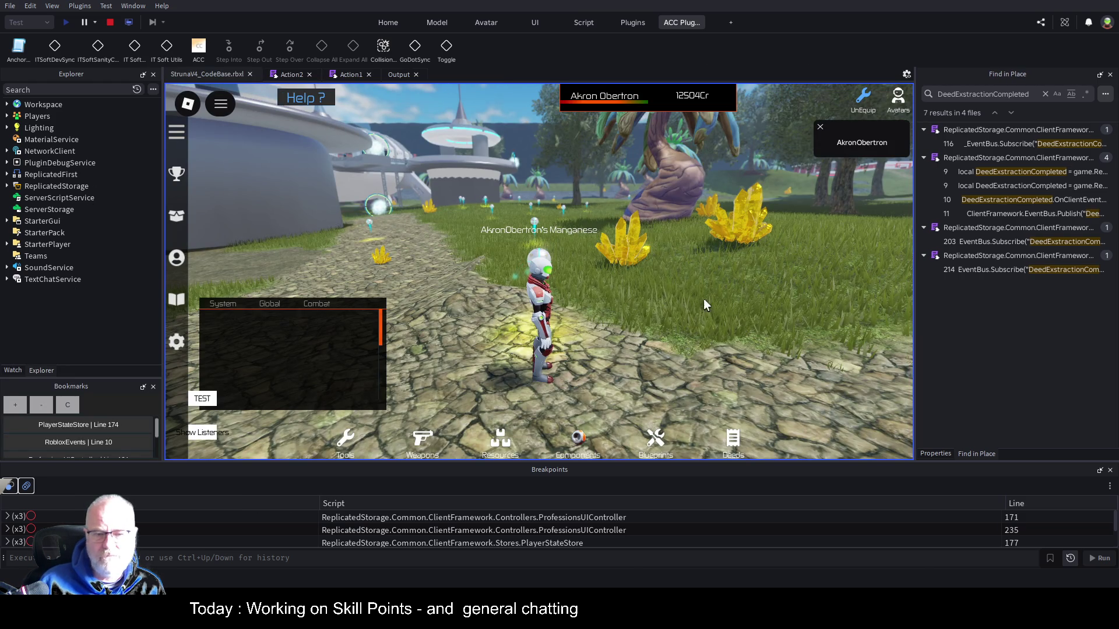
Check the output log, then equip the OOF001 scanner in-game and scan until the breakpoint pauses
{"action": "left_click", "coordinate": [398, 74]}
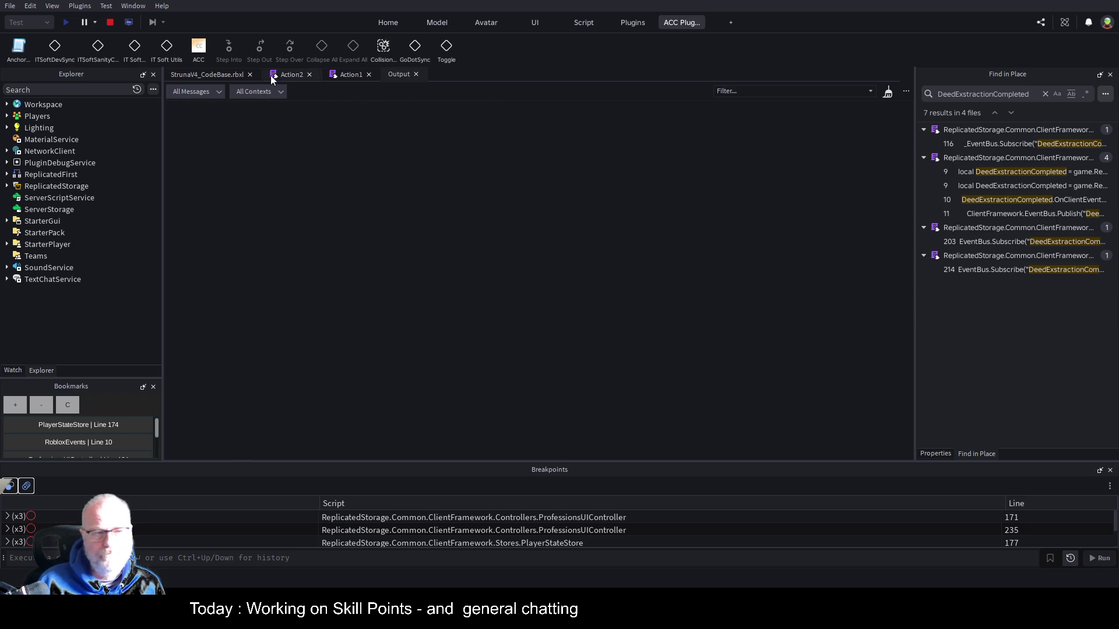
{"action": "left_click", "coordinate": [217, 74]}
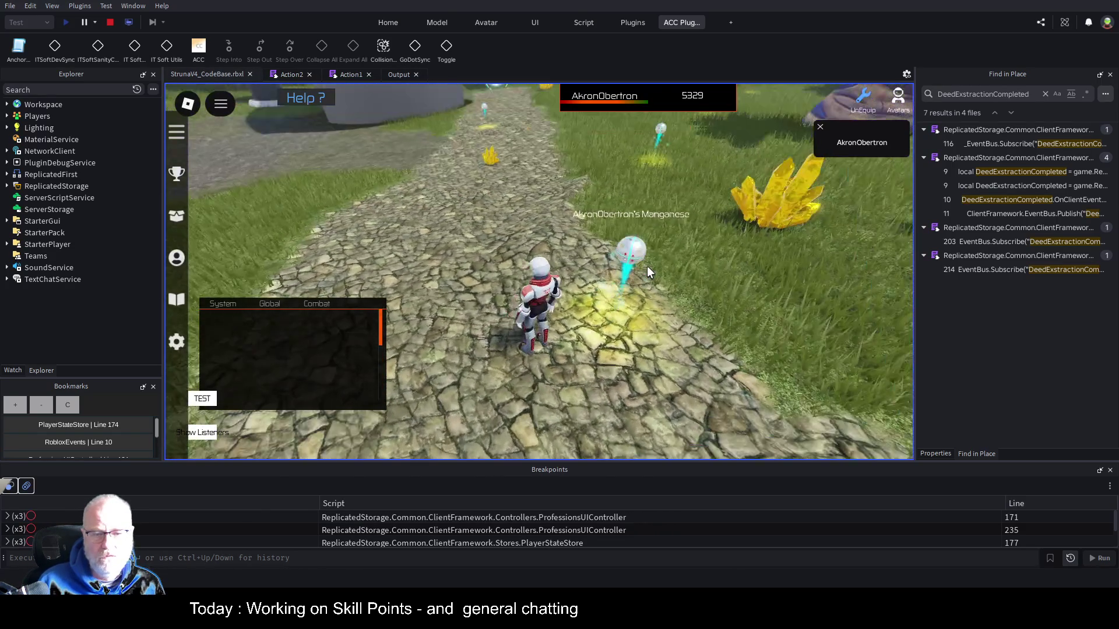
{"action": "left_click", "coordinate": [645, 267]}
{"action": "left_click", "coordinate": [622, 240]}
{"action": "key", "text": "w"}
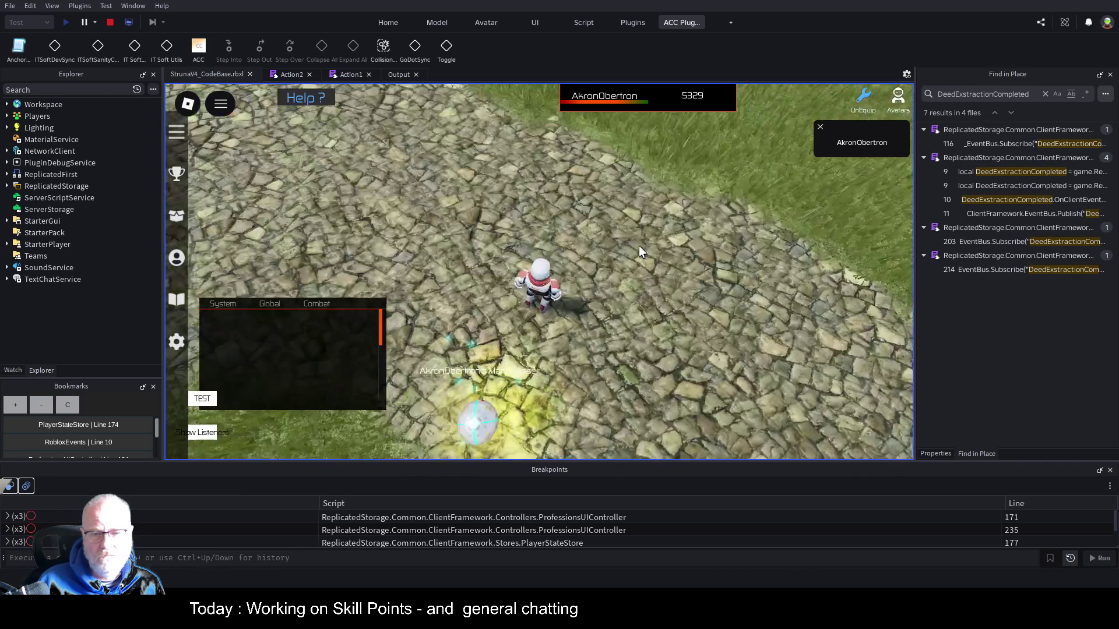
{"action": "left_click", "coordinate": [640, 252]}
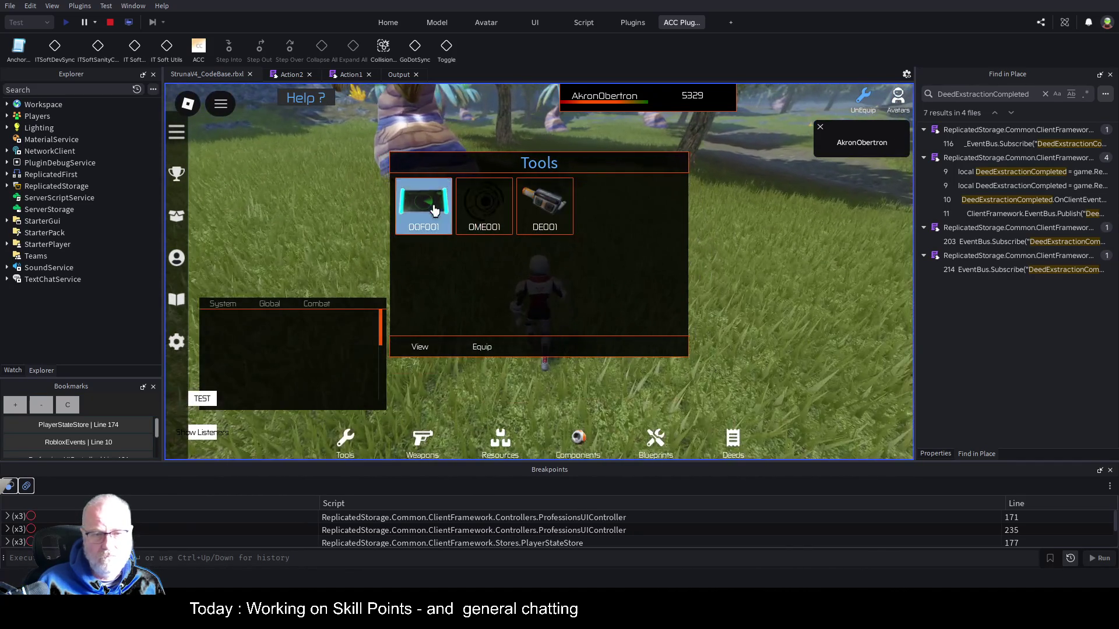
{"action": "left_click", "coordinate": [482, 347]}
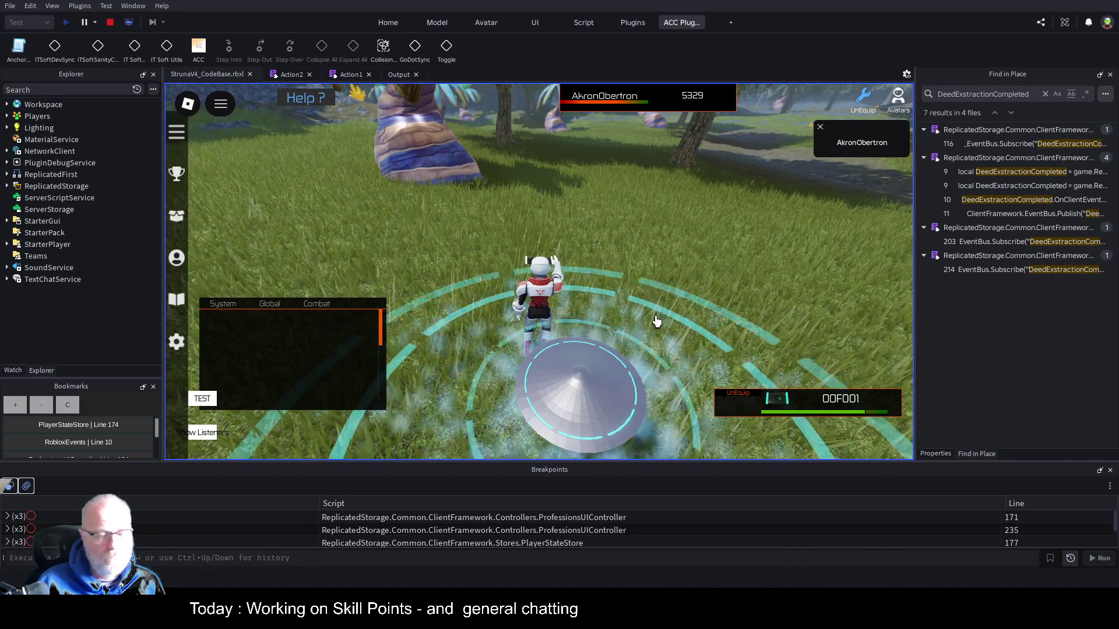
{"action": "scroll", "coordinate": [655, 321], "scroll_direction": "down", "scroll_amount": 3}
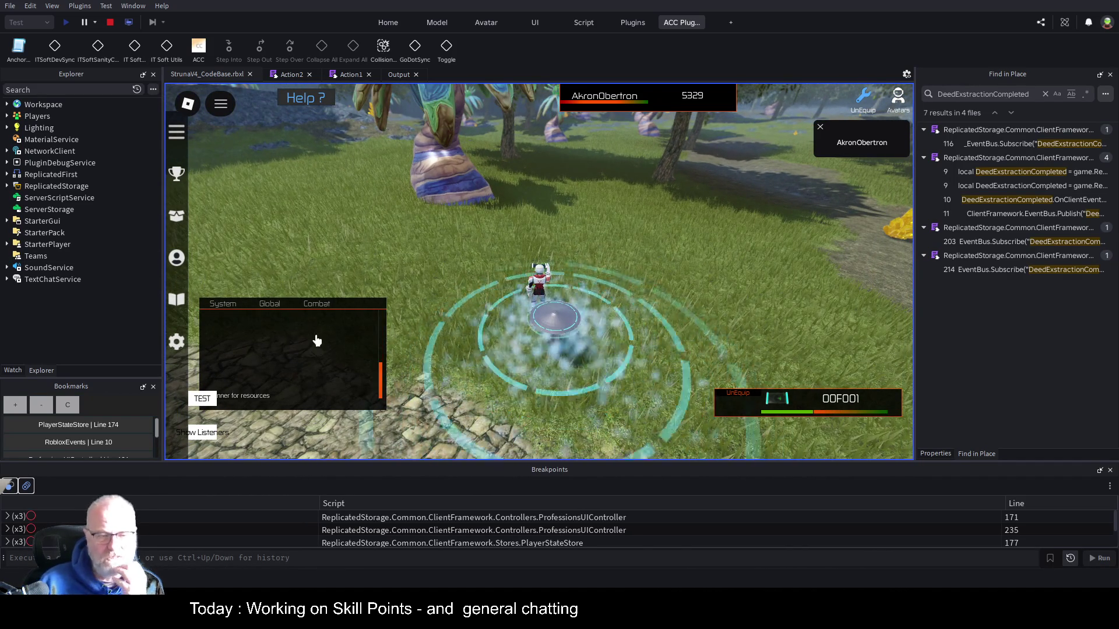
{"action": "left_click_drag", "start_coordinate": [668, 344], "coordinate": [663, 359]}
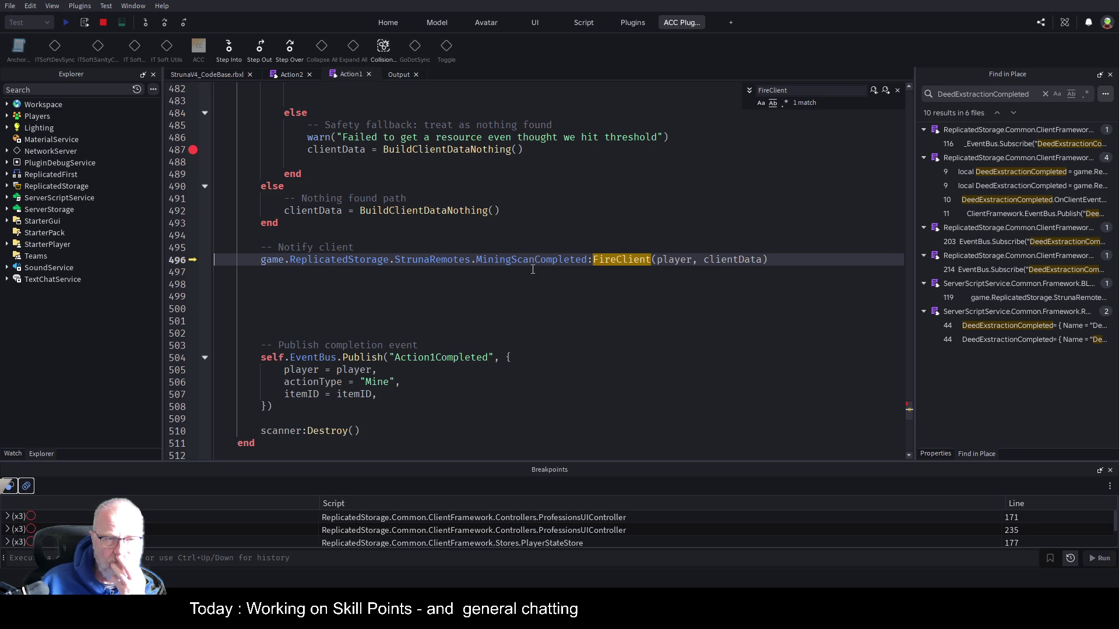
Remove the breakpoint on line 487 of Action1
{"action": "scroll", "coordinate": [512, 315], "scroll_direction": "up", "scroll_amount": 4}
{"action": "scroll", "coordinate": [424, 220], "scroll_direction": "down", "scroll_amount": 3}
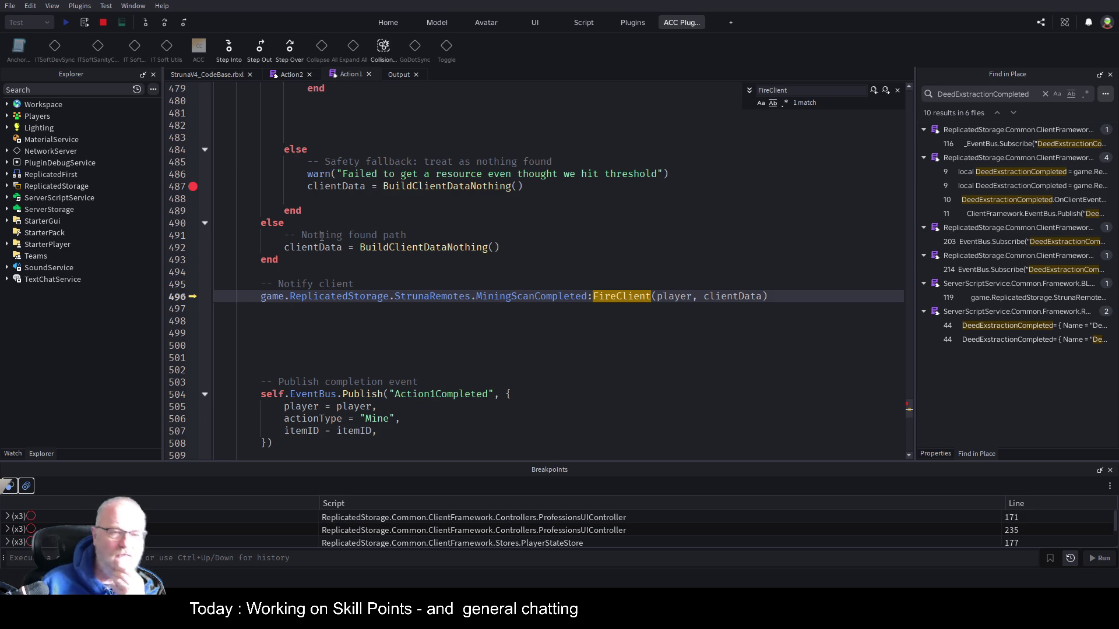
{"action": "left_click", "coordinate": [193, 186]}
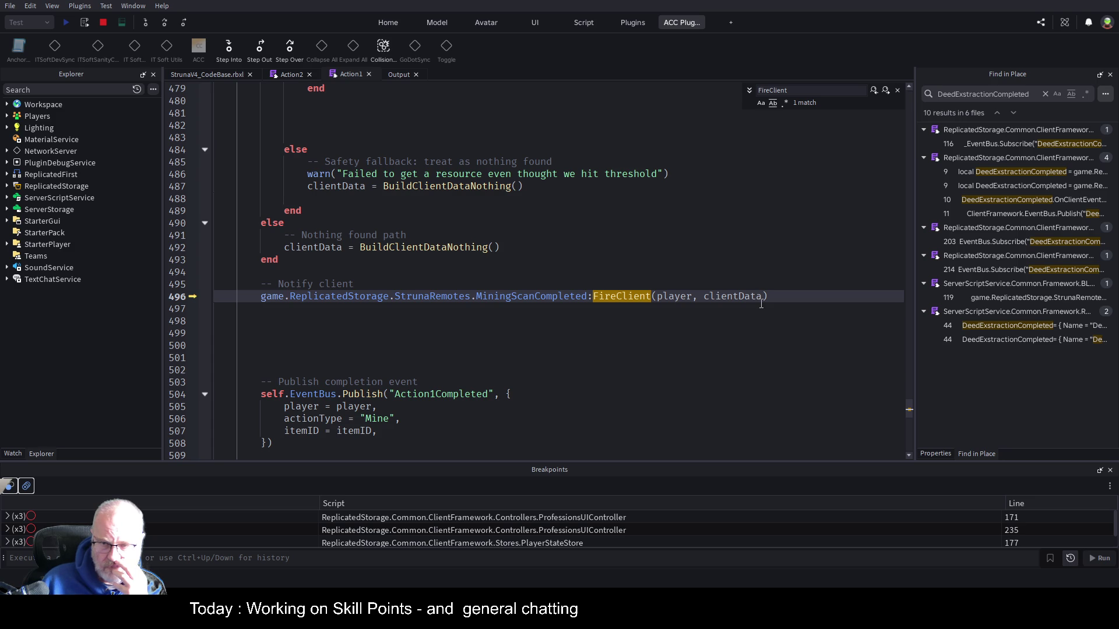
Expand clientData's Professions in the Watch panel, widening it to read entries 1–14 in full
{"action": "left_click", "coordinate": [18, 454]}
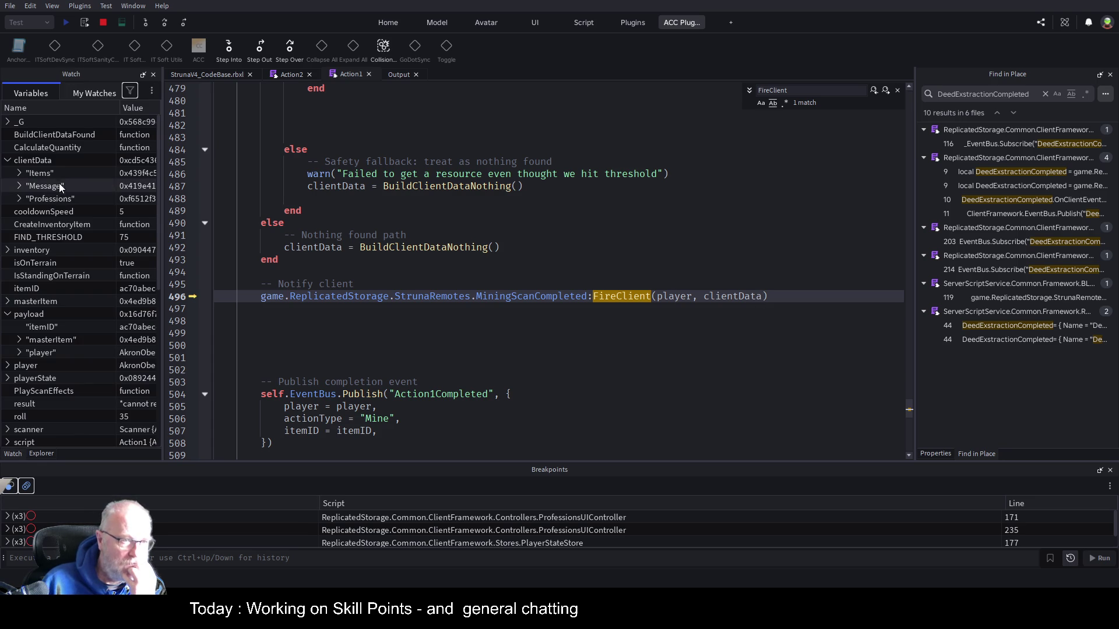
{"action": "left_click", "coordinate": [19, 199]}
{"action": "left_click_drag", "start_coordinate": [162, 202], "coordinate": [338, 265]}
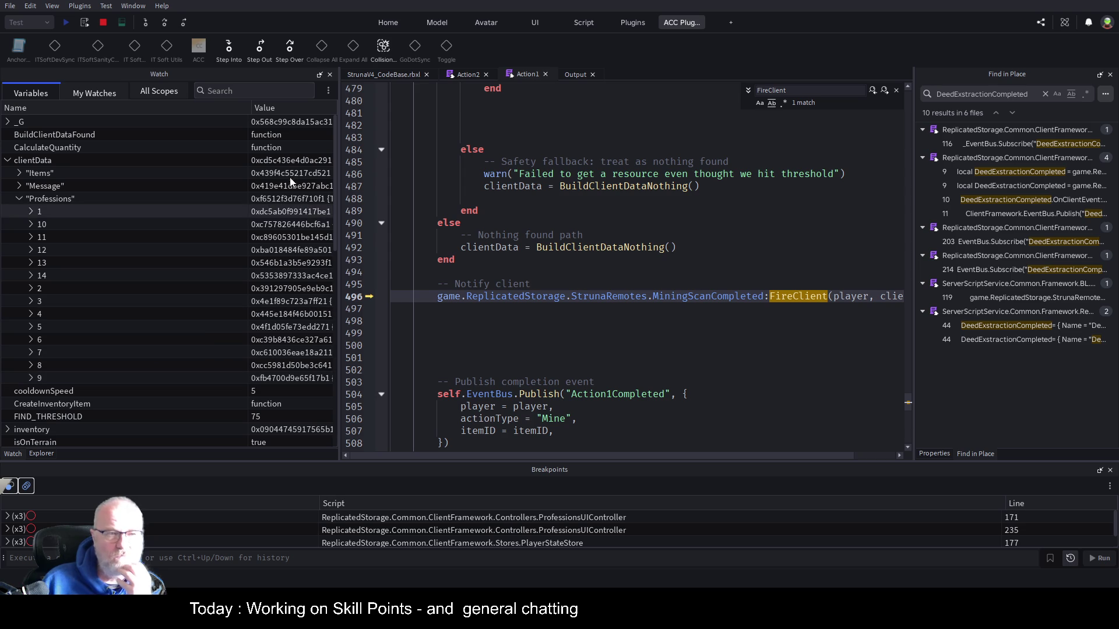
{"action": "left_click_drag", "start_coordinate": [251, 108], "coordinate": [123, 108]}
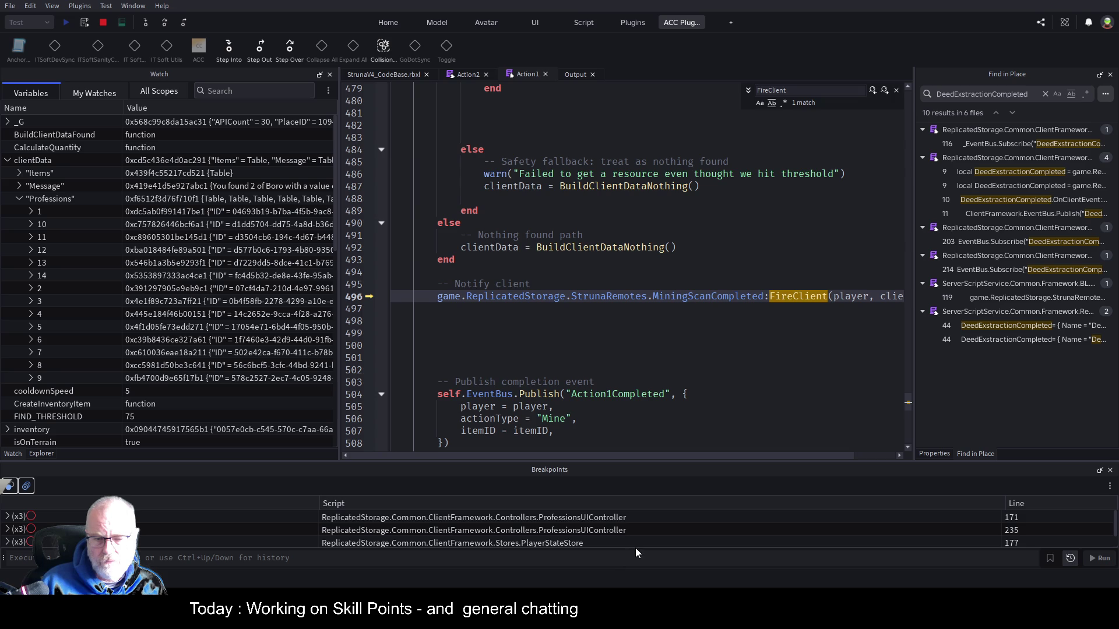
{"action": "key", "text": "Escape"}
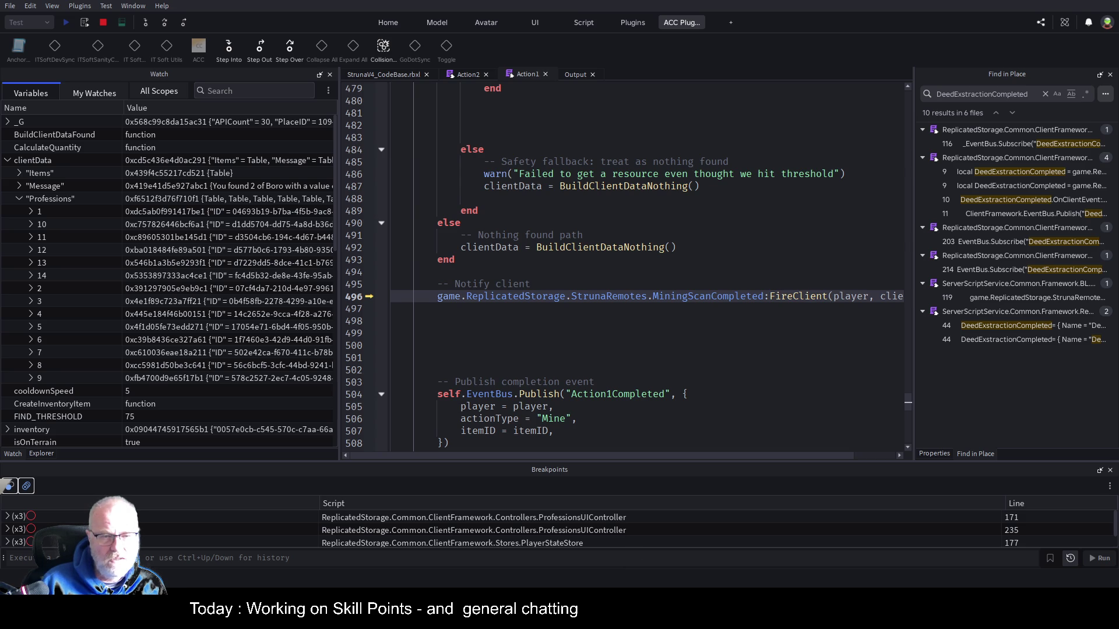
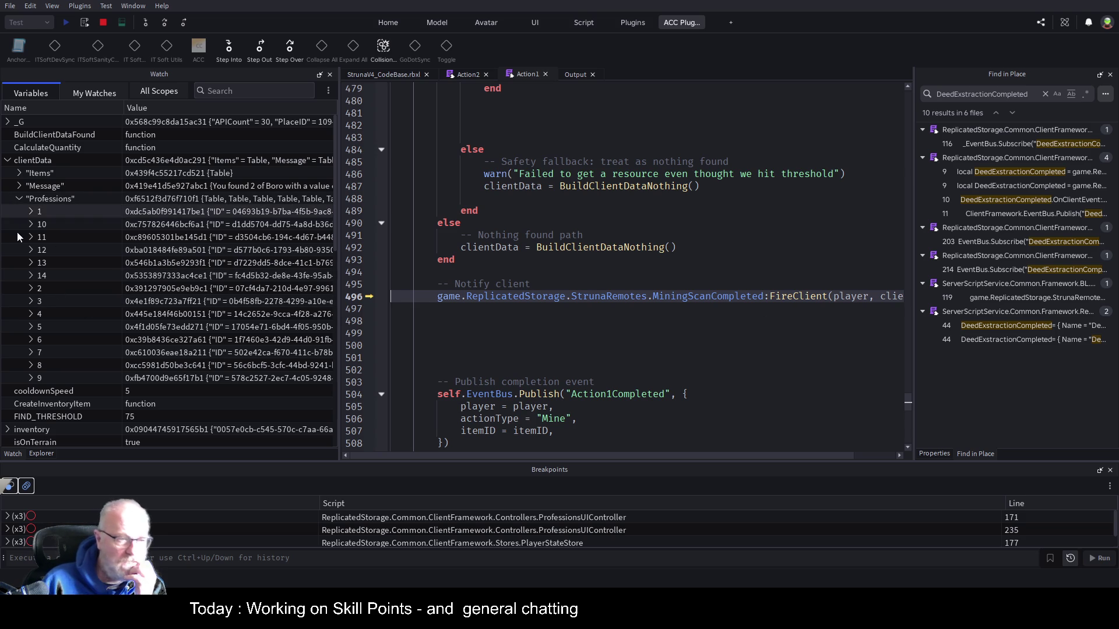
Inspect Professions entries 1–4 in the Watch panel, then switch to the Explorer hierarchy
{"action": "left_click", "coordinate": [30, 212]}
{"action": "left_click", "coordinate": [31, 212]}
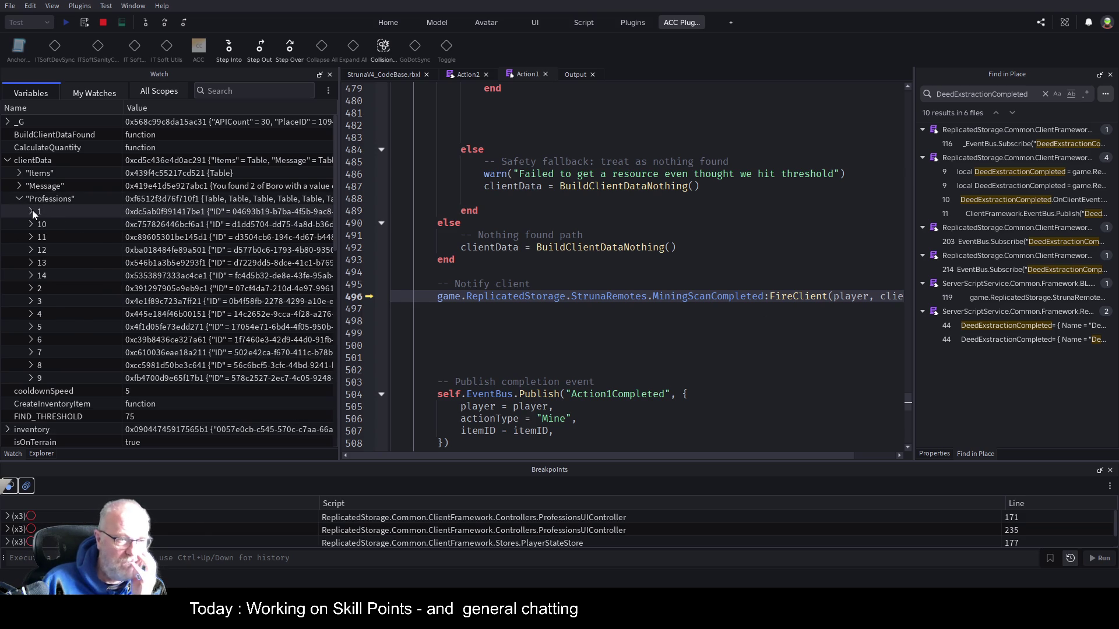
{"action": "left_click", "coordinate": [30, 289]}
{"action": "left_click", "coordinate": [30, 289]}
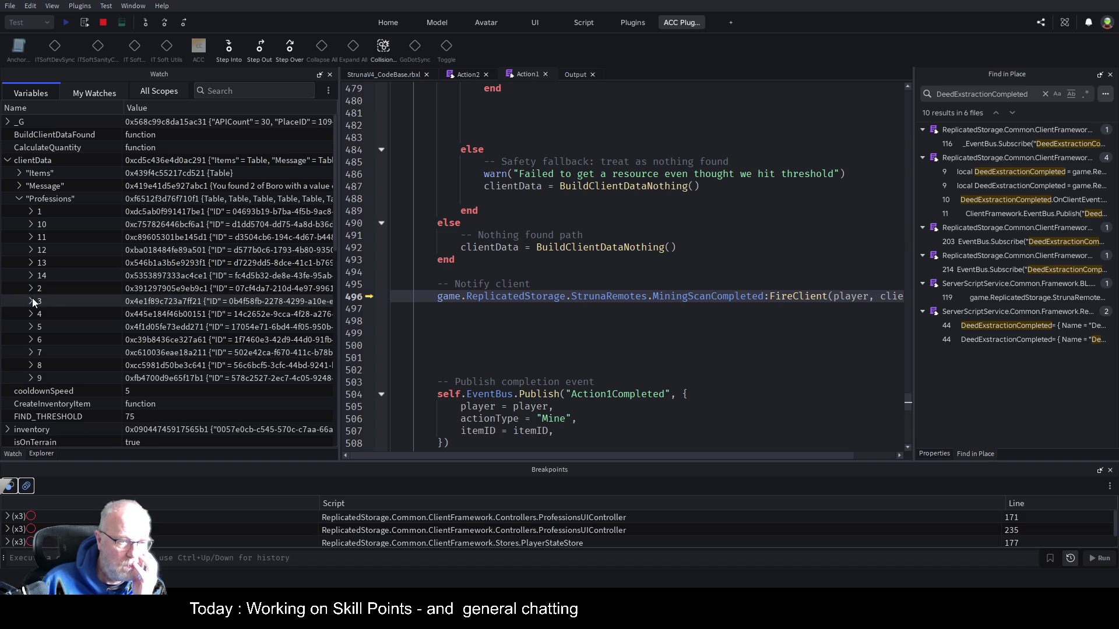
{"action": "left_click", "coordinate": [30, 301]}
{"action": "left_click", "coordinate": [31, 301]}
{"action": "left_click", "coordinate": [31, 315]}
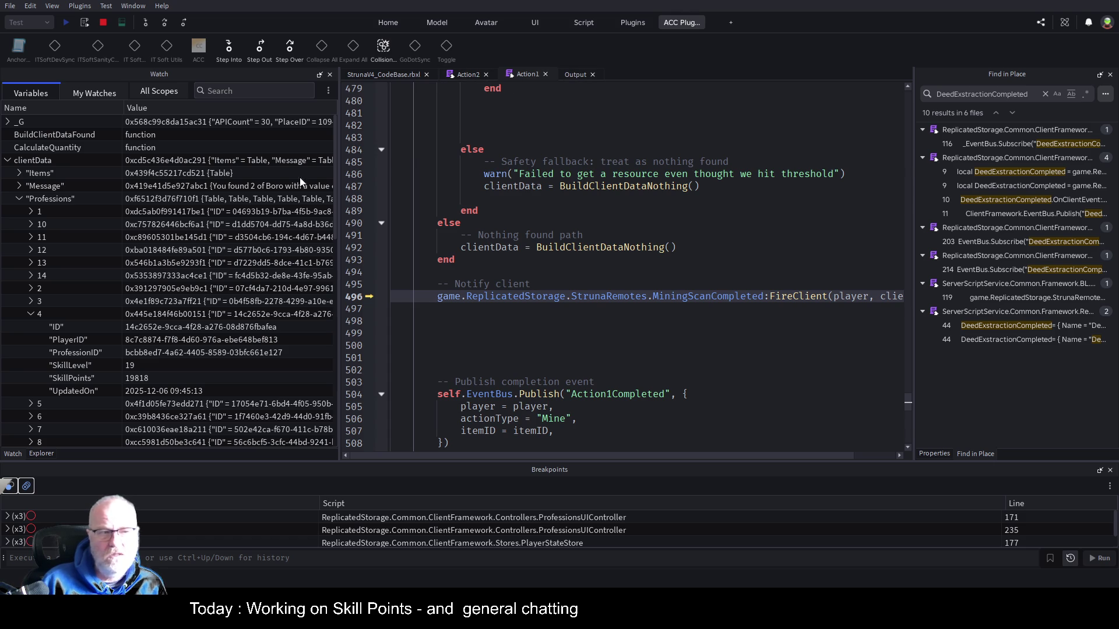
{"action": "left_click", "coordinate": [45, 454]}
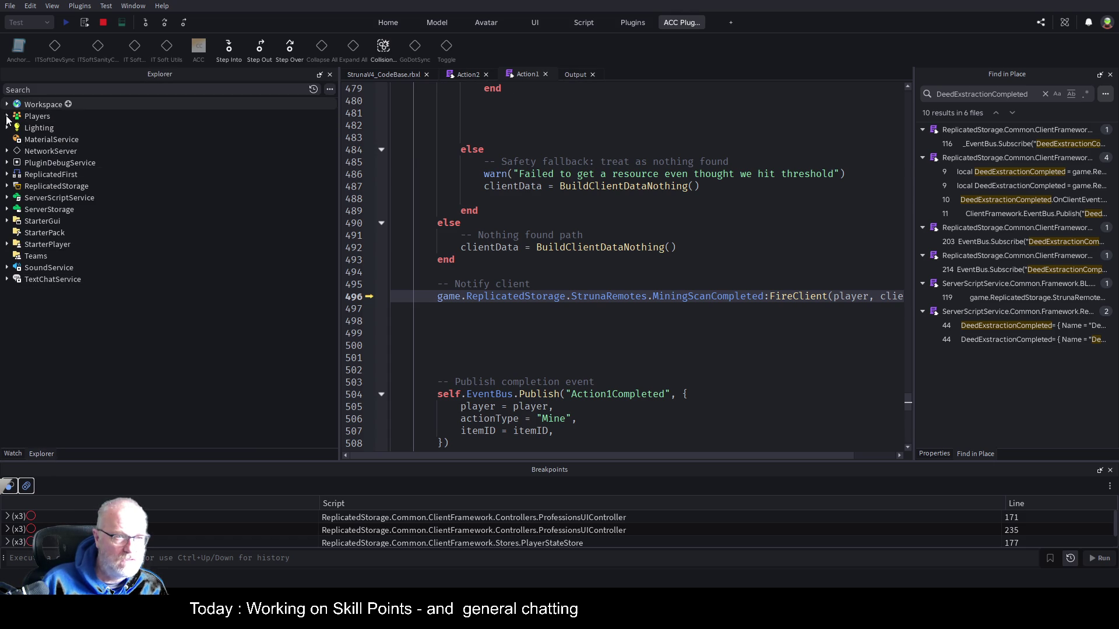
Open ProfessionsUIController from ReplicatedStorage > Common > ClientFramework > Controllers and enable the line 171 breakpoint
{"action": "left_click", "coordinate": [7, 186]}
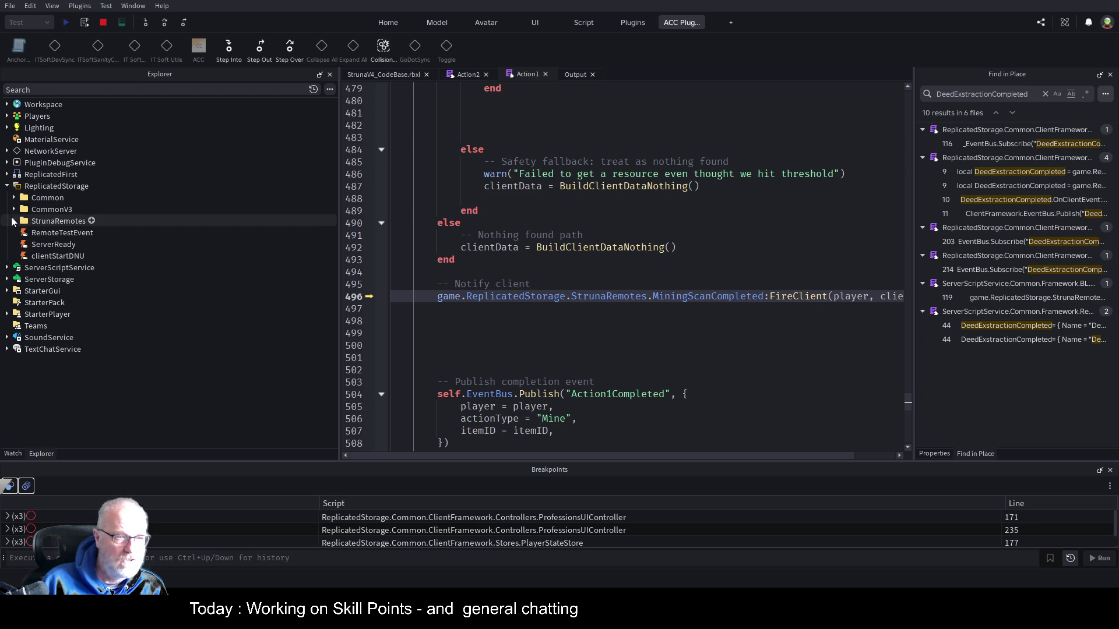
{"action": "left_click", "coordinate": [14, 198]}
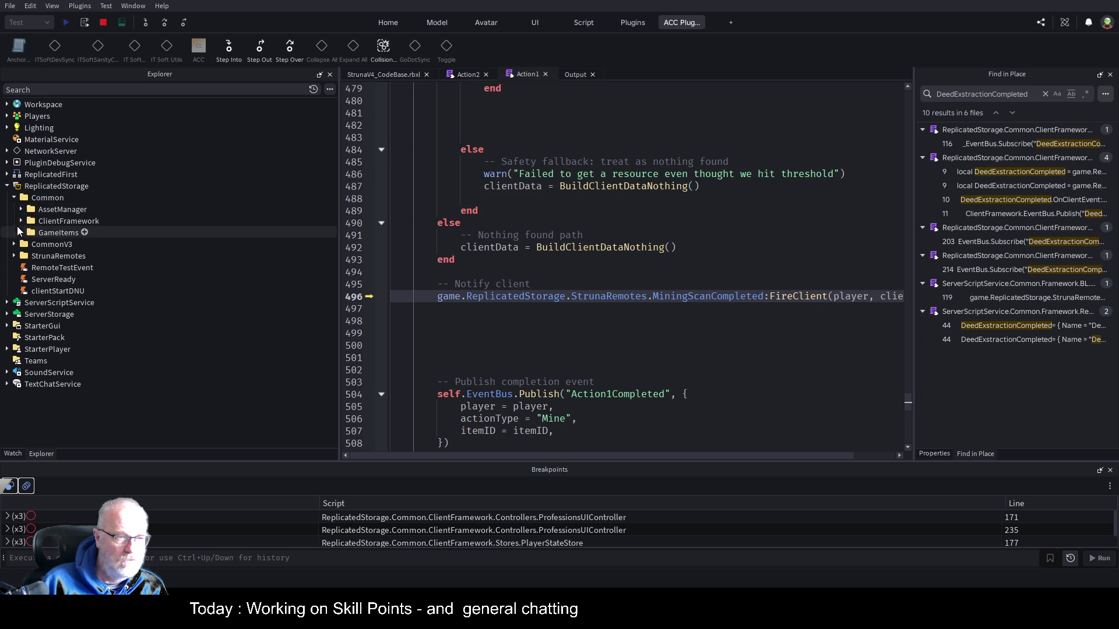
{"action": "left_click", "coordinate": [21, 222]}
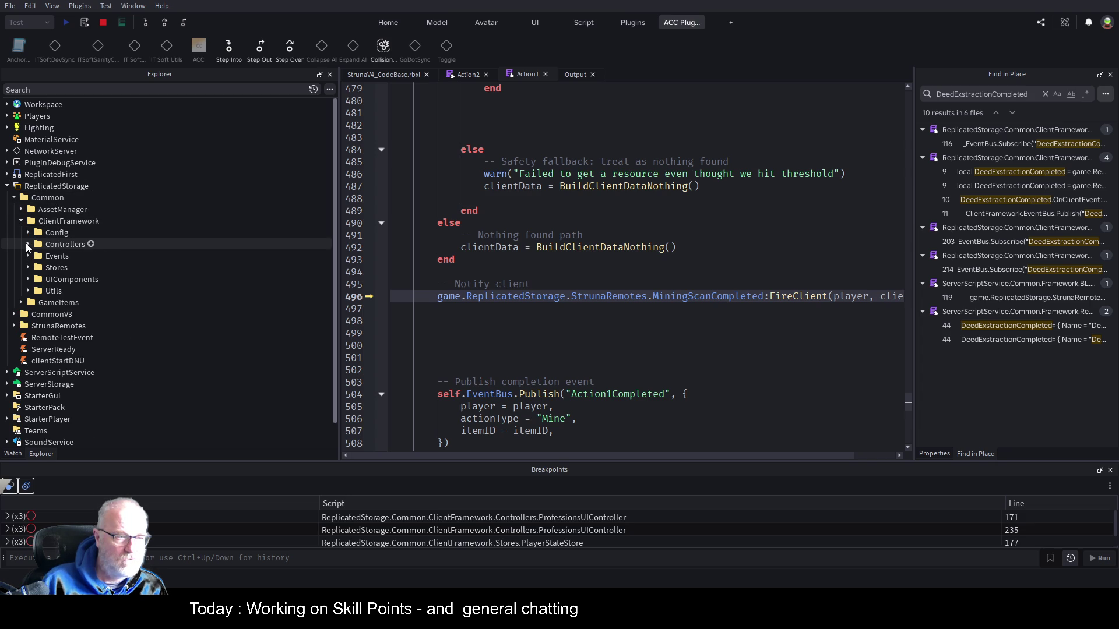
{"action": "left_click", "coordinate": [28, 245]}
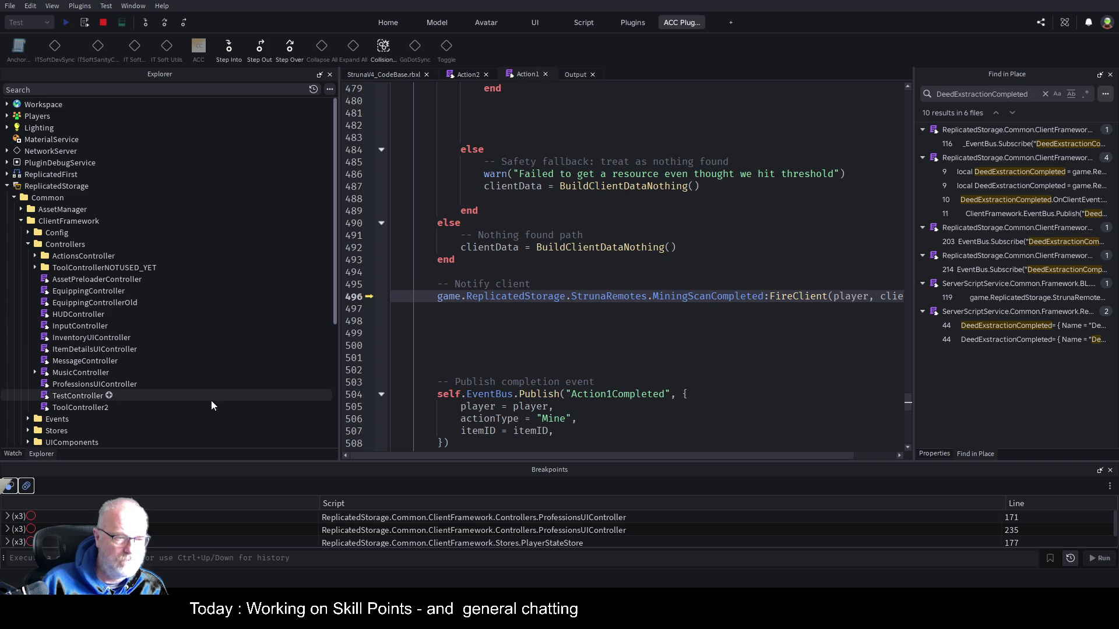
{"action": "double_click", "coordinate": [110, 380]}
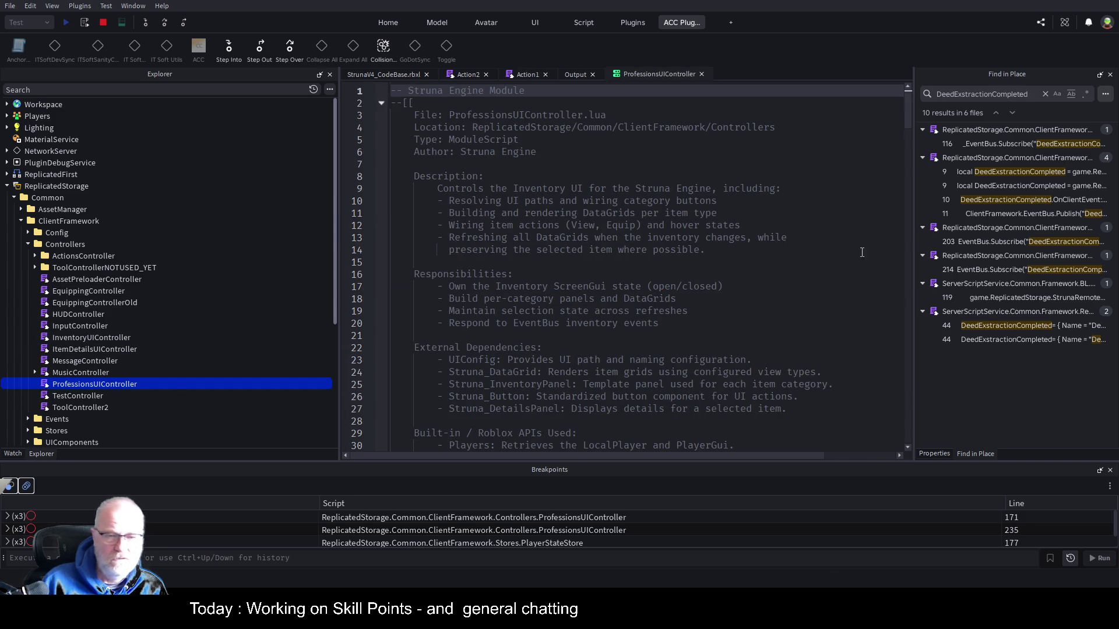
{"action": "scroll", "coordinate": [590, 337], "scroll_direction": "down", "scroll_amount": 10}
{"action": "scroll", "coordinate": [589, 337], "scroll_direction": "down", "scroll_amount": 6}
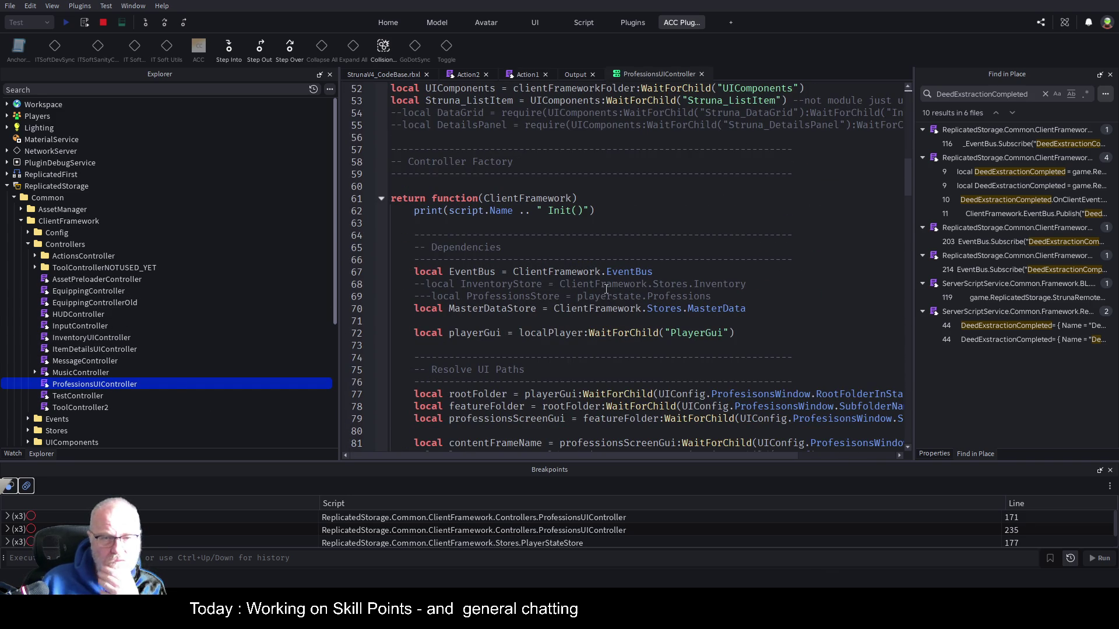
{"action": "scroll", "coordinate": [602, 287], "scroll_direction": "down", "scroll_amount": 6}
{"action": "scroll", "coordinate": [588, 294], "scroll_direction": "down", "scroll_amount": 12}
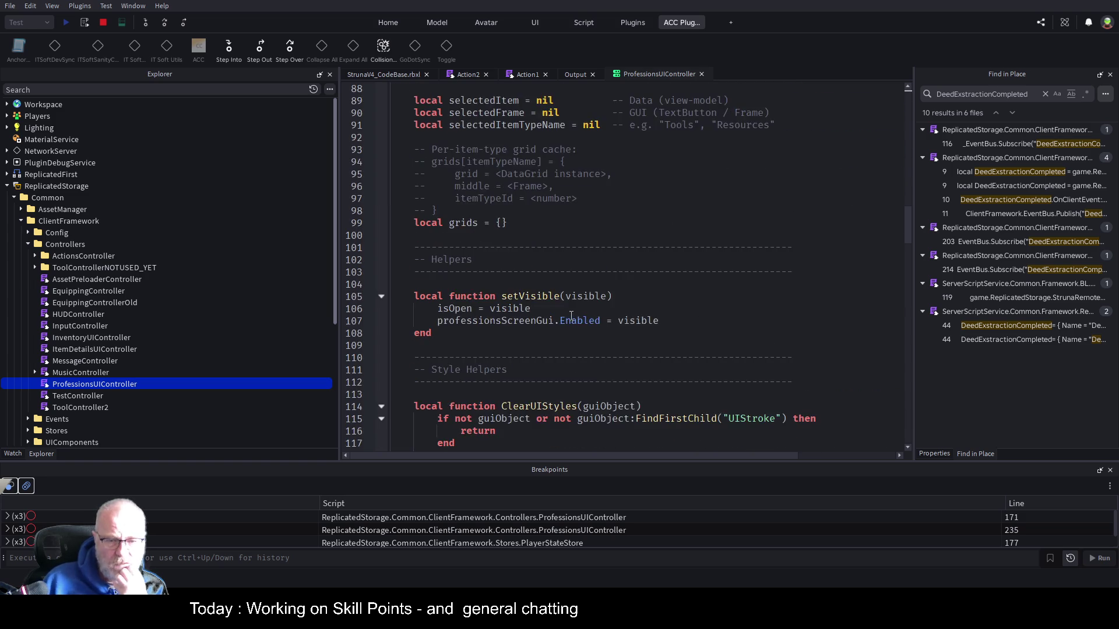
{"action": "scroll", "coordinate": [582, 299], "scroll_direction": "down", "scroll_amount": 18}
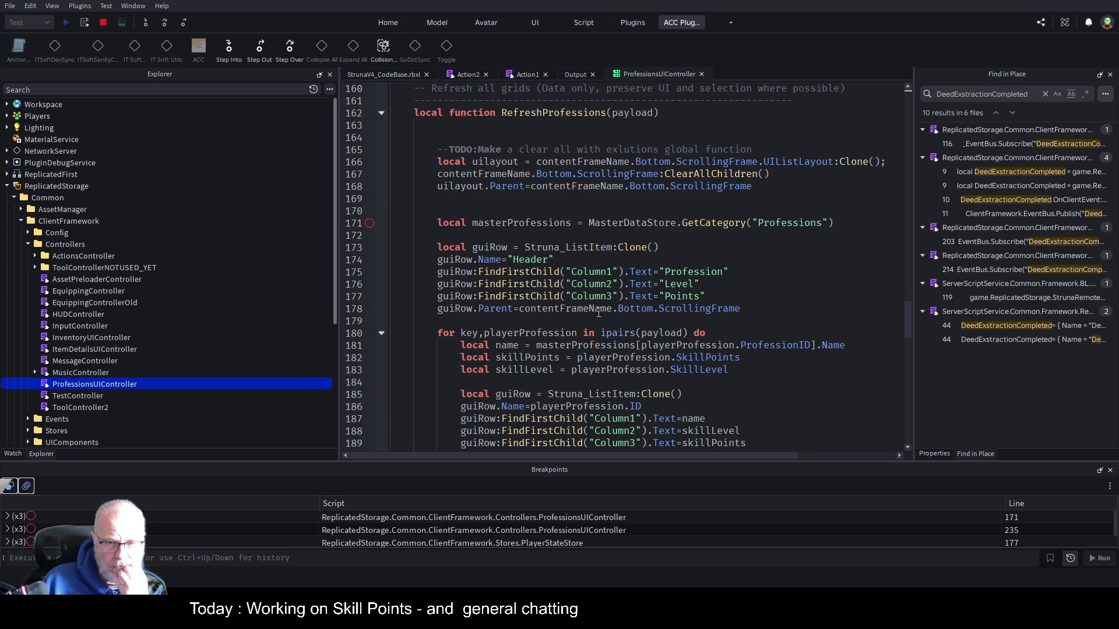
{"action": "left_click", "coordinate": [370, 224]}
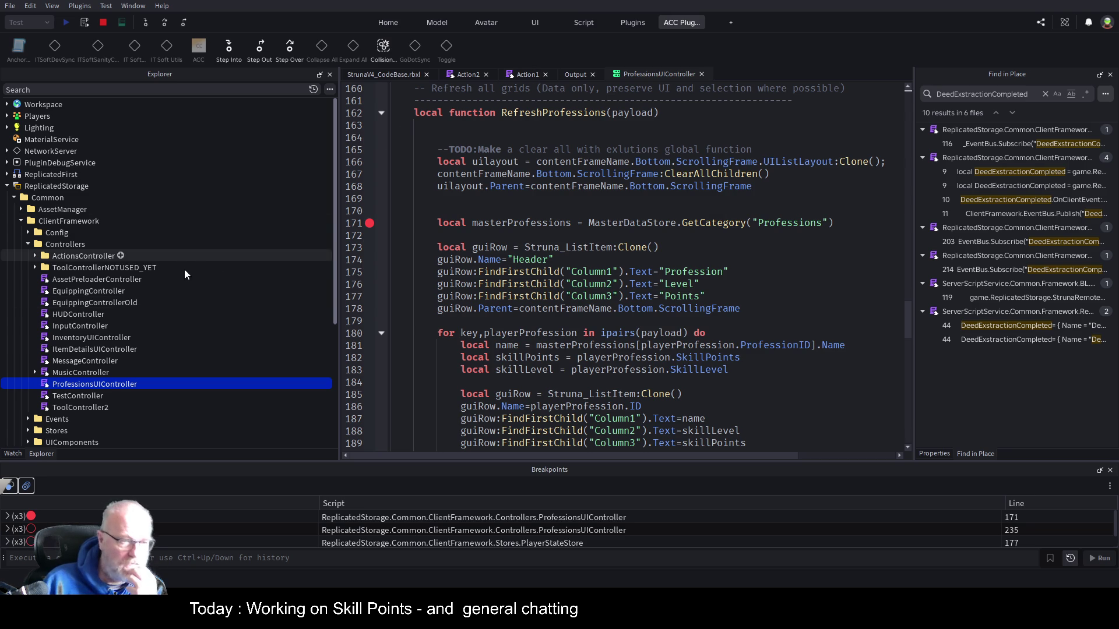
Open the RobloxEvents script from the Events folder
{"action": "scroll", "coordinate": [113, 299], "scroll_direction": "down", "scroll_amount": 1}
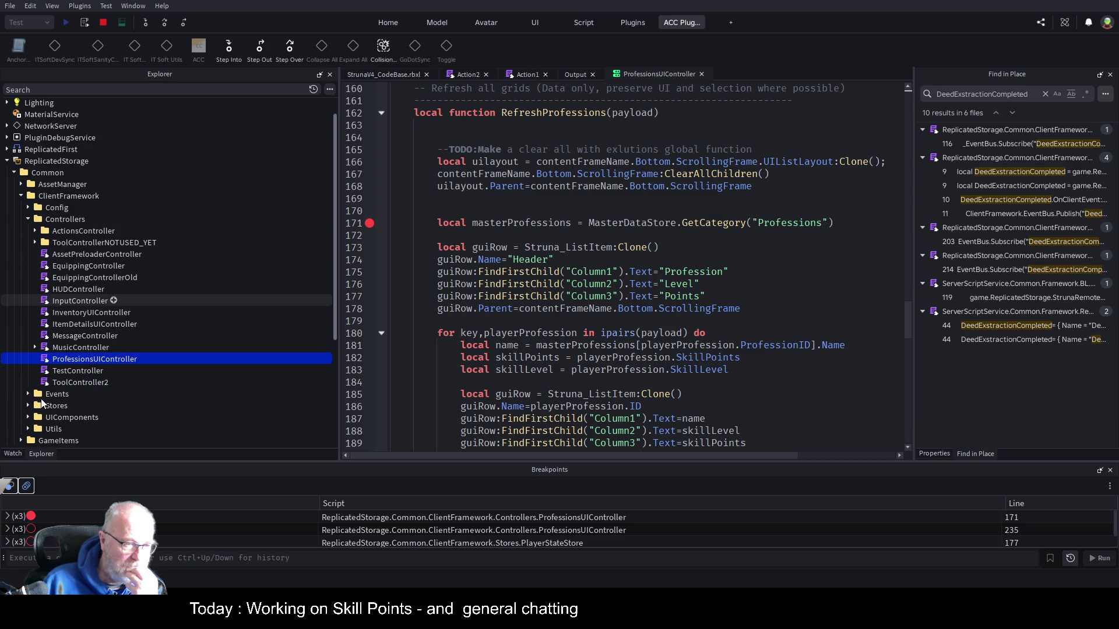
{"action": "scroll", "coordinate": [42, 403], "scroll_direction": "down", "scroll_amount": 1}
{"action": "left_click", "coordinate": [28, 369]}
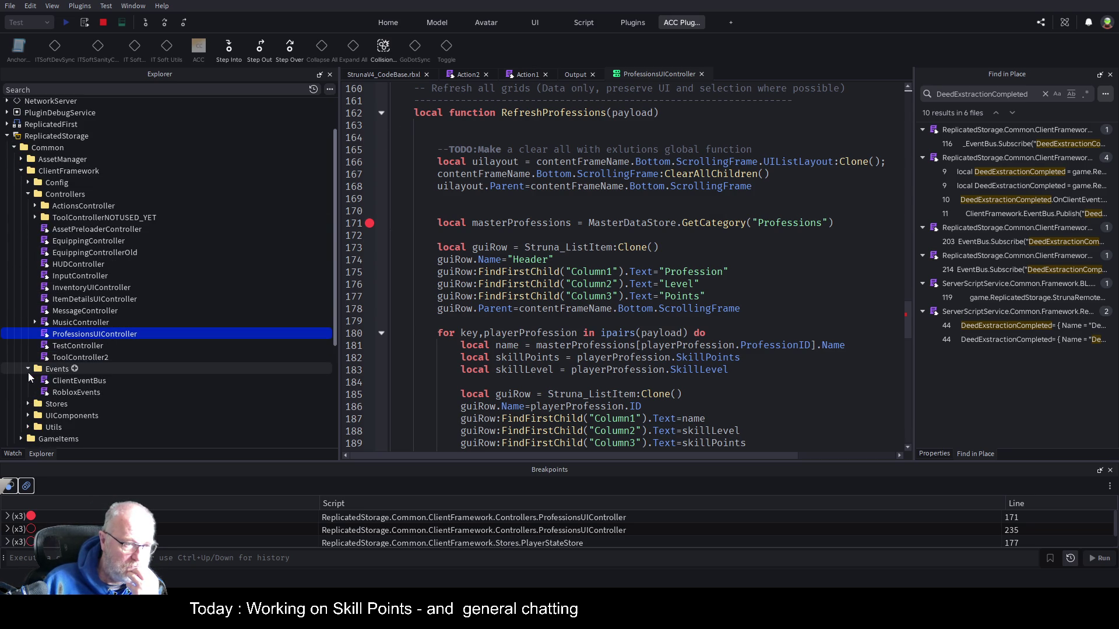
{"action": "double_click", "coordinate": [80, 392]}
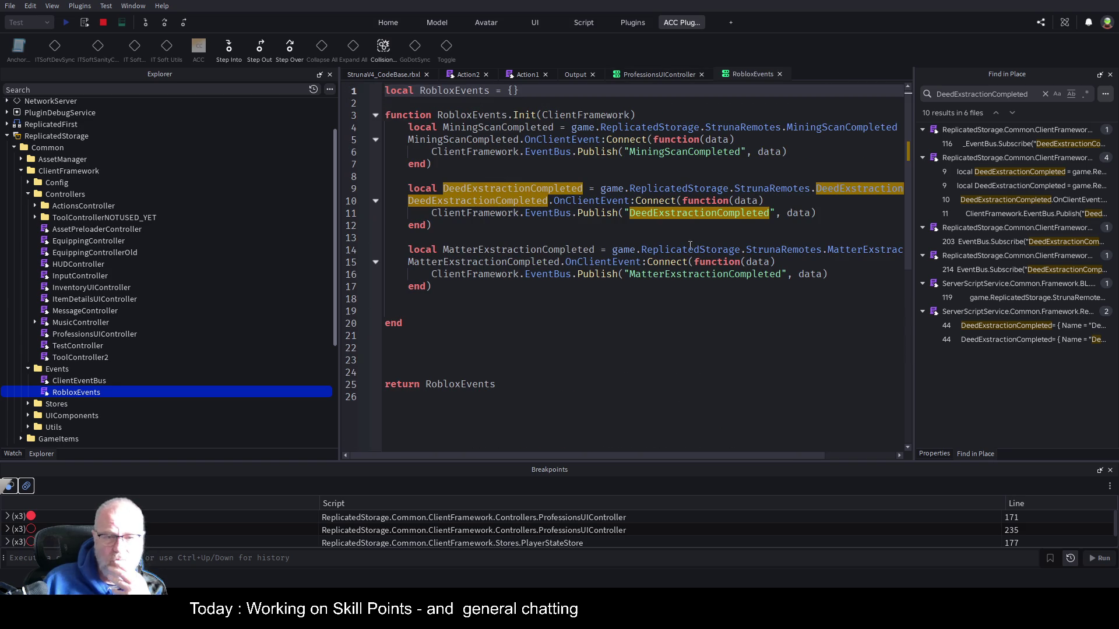
Review RobloxEvents' MatterExstractionCompleted and MiningScanCompleted publish lines
{"action": "left_click", "coordinate": [566, 241]}
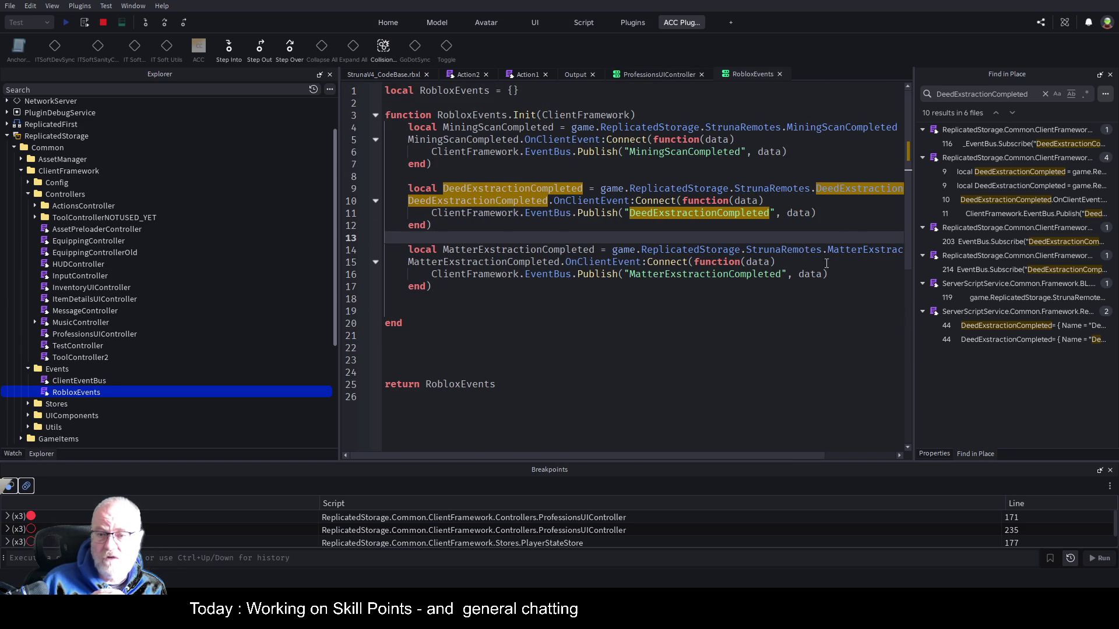
{"action": "key", "text": "Down"}
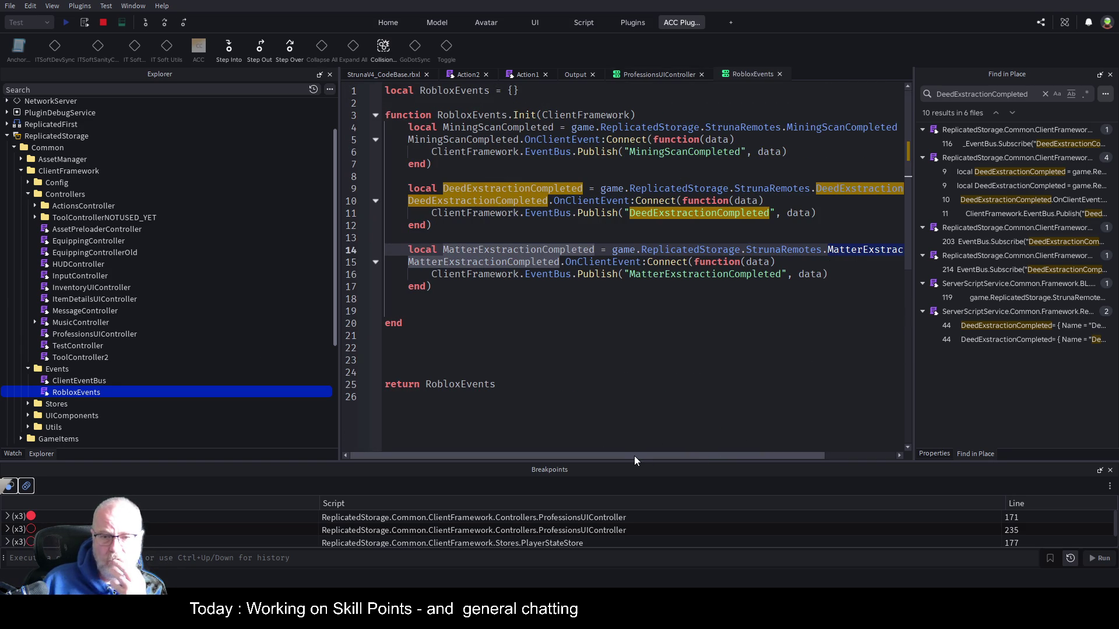
{"action": "mouse_move", "coordinate": [635, 456]}
{"action": "left_mouse_down"}
{"action": "mouse_move", "coordinate": [731, 457]}
{"action": "mouse_move", "coordinate": [563, 460]}
{"action": "left_mouse_up"}
{"action": "left_click", "coordinate": [595, 151]}
{"action": "double_click", "coordinate": [704, 154]}
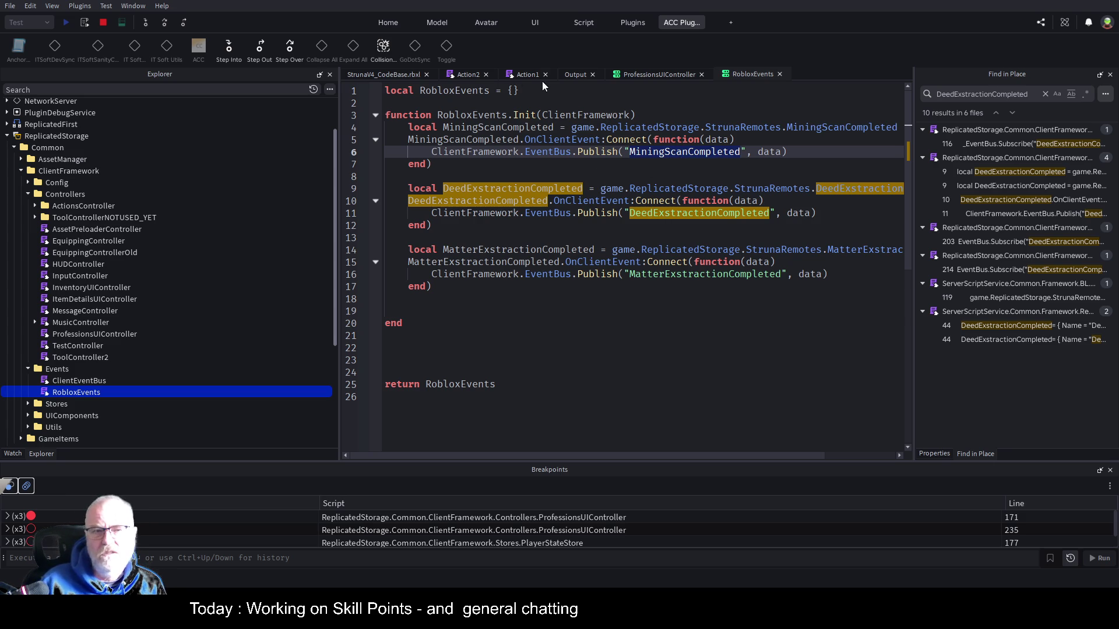
Check the ProfessionsUpdated subscription, select the DeedExtractionCompleted search term, and show Bookmarks
{"action": "left_click", "coordinate": [663, 74]}
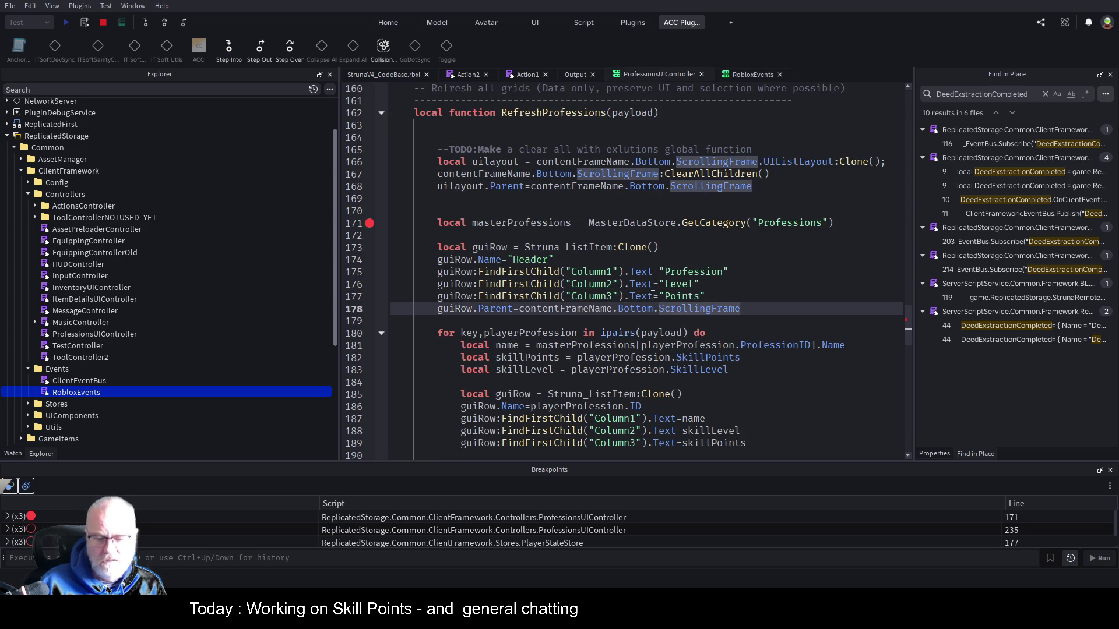
{"action": "scroll", "coordinate": [653, 295], "scroll_direction": "down", "scroll_amount": 15}
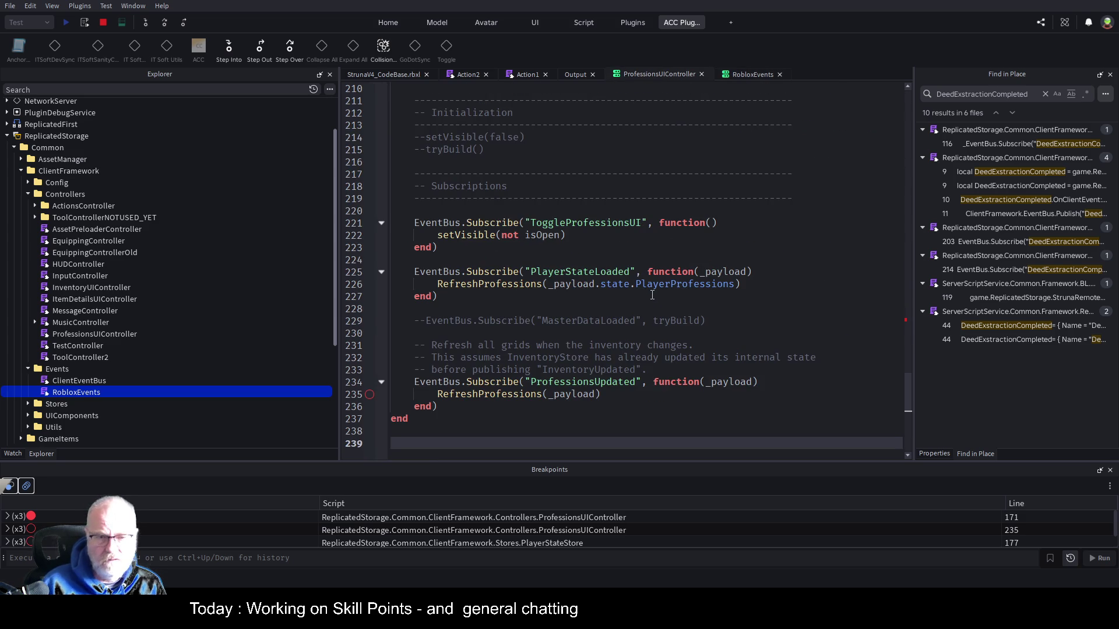
{"action": "double_click", "coordinate": [595, 382]}
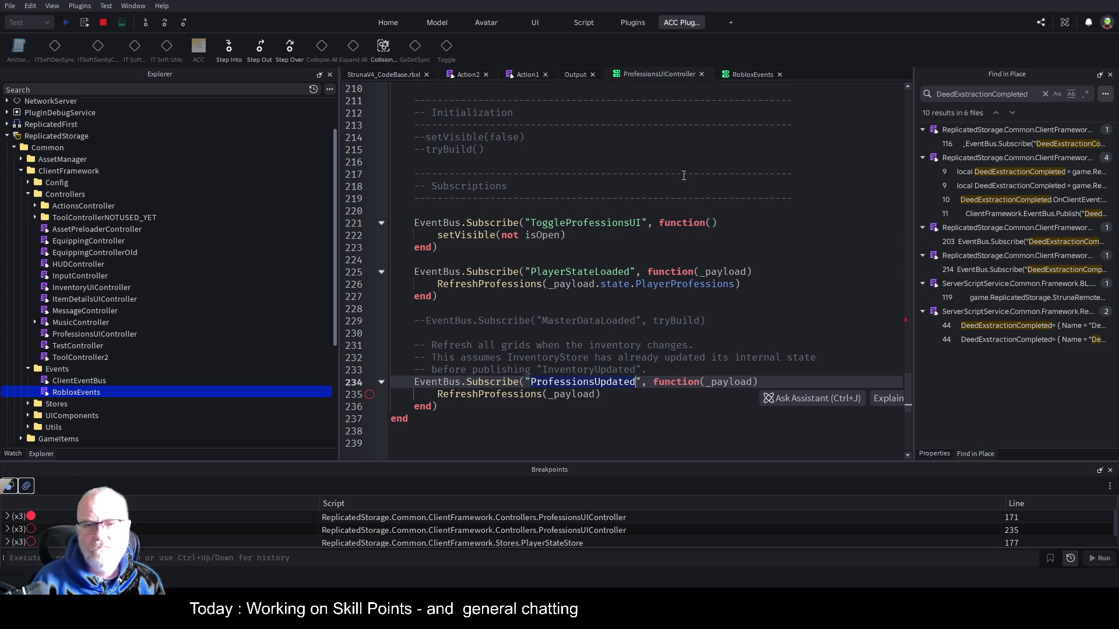
{"action": "left_click", "coordinate": [753, 75]}
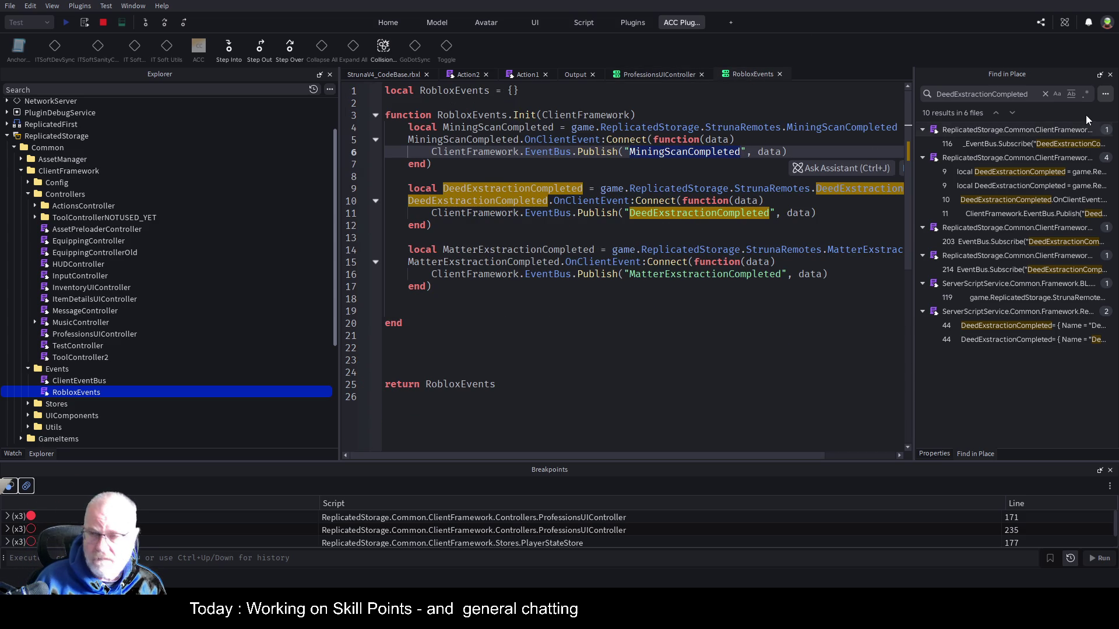
{"action": "left_click", "coordinate": [1032, 92]}
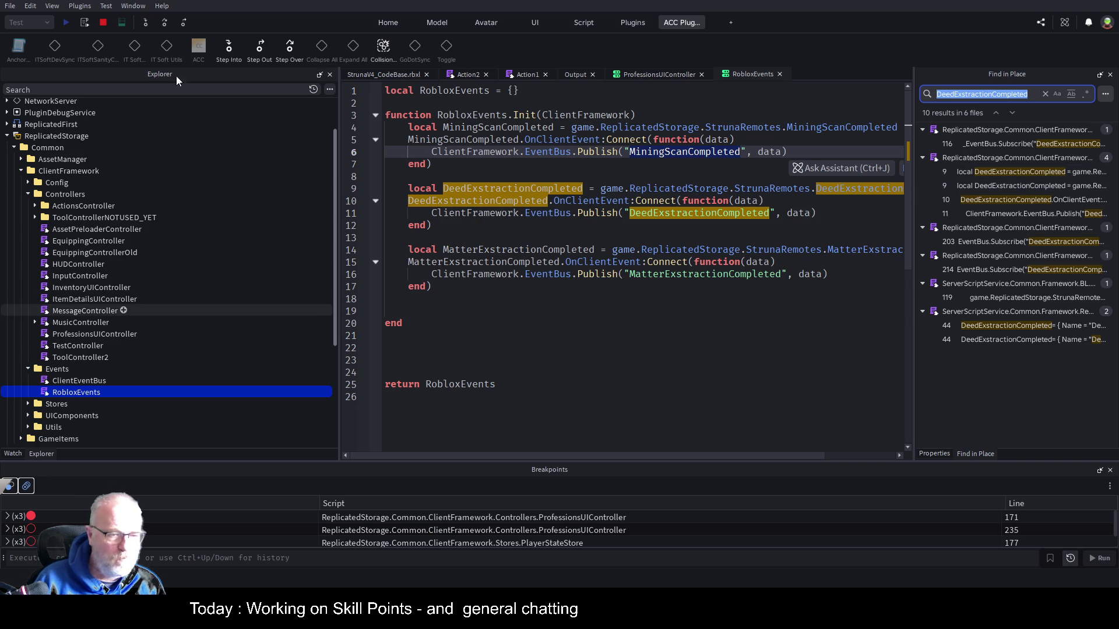
{"action": "left_click", "coordinate": [135, 47]}
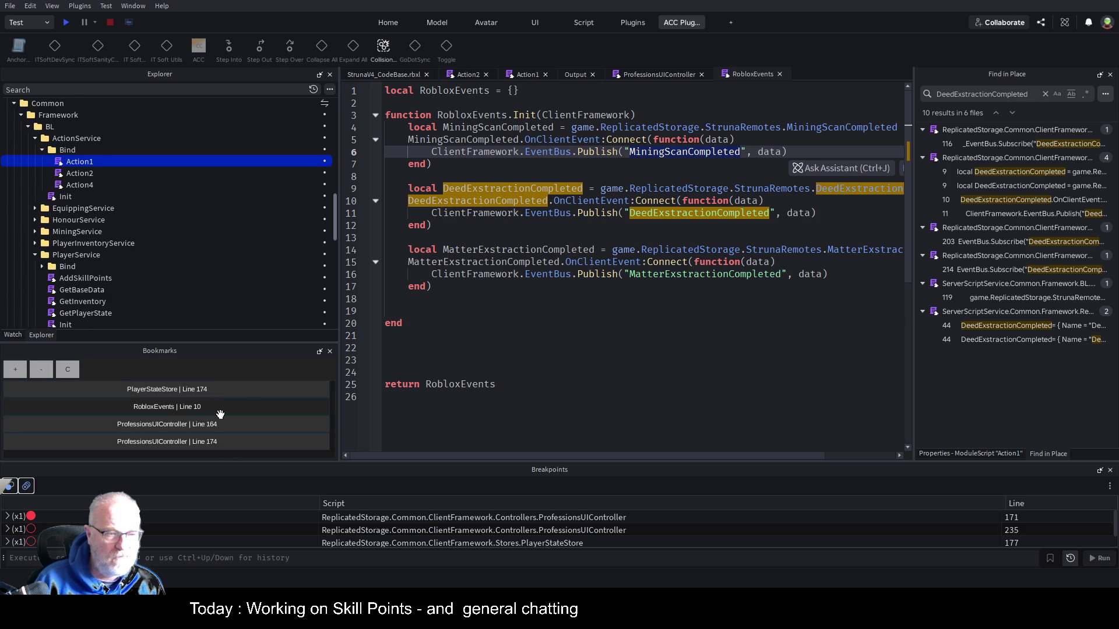
Visit the PlayerStateStore line 174 bookmark and the DeedExstractionCompleted definition in RemoteRegistry
{"action": "left_click", "coordinate": [237, 394]}
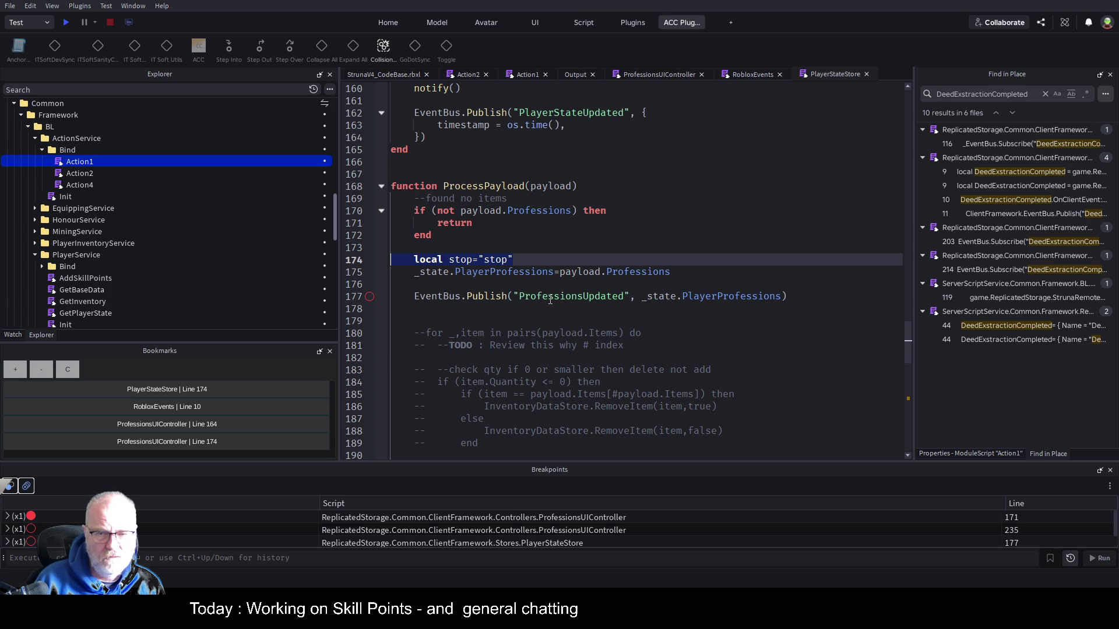
{"action": "left_click", "coordinate": [762, 75]}
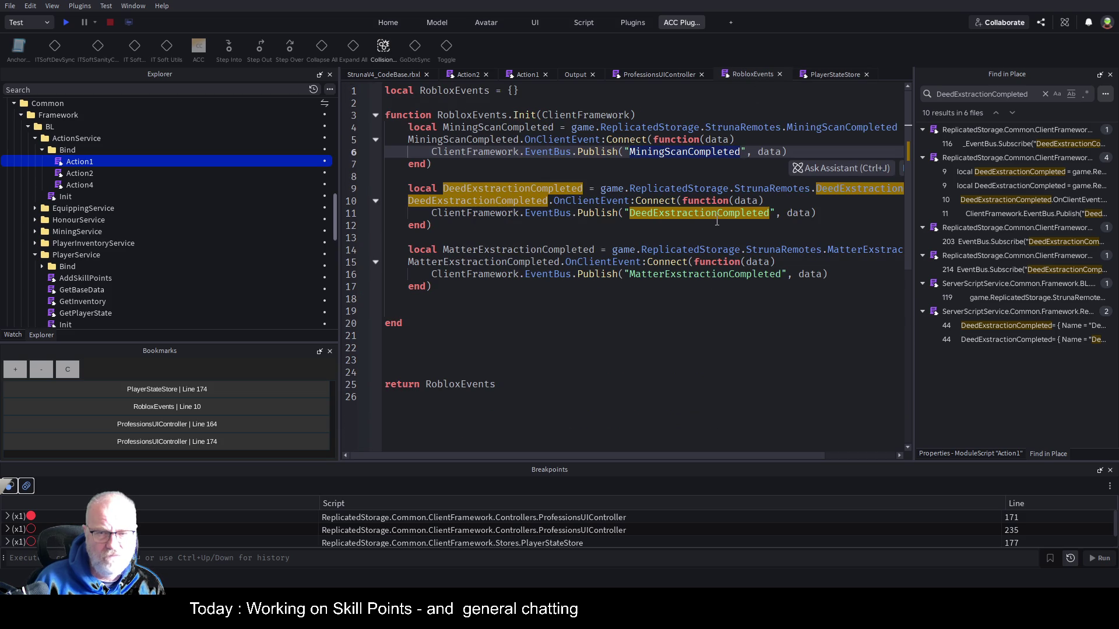
{"action": "left_click", "coordinate": [1022, 327]}
{"action": "left_click", "coordinate": [1022, 329]}
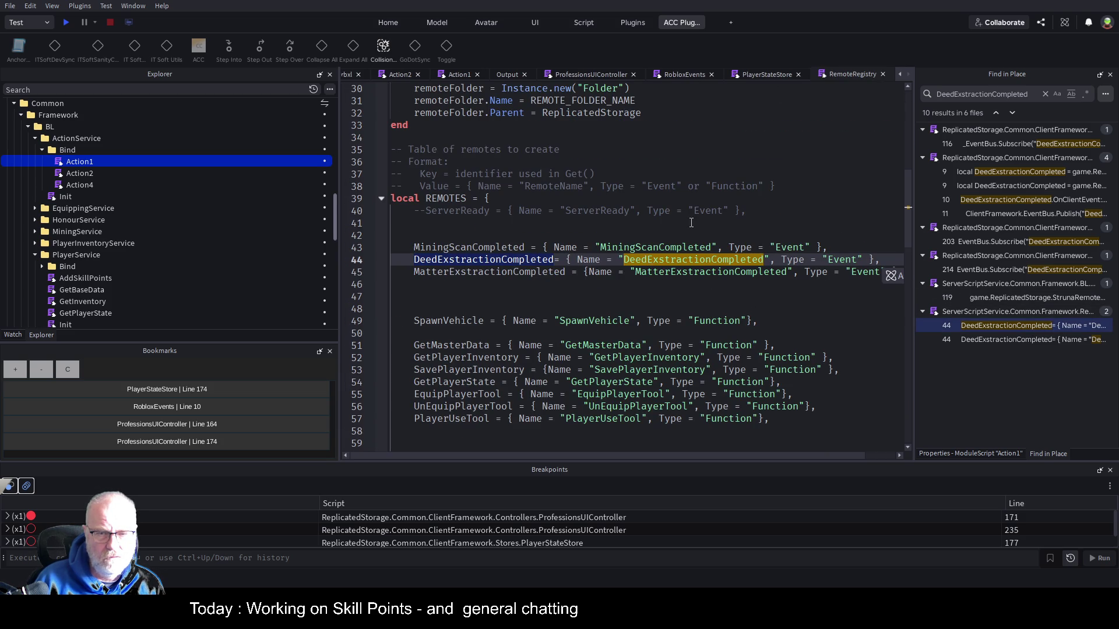
{"action": "left_click", "coordinate": [883, 74]}
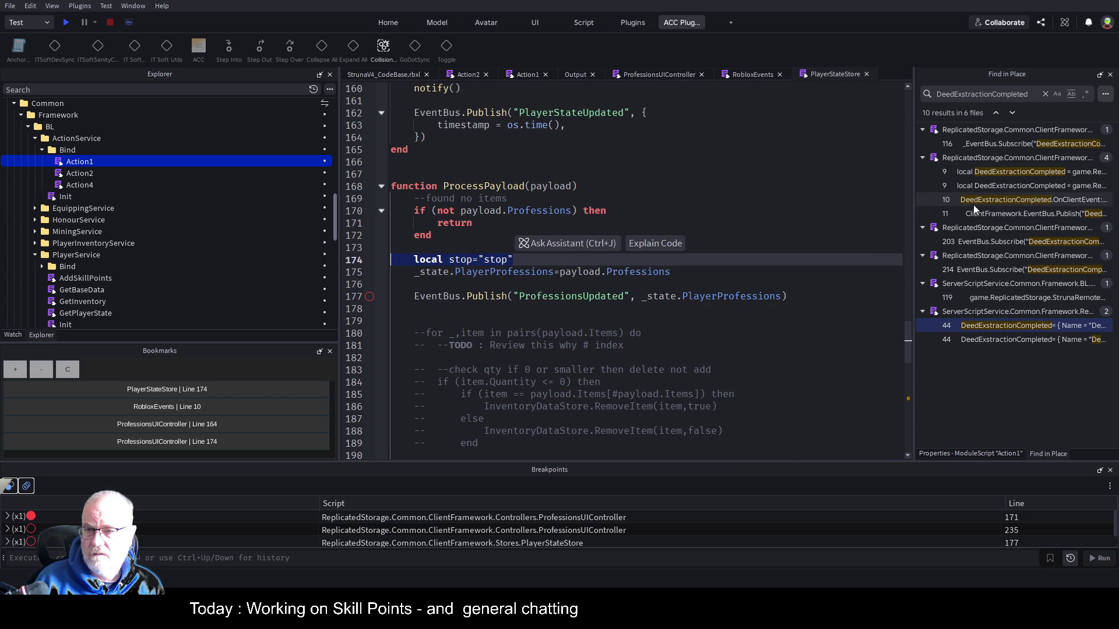
Step through search matches in RobloxEvents and Action2, ending at InventoryDataStore line 203
{"action": "left_click", "coordinate": [1029, 214]}
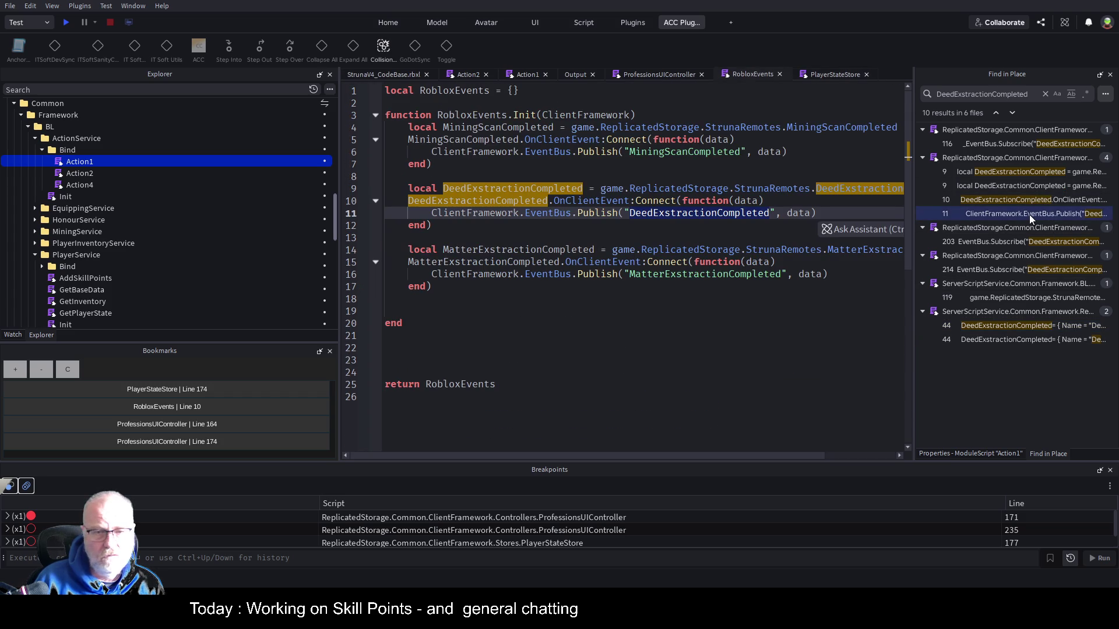
{"action": "left_click", "coordinate": [705, 233]}
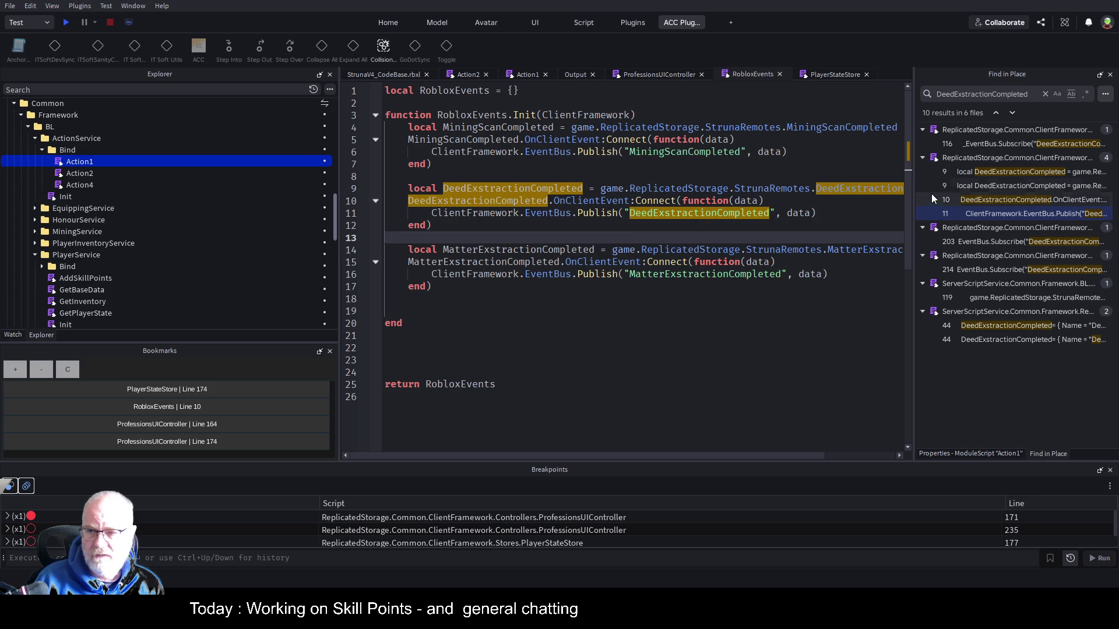
{"action": "left_click", "coordinate": [1012, 143]}
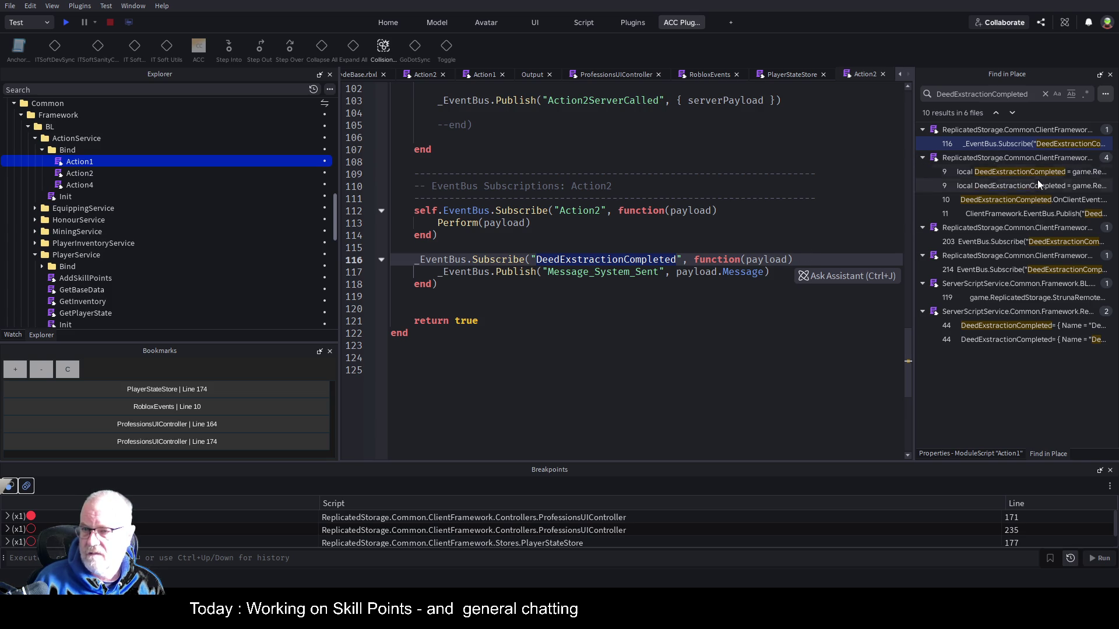
{"action": "left_click", "coordinate": [977, 241]}
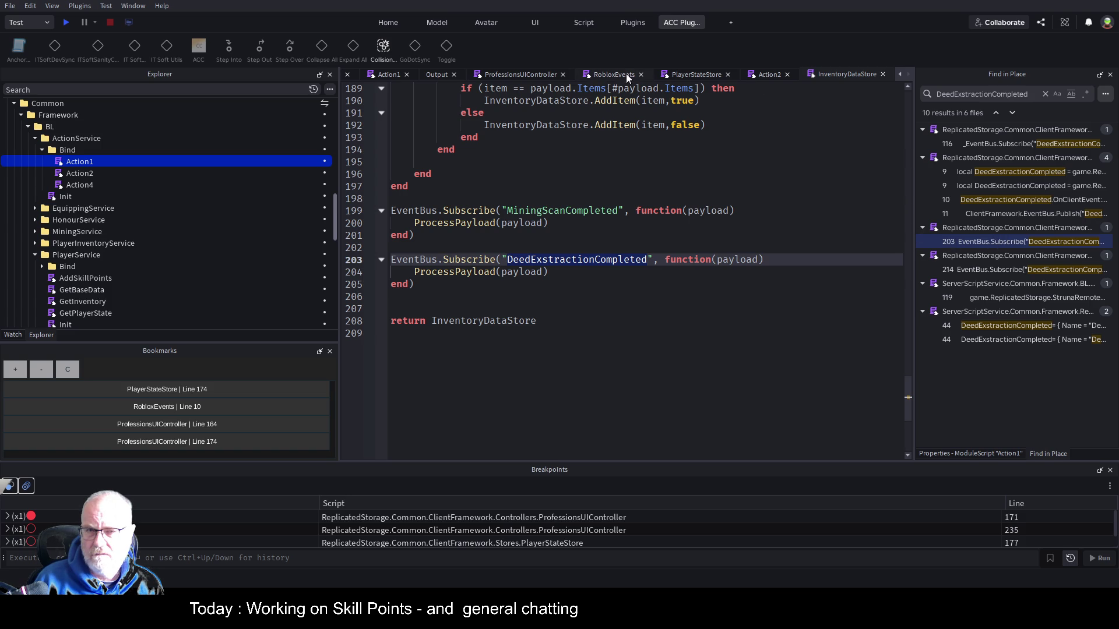
Duplicate PlayerStateStore's DeedExstractionCompleted subscription block just below it
{"action": "left_click", "coordinate": [705, 79]}
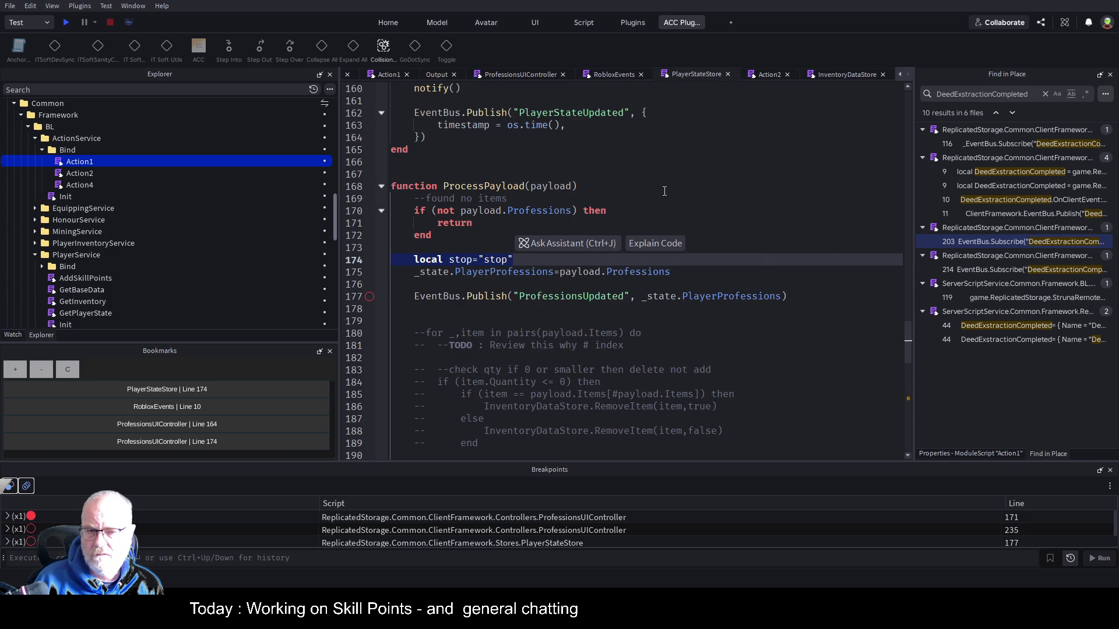
{"action": "scroll", "coordinate": [629, 358], "scroll_direction": "down", "scroll_amount": 15}
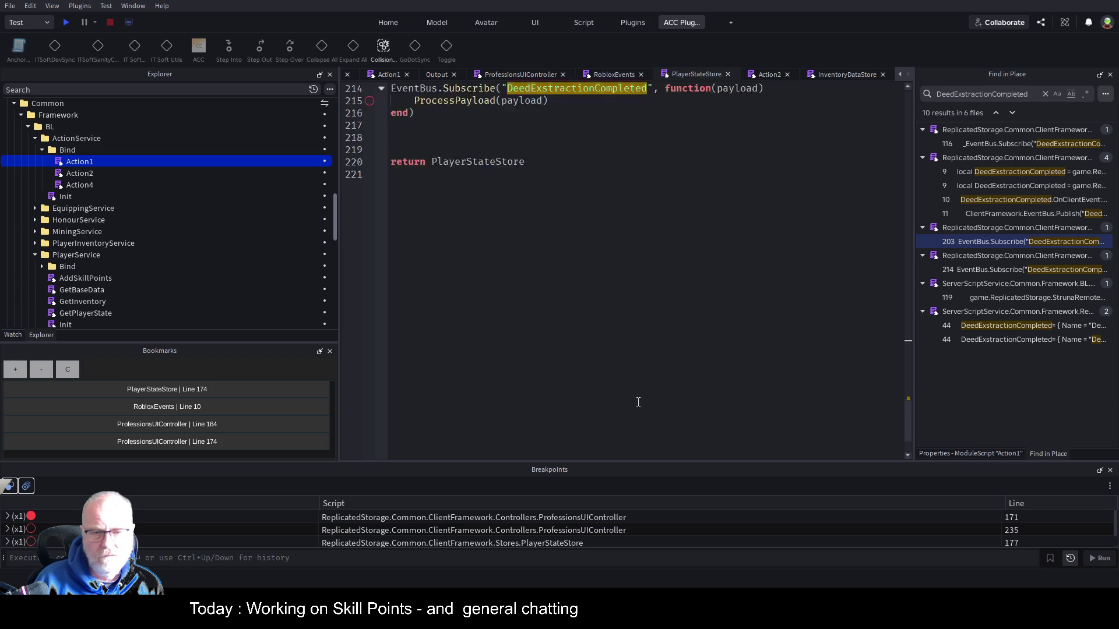
{"action": "left_click_drag", "start_coordinate": [415, 260], "coordinate": [390, 235]}
{"action": "key", "text": "ctrl+c"}
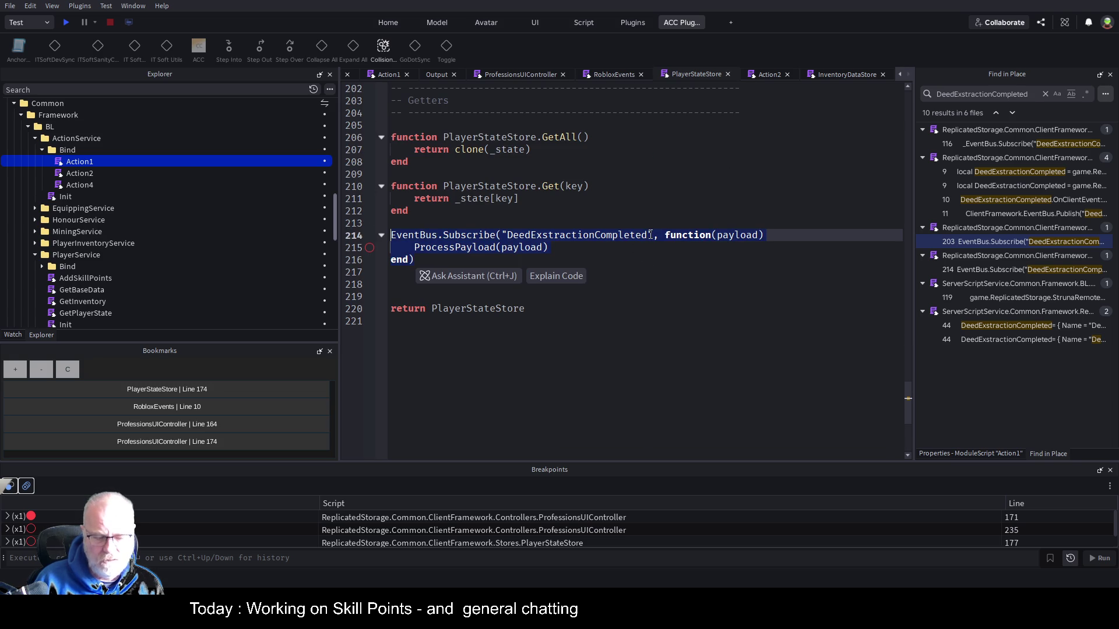
{"action": "left_click", "coordinate": [404, 271]}
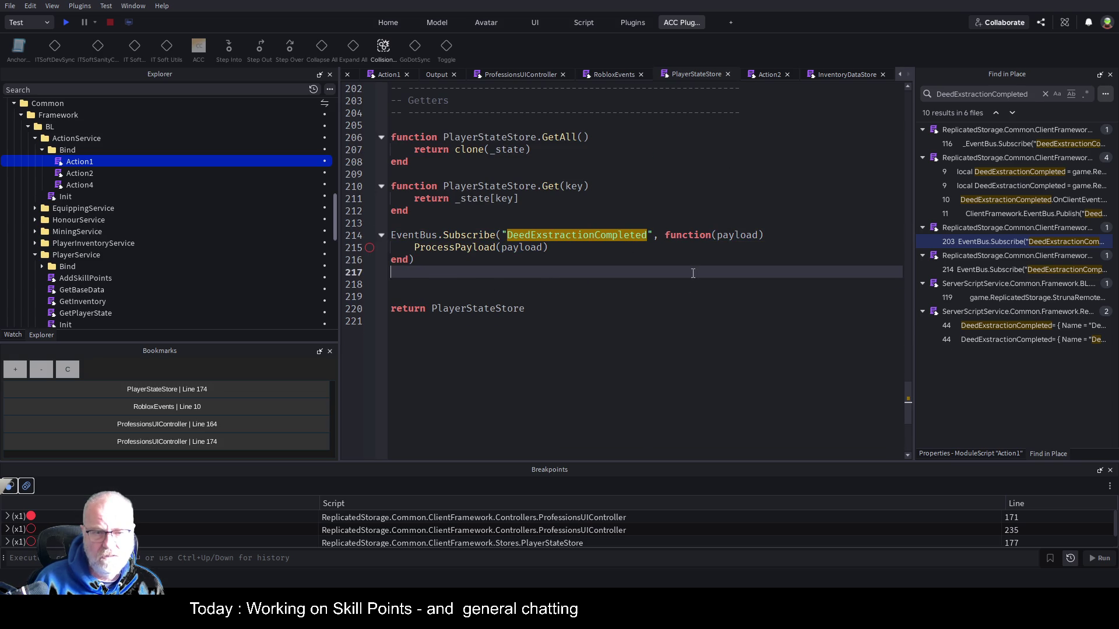
{"action": "key", "text": "ctrl+v"}
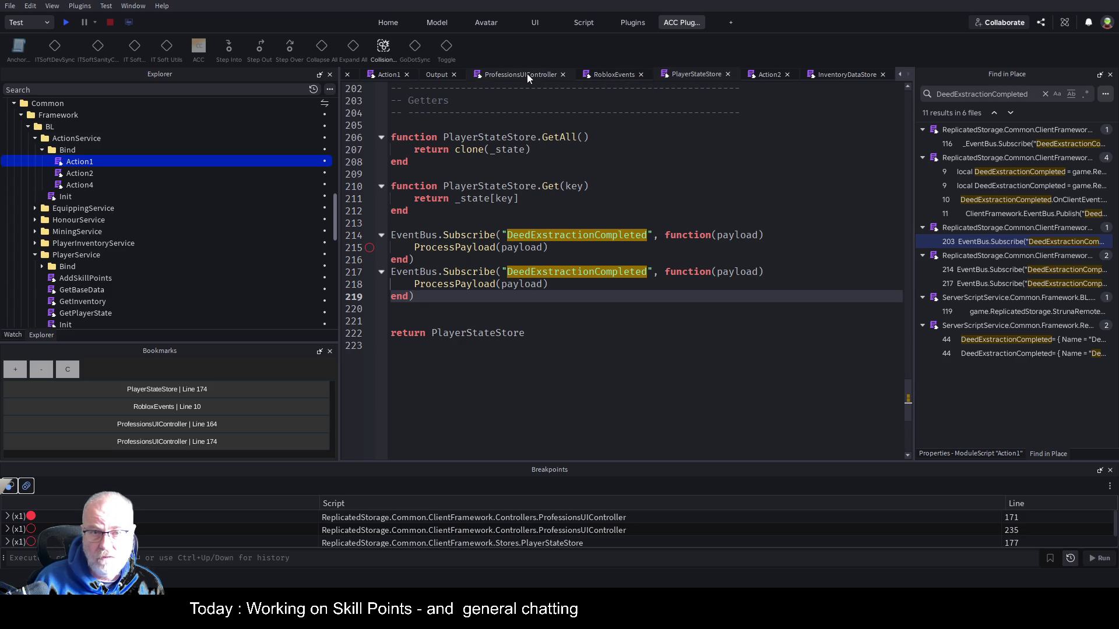
Rename the copied subscription's event to MiningScanCompleted on line 217 and save the place
{"action": "left_click", "coordinate": [610, 78]}
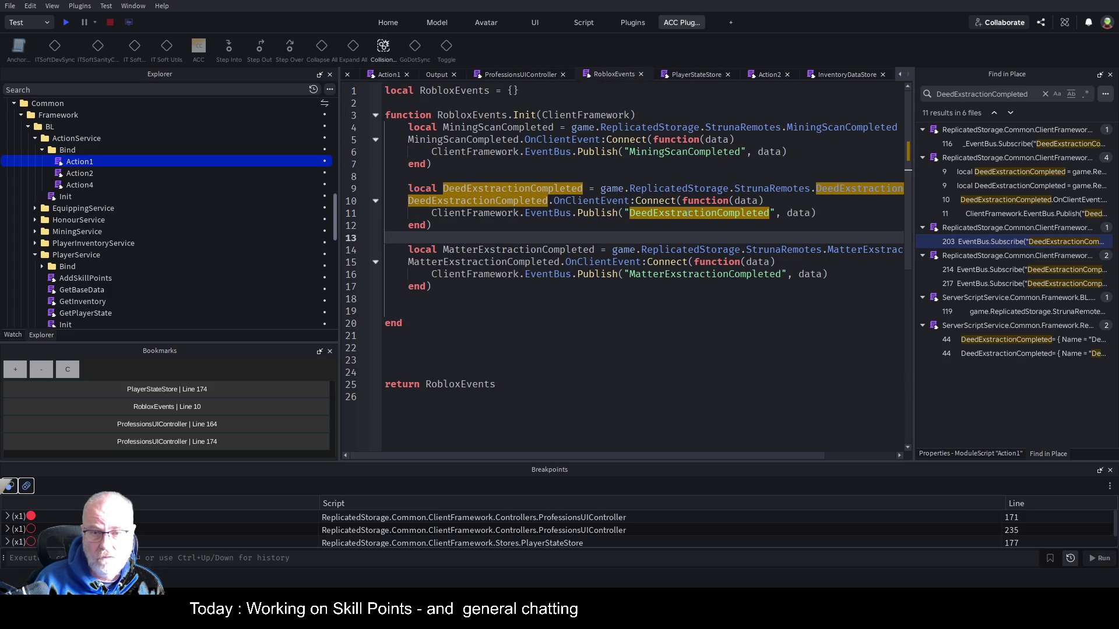
{"action": "left_click", "coordinate": [642, 314]}
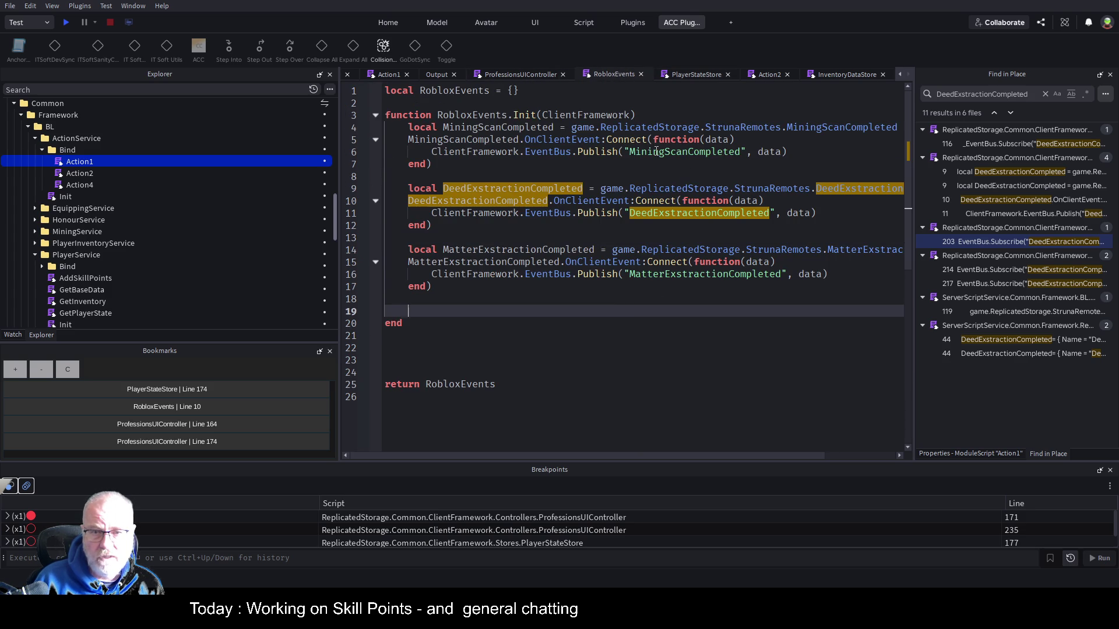
{"action": "left_click", "coordinate": [646, 152]}
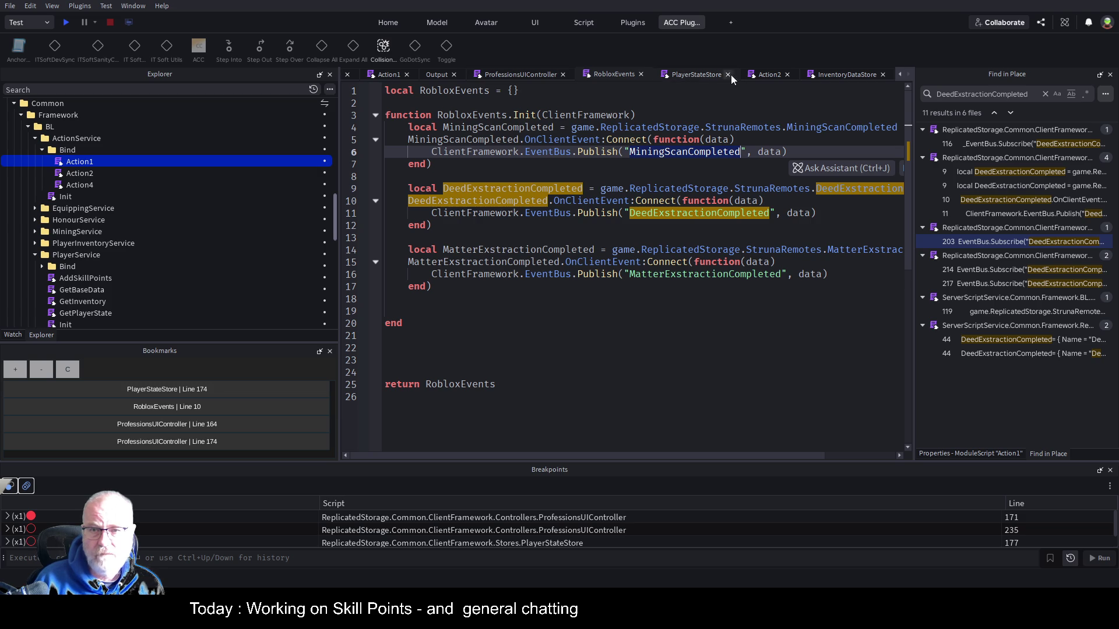
{"action": "left_click", "coordinate": [697, 78]}
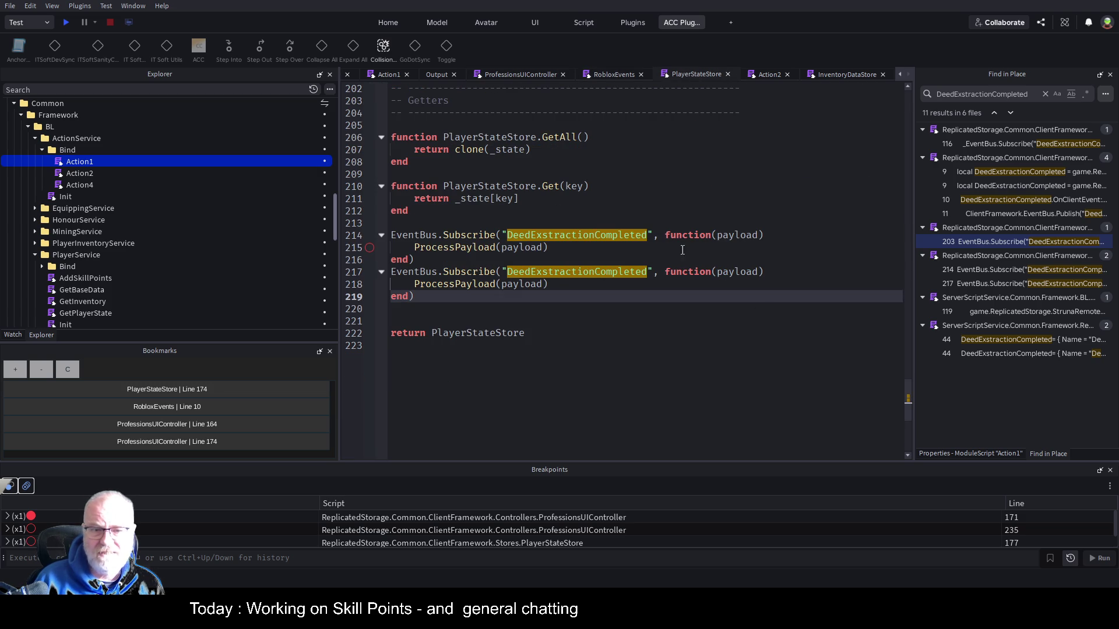
{"action": "left_click", "coordinate": [553, 271]}
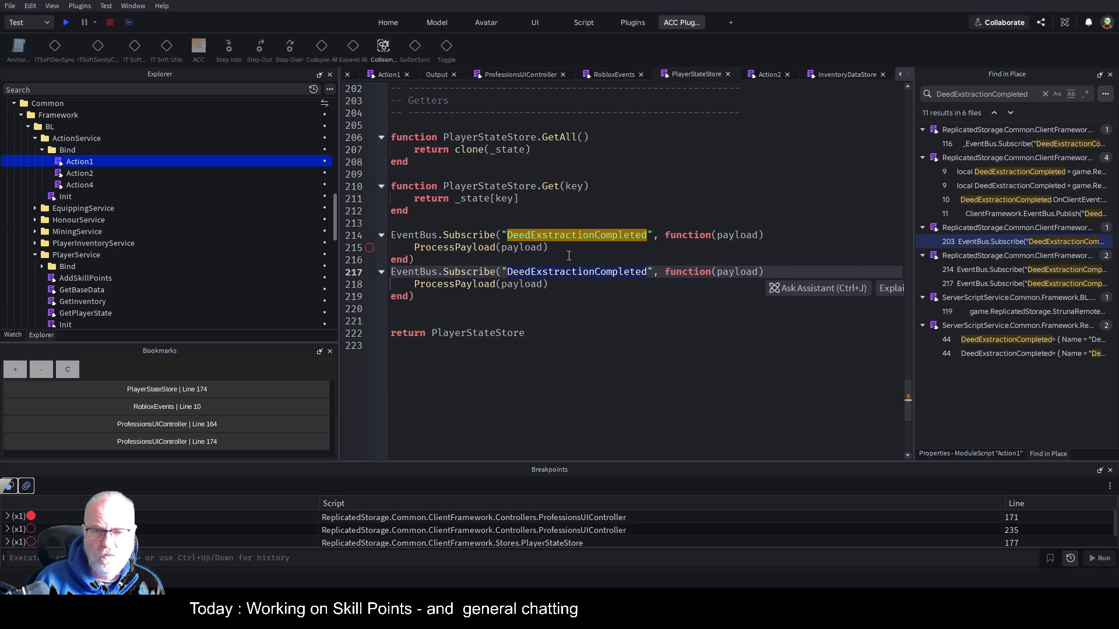
{"action": "key", "text": "ctrl+shift+Left"}
{"action": "type", "text": "MiningScanCompleted"}
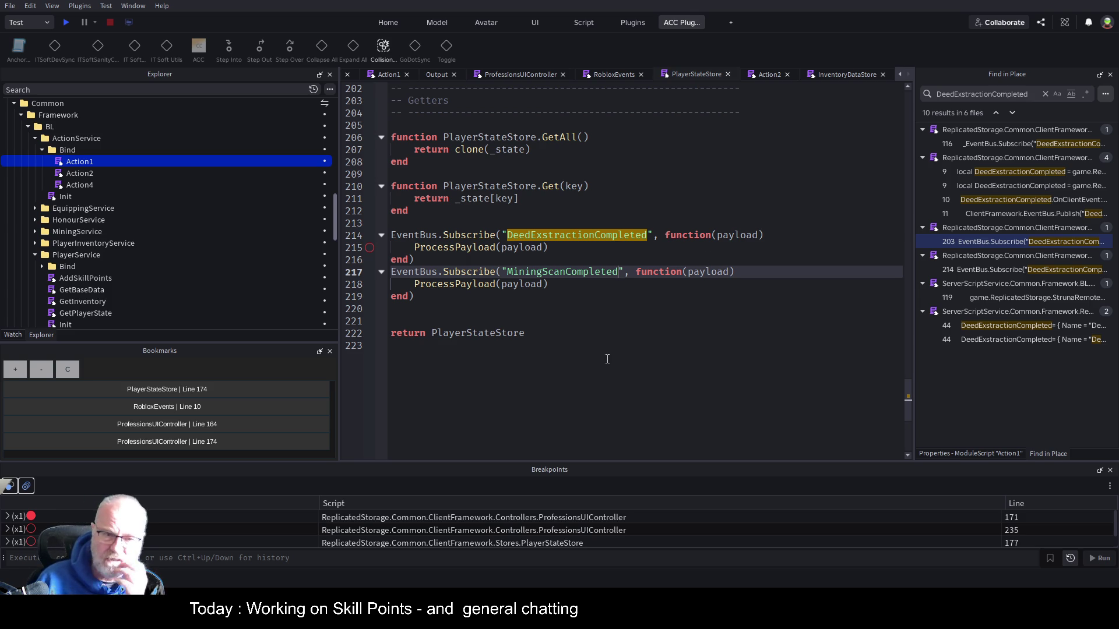
{"action": "left_click", "coordinate": [576, 372]}
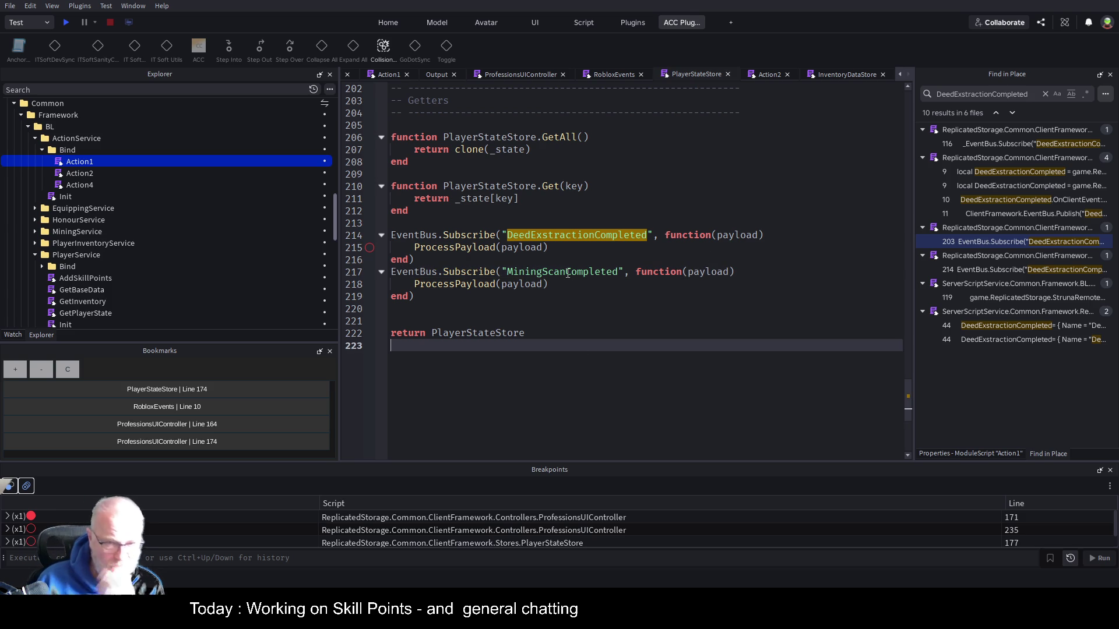
{"action": "key", "text": "ctrl+s"}
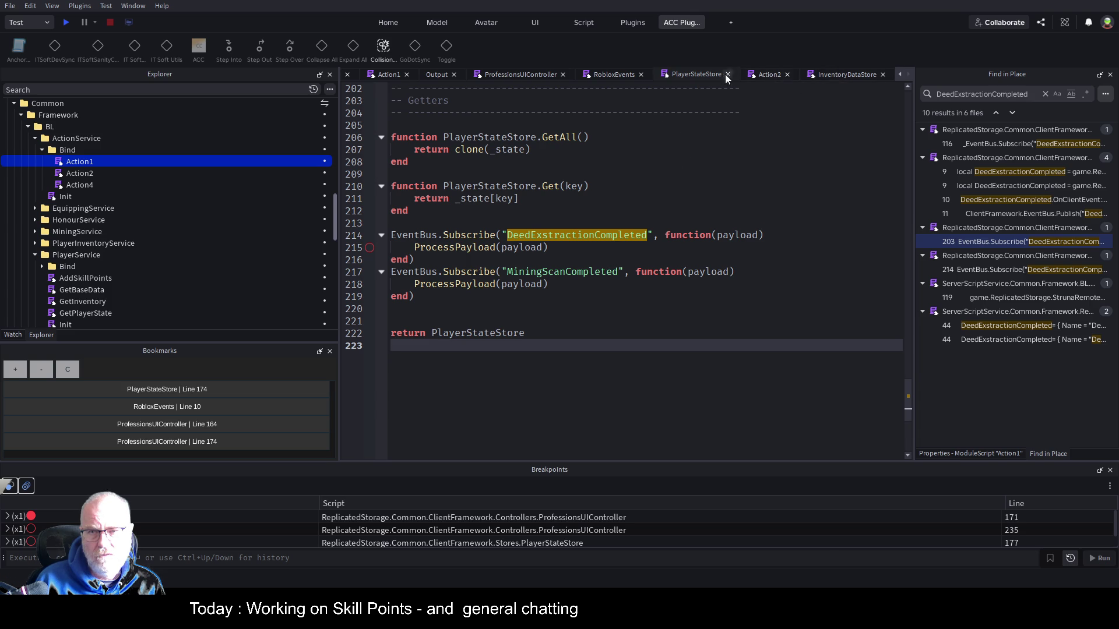
Set a breakpoint on InventoryDataStore's ProcessPayload call at line 204
{"action": "left_click", "coordinate": [614, 74]}
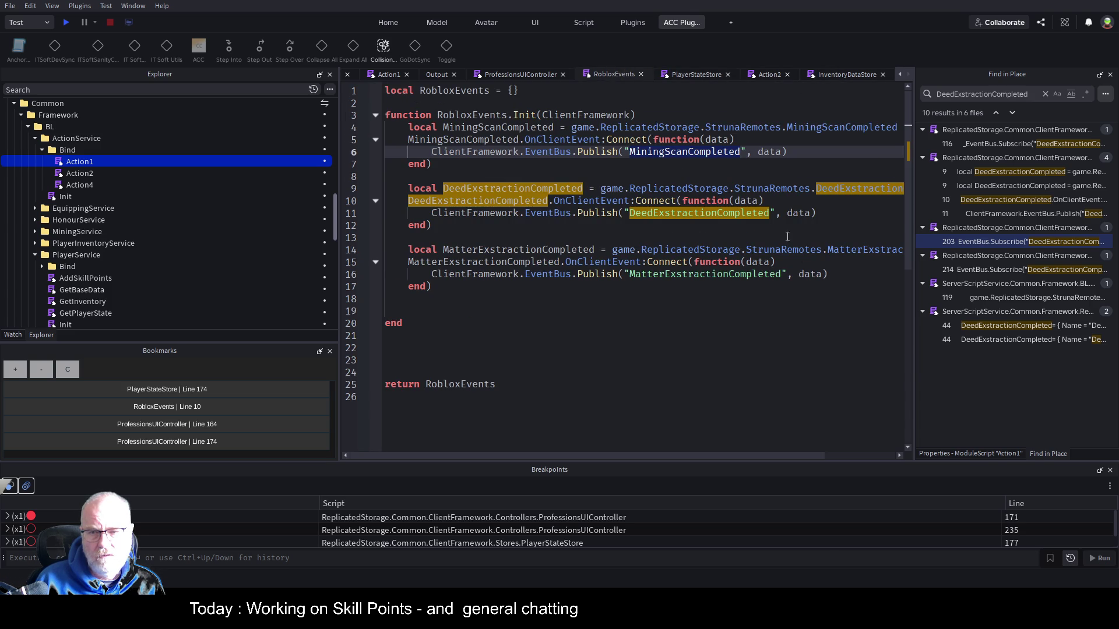
{"action": "left_click", "coordinate": [524, 226]}
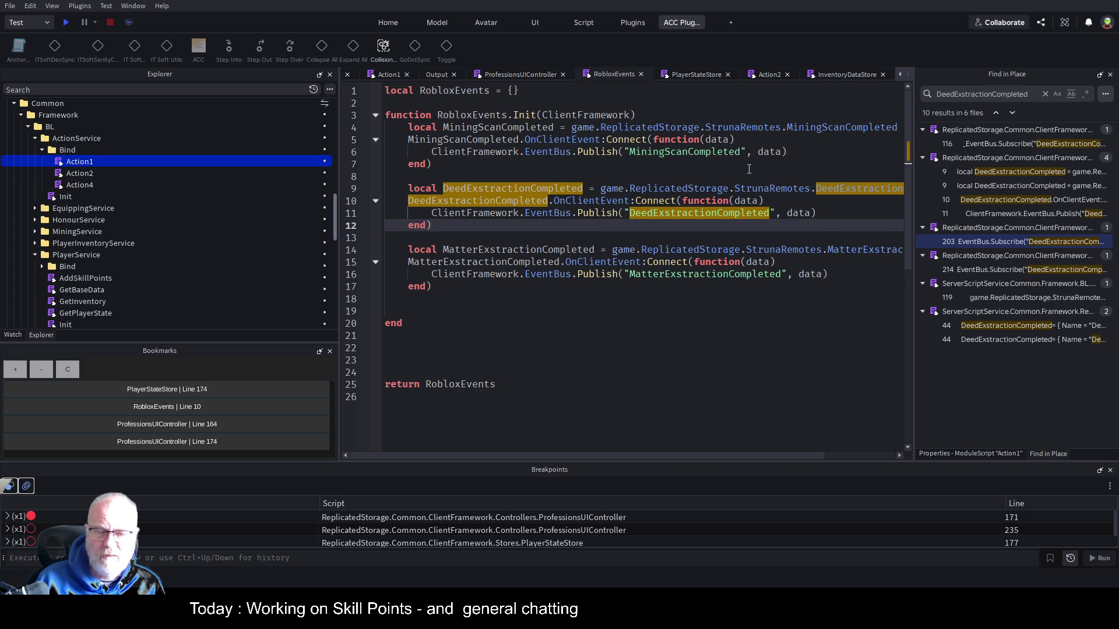
{"action": "left_click", "coordinate": [845, 75]}
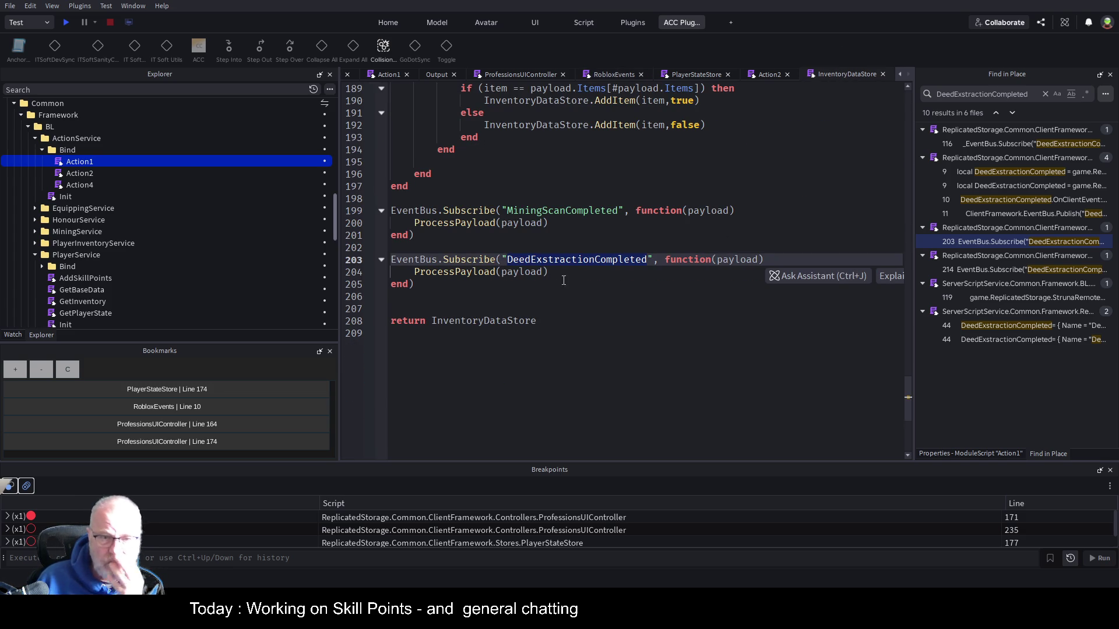
{"action": "left_click", "coordinate": [518, 297]}
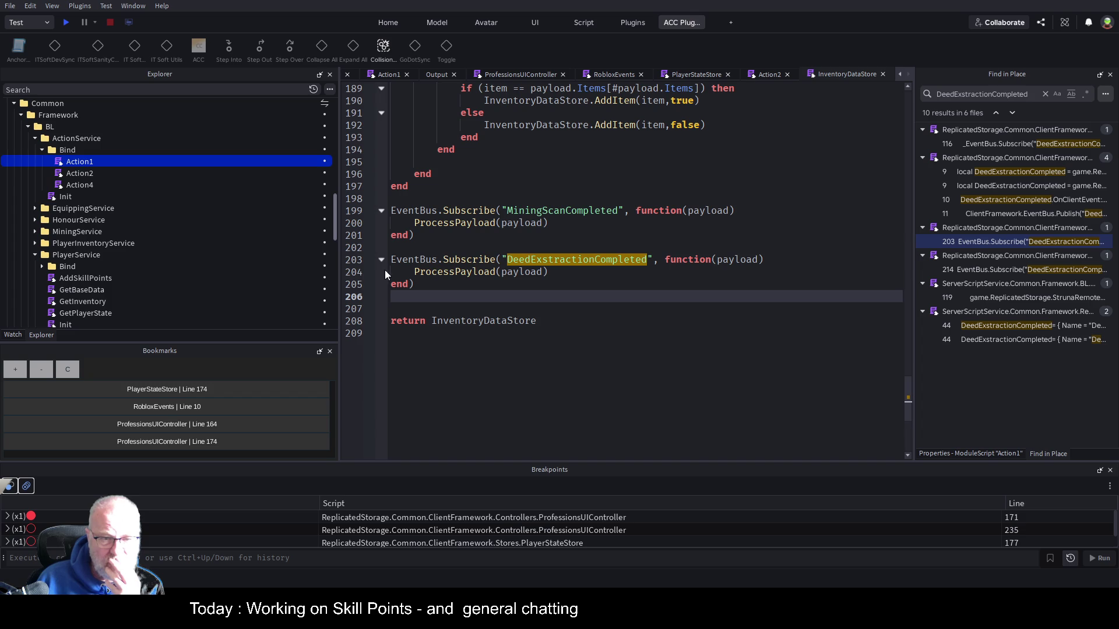
{"action": "left_click", "coordinate": [367, 272]}
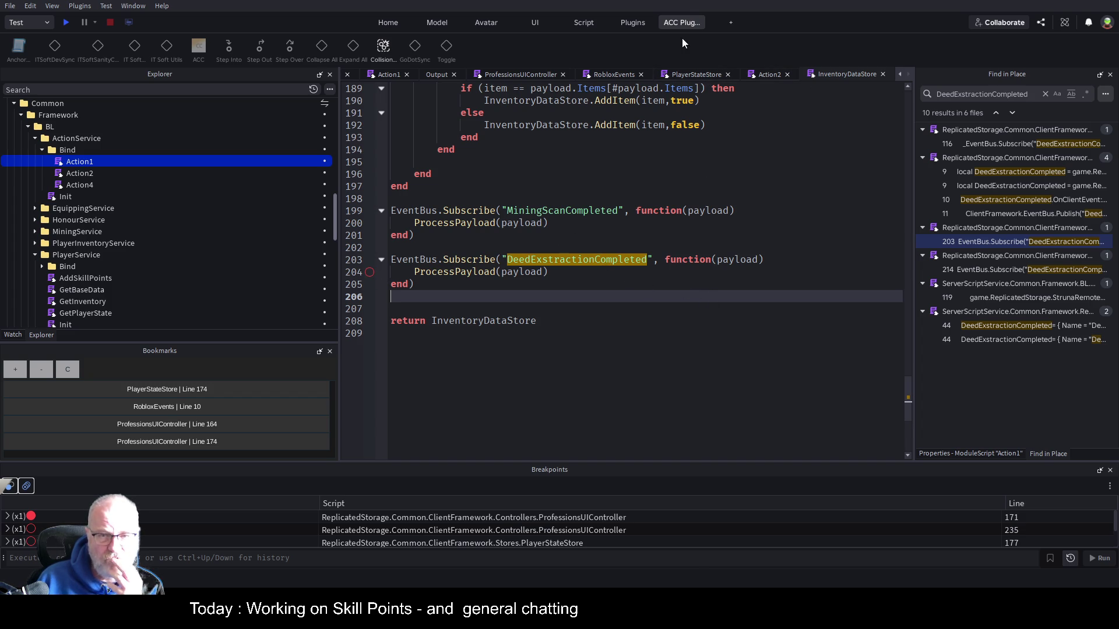
{"action": "left_click", "coordinate": [687, 74]}
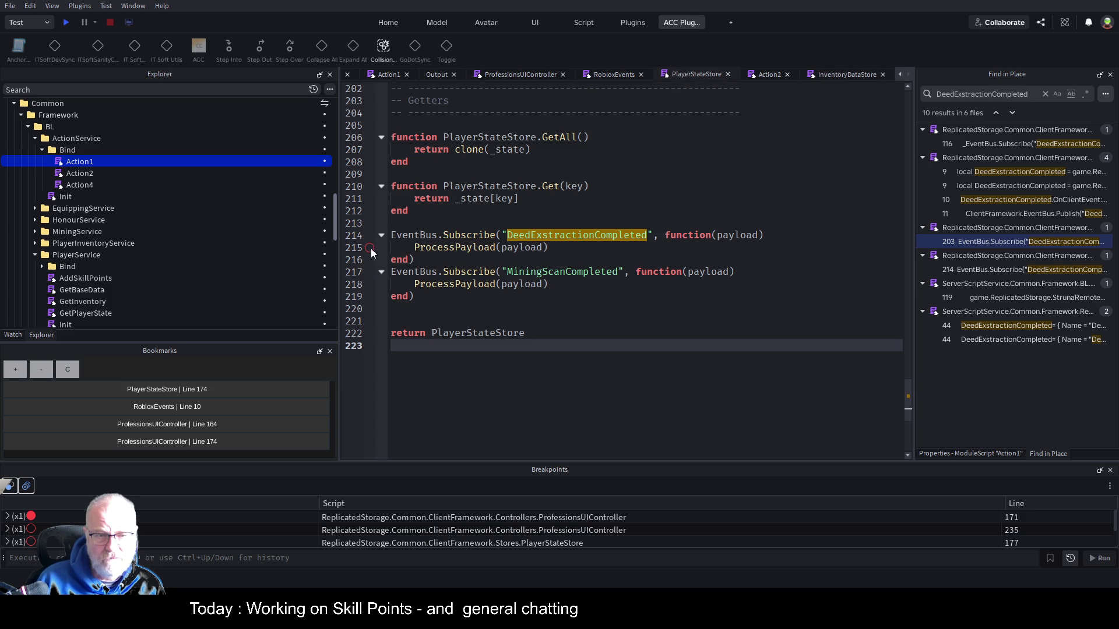
Break on PlayerStateStore line 218, review ProcessPayload's use of Professions, and save the place
{"action": "left_click", "coordinate": [369, 284]}
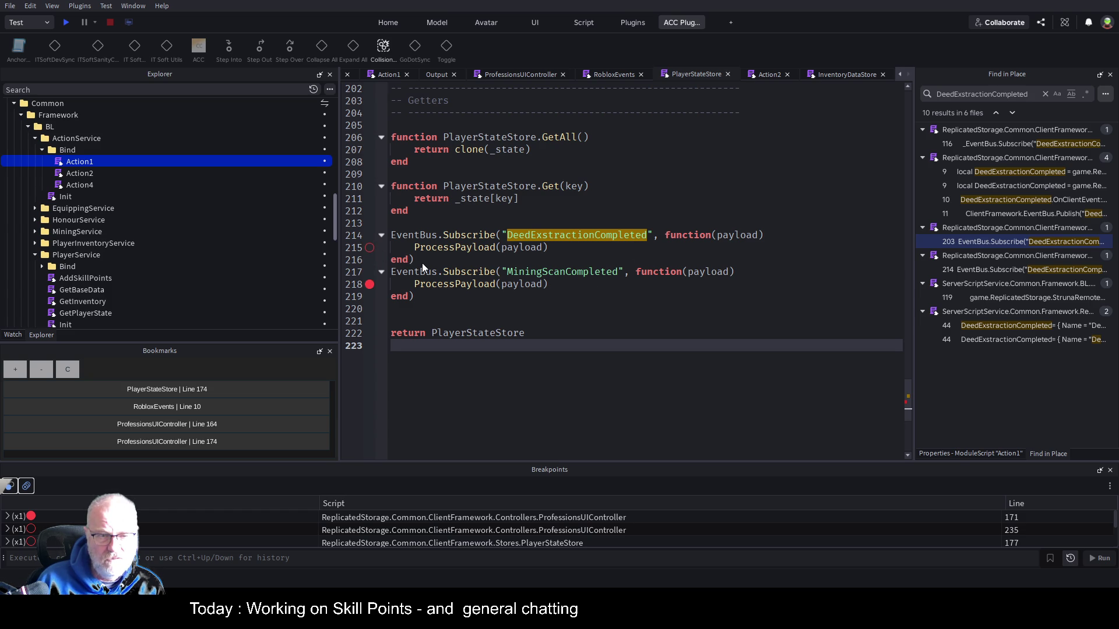
{"action": "scroll", "coordinate": [616, 287], "scroll_direction": "up", "scroll_amount": 4}
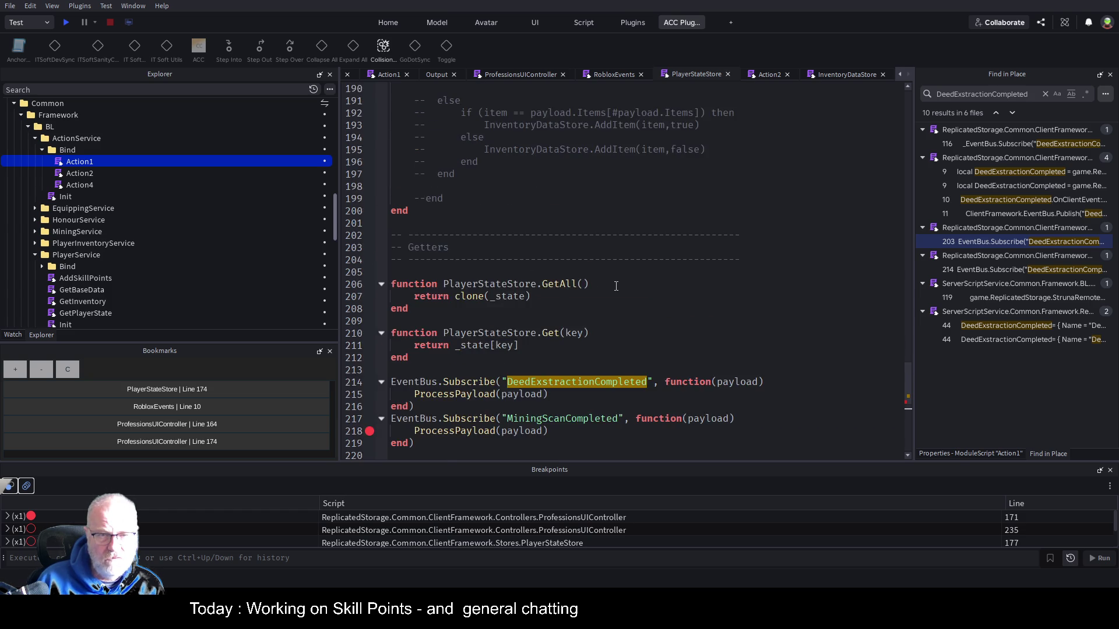
{"action": "scroll", "coordinate": [516, 339], "scroll_direction": "down", "scroll_amount": 4}
{"action": "left_click", "coordinate": [483, 286]}
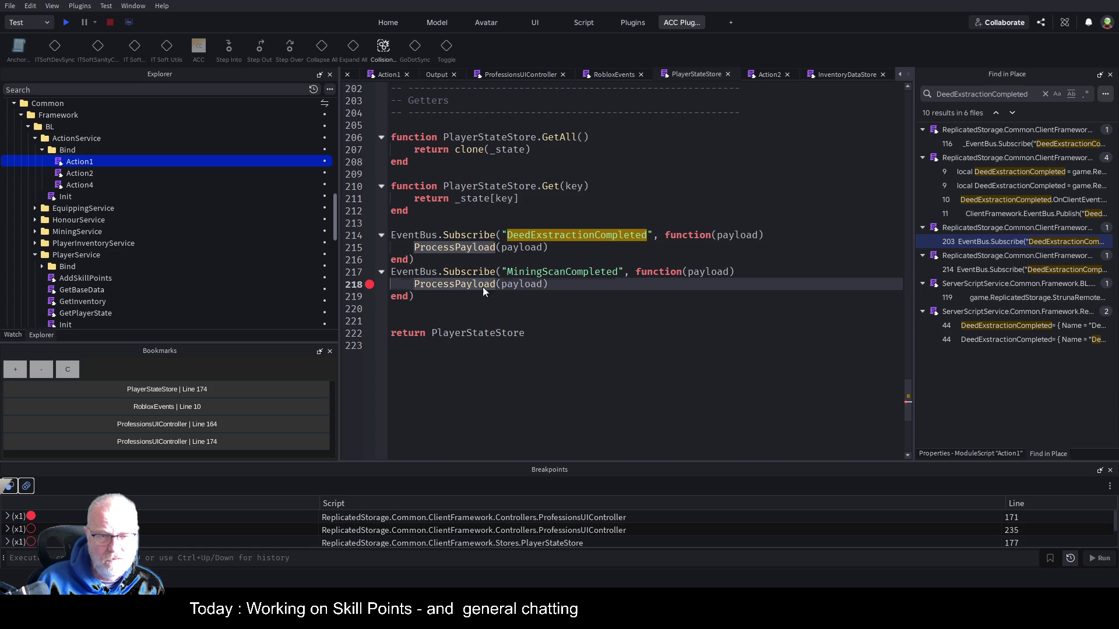
{"action": "key", "text": "F12"}
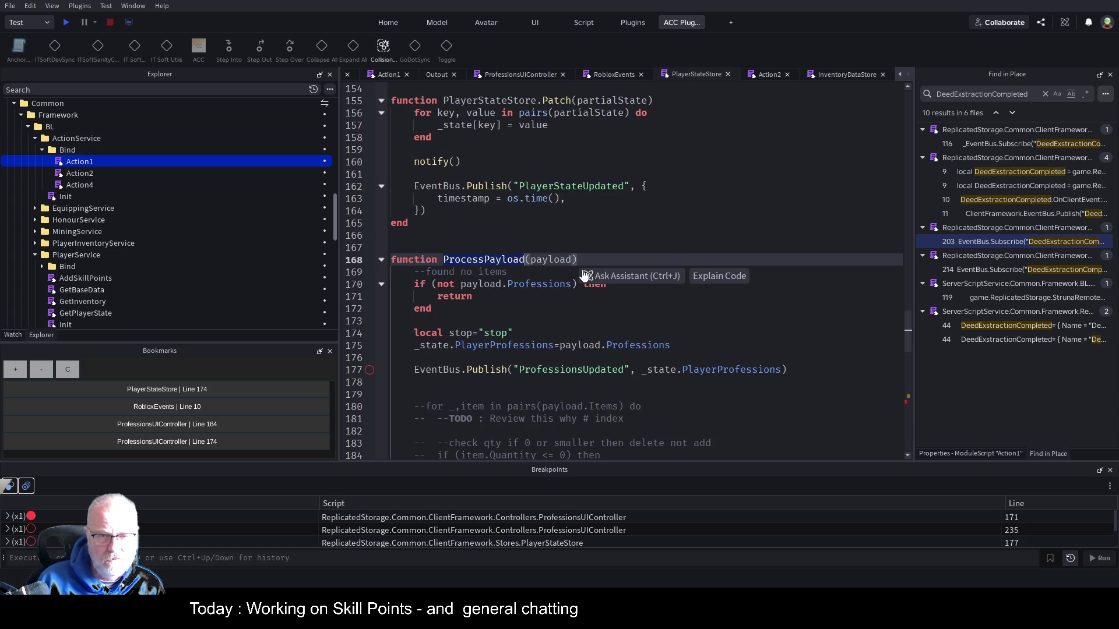
{"action": "double_click", "coordinate": [523, 285]}
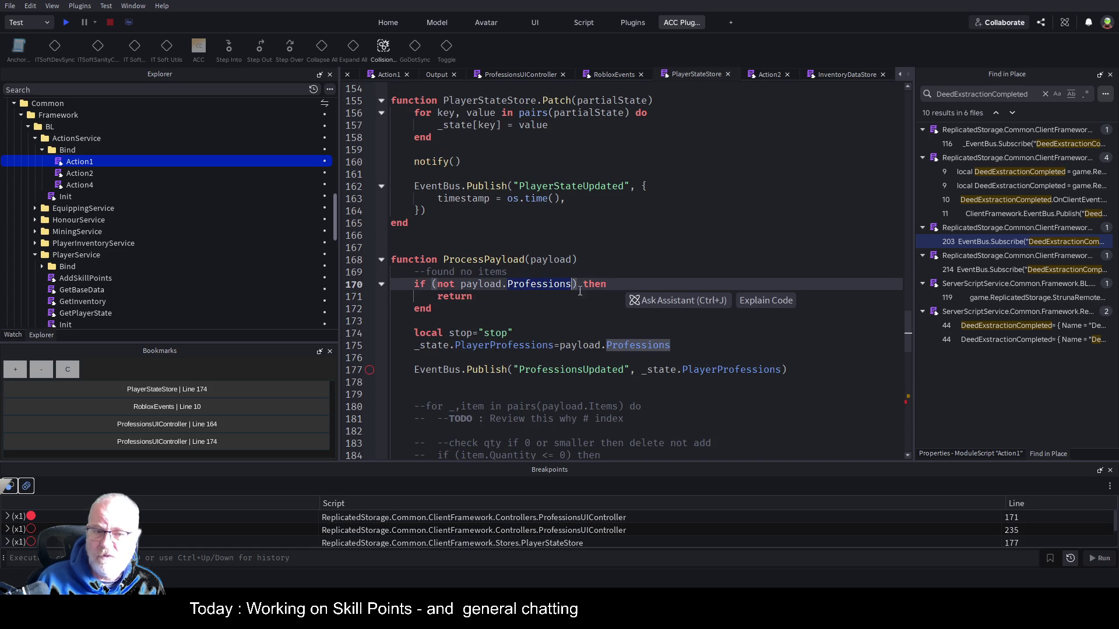
{"action": "left_click", "coordinate": [737, 219]}
{"action": "key", "text": "ctrl+s"}
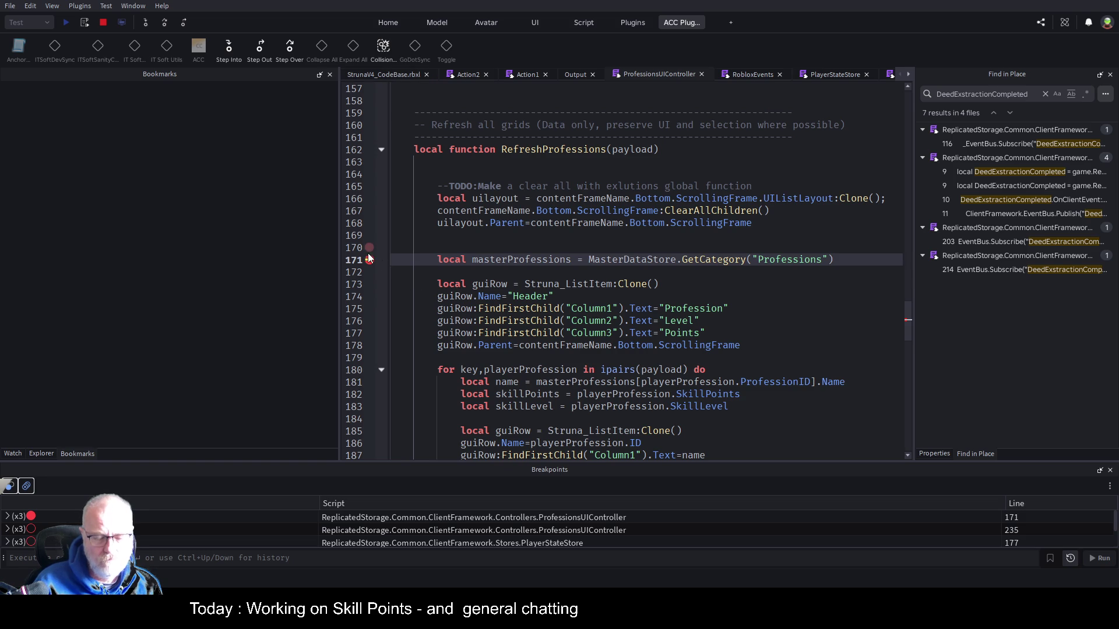
Resume the paused play test and clear the Output log
{"action": "left_click", "coordinate": [495, 234]}
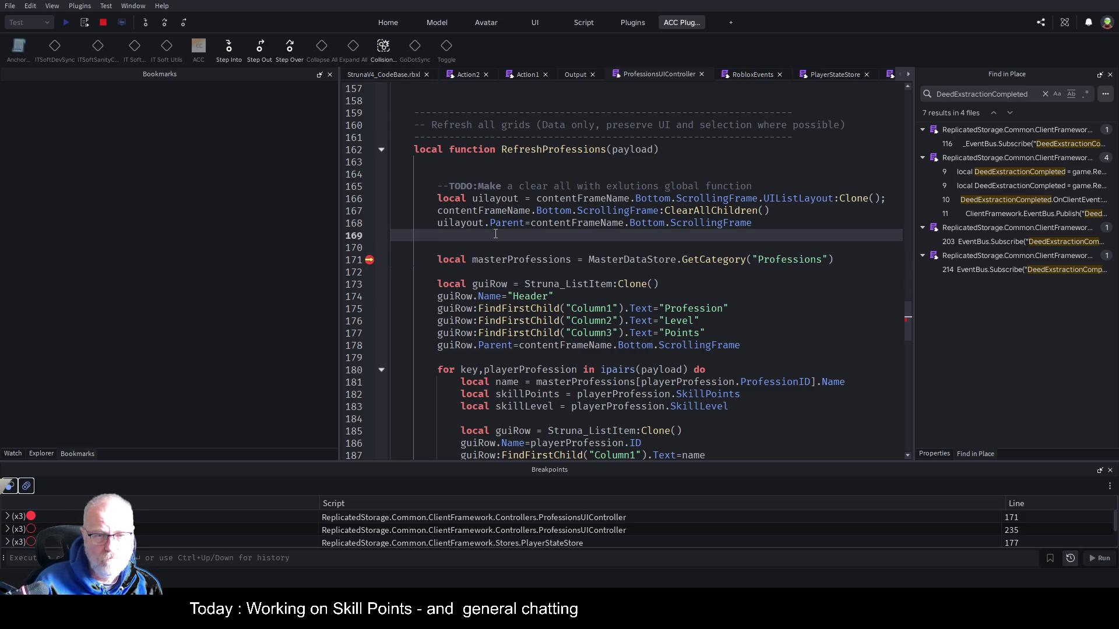
{"action": "key", "text": "F5"}
{"action": "left_click", "coordinate": [395, 75]}
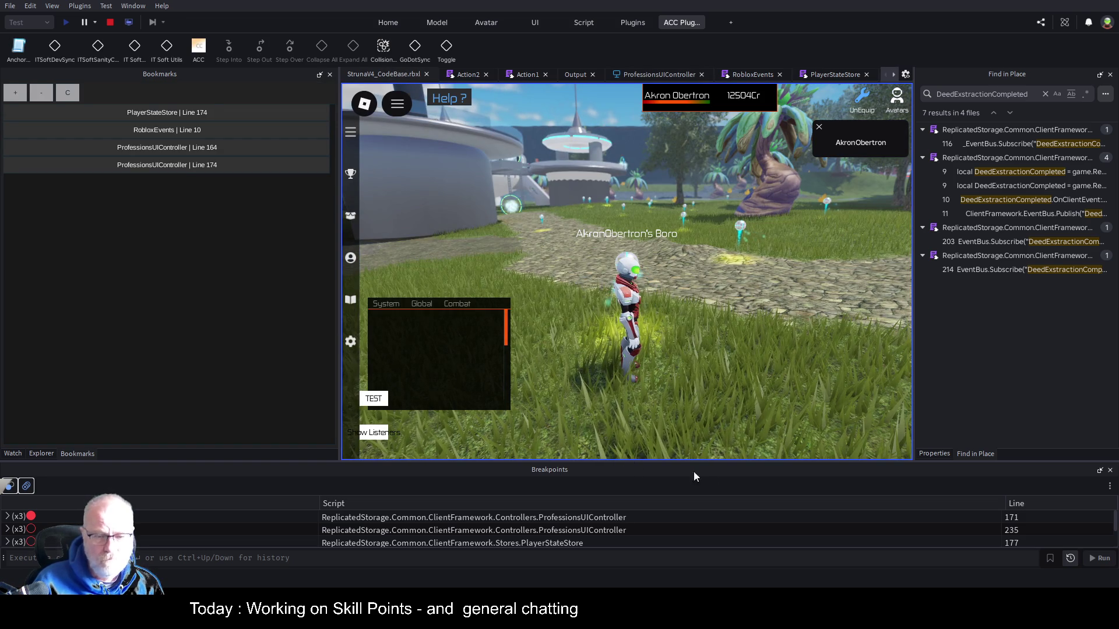
{"action": "left_click", "coordinate": [582, 75]}
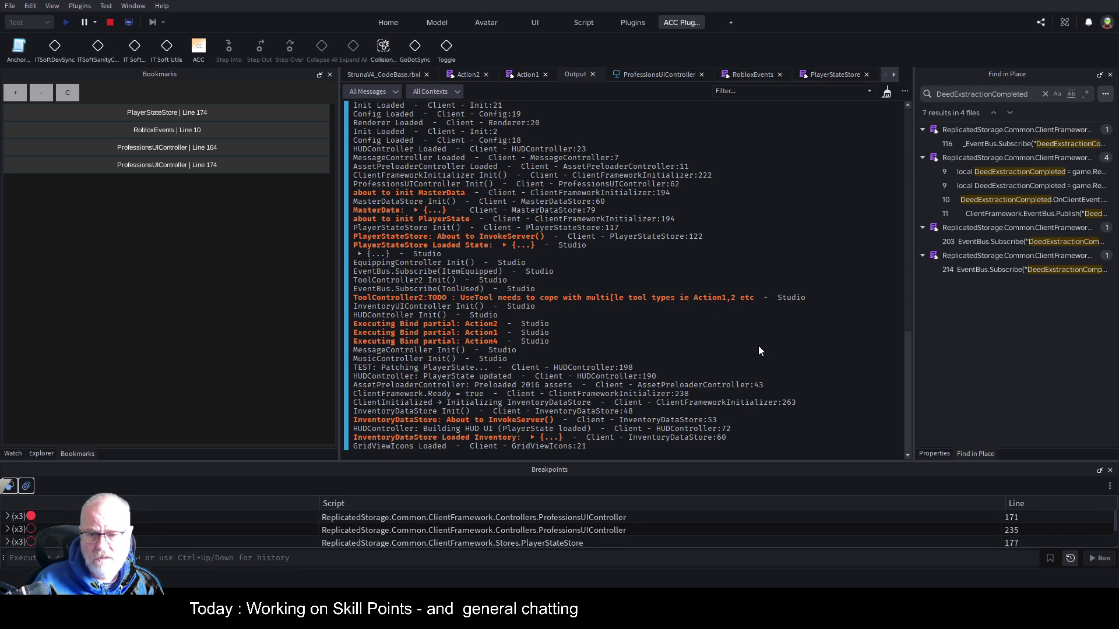
{"action": "key", "text": "ctrl+k"}
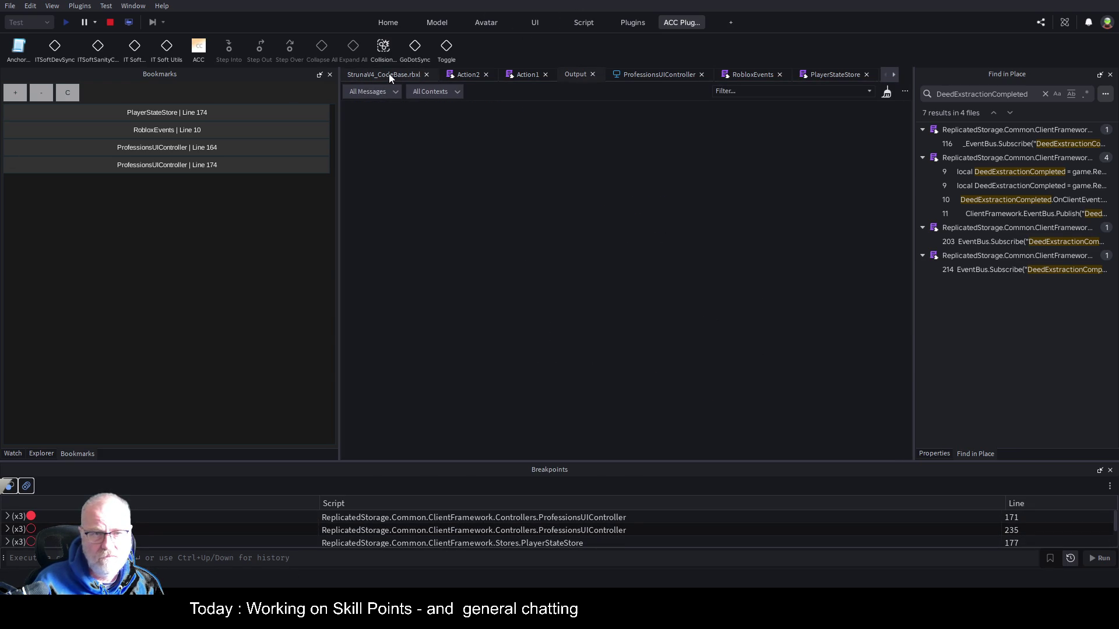
Equip the OOF001 tool, walk forward, and scan for resources
{"action": "left_click", "coordinate": [390, 76]}
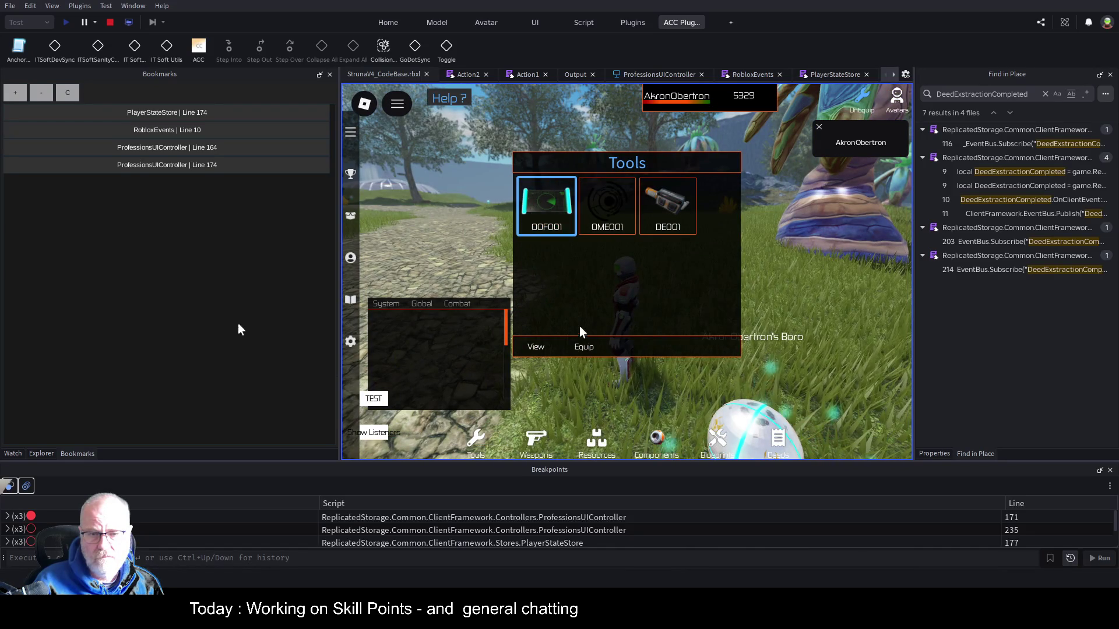
{"action": "left_click", "coordinate": [584, 346]}
{"action": "key", "text": "w"}
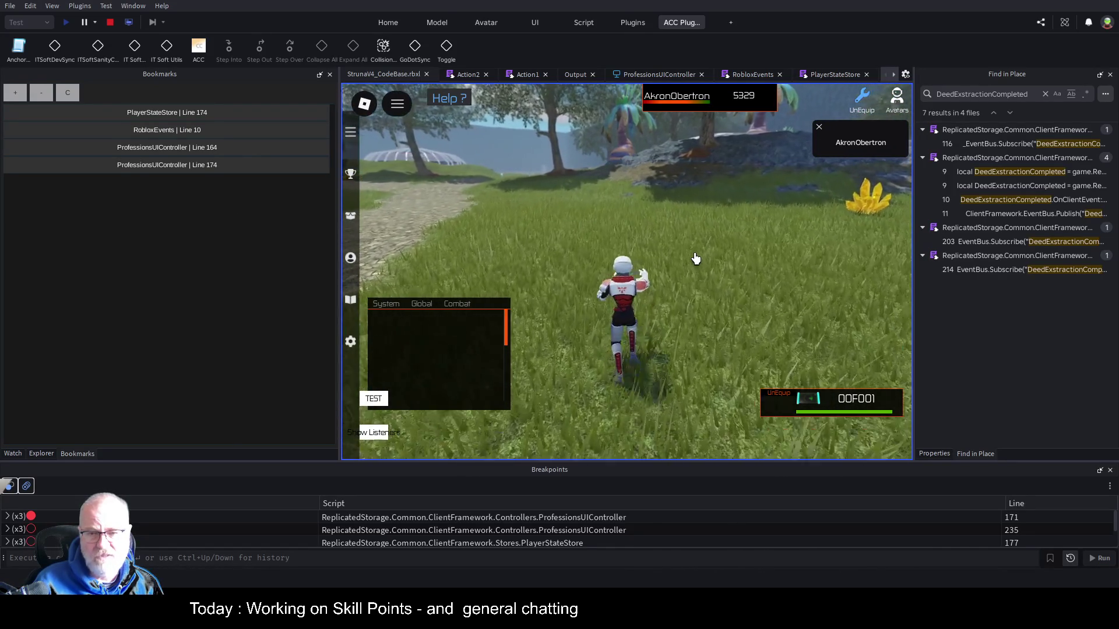
{"action": "left_click", "coordinate": [699, 271]}
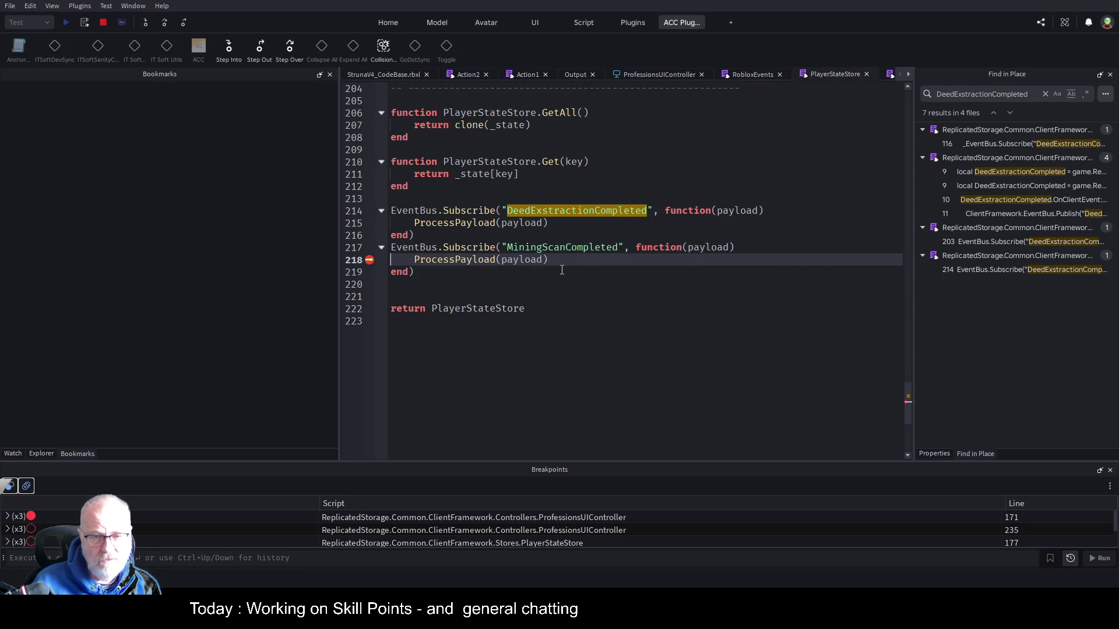
Continue past the line 218 and 171 breakpoints, then view Professions showing Mining level 56
{"action": "key", "text": "F5"}
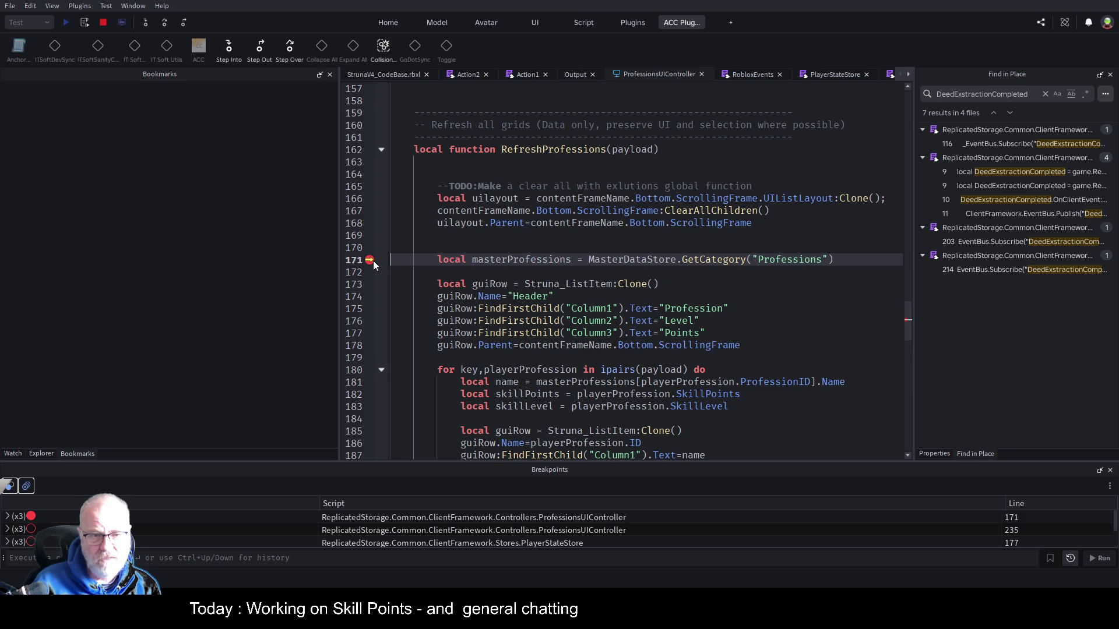
{"action": "key", "text": "F5"}
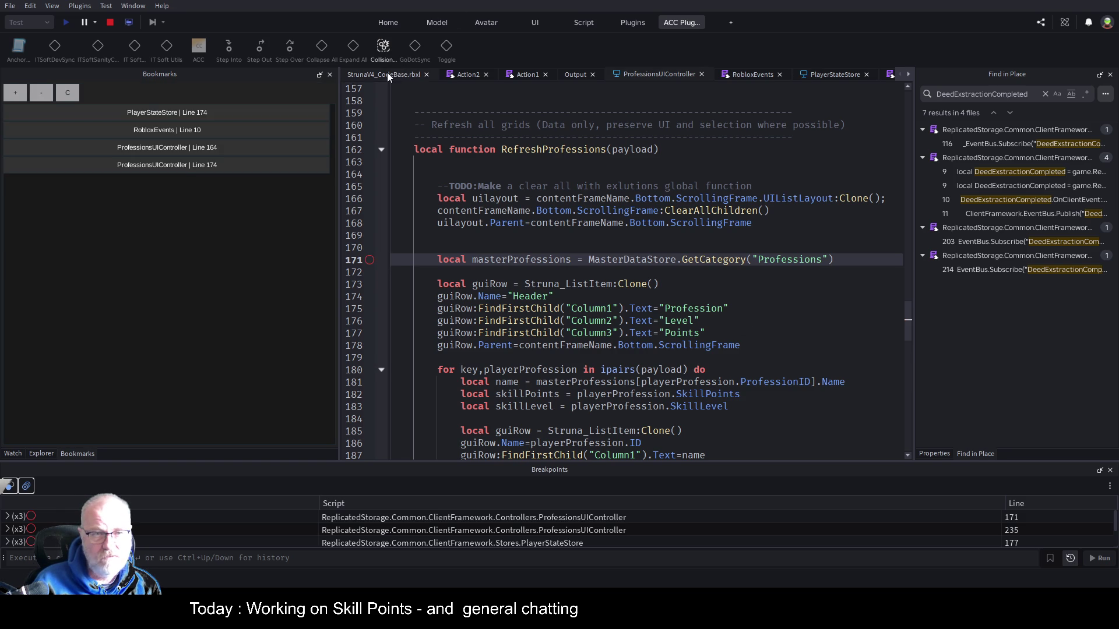
{"action": "left_click", "coordinate": [390, 74]}
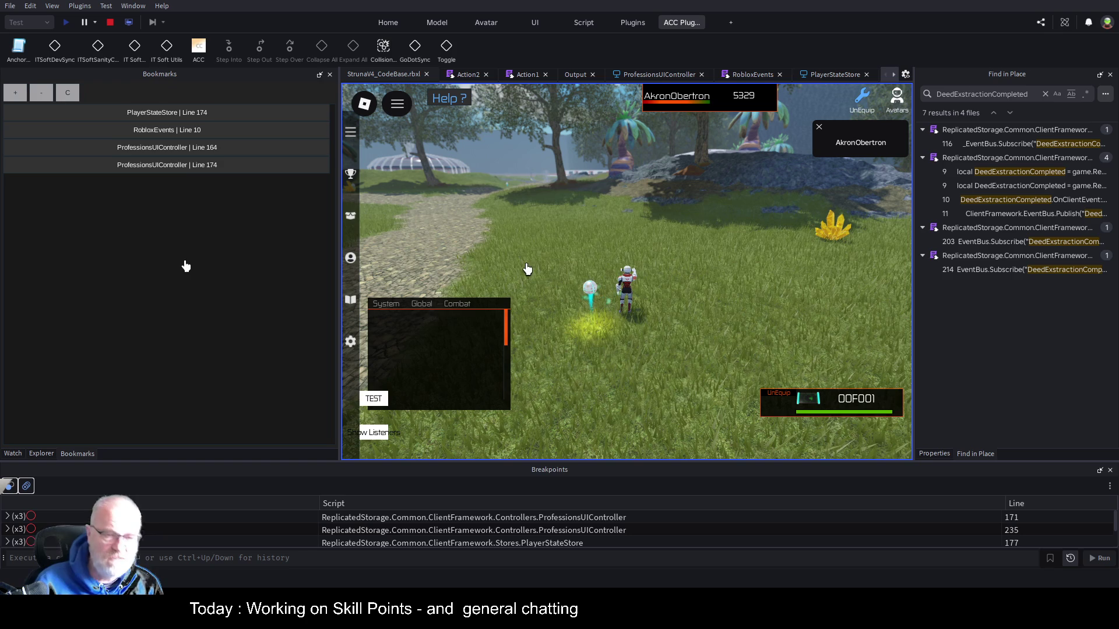
{"action": "left_click", "coordinate": [350, 261]}
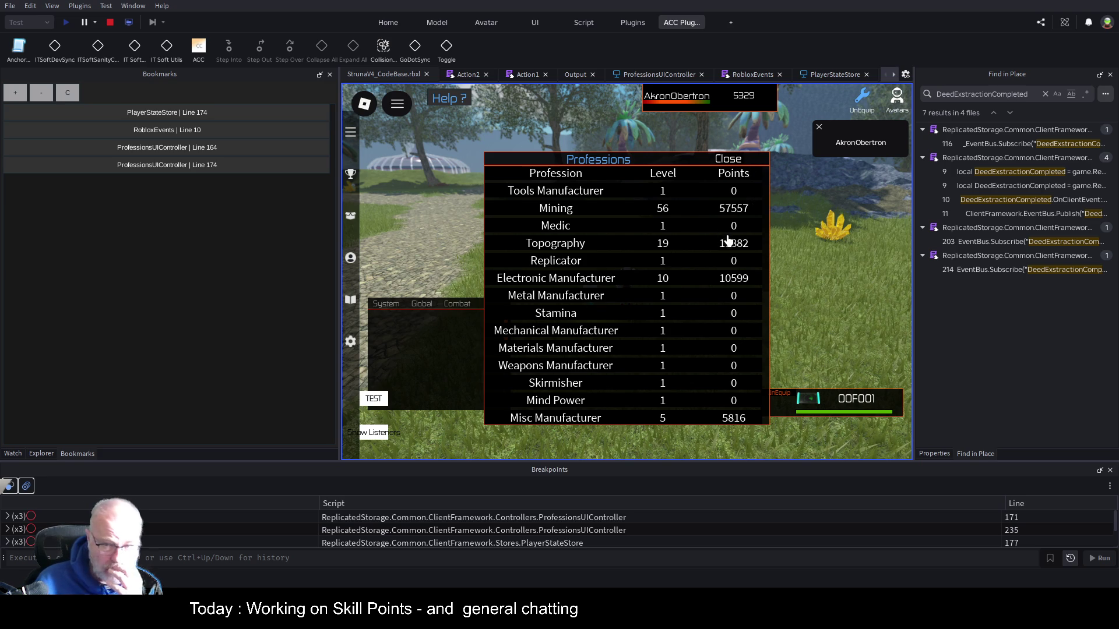
Delete all breakpoints, check the Tools and Professions panels, then walk on to scan again
{"action": "left_click", "coordinate": [735, 161]}
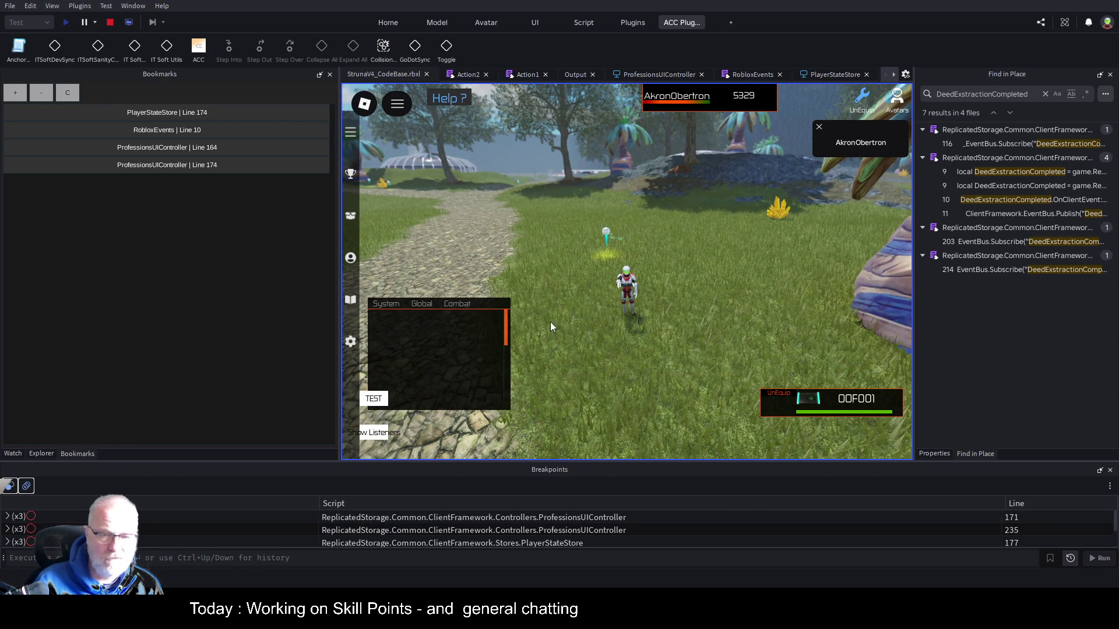
{"action": "left_click", "coordinate": [26, 487]}
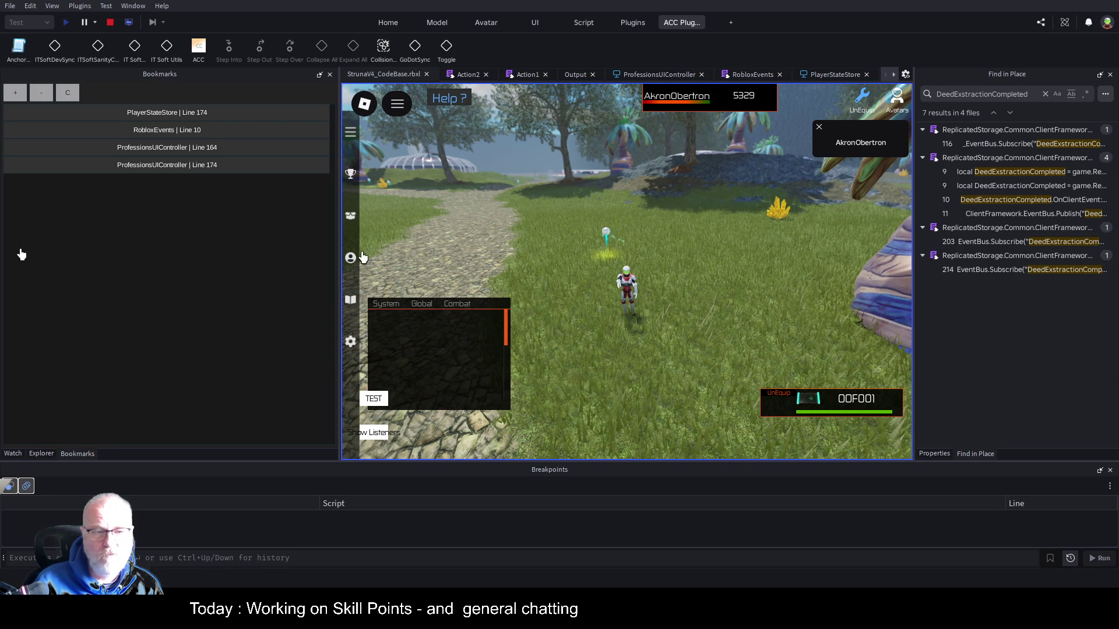
{"action": "left_click", "coordinate": [352, 219]}
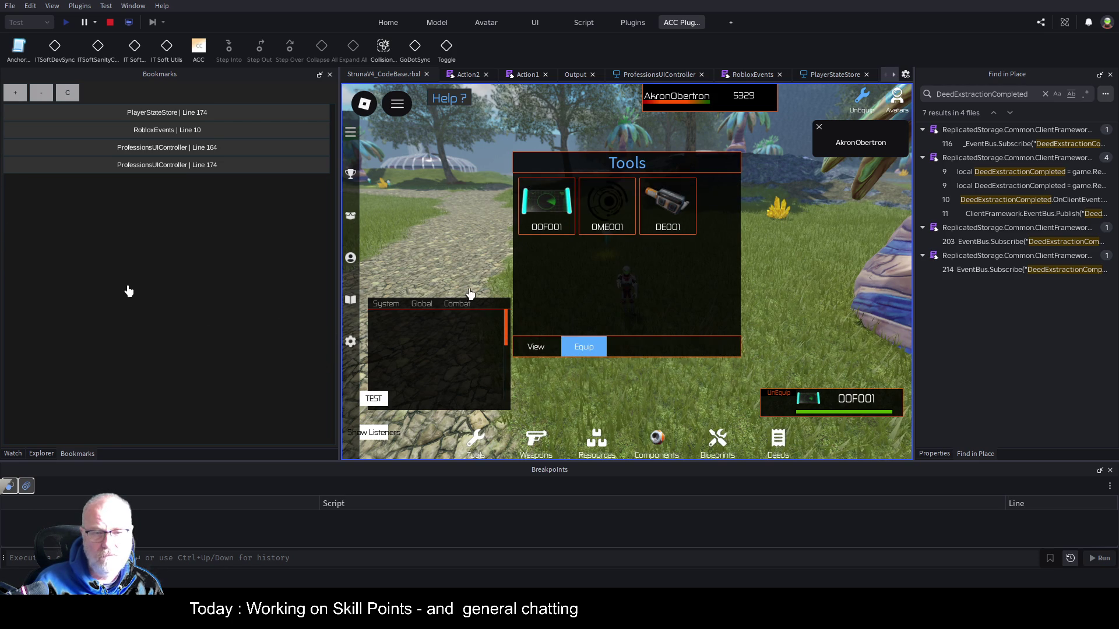
{"action": "left_click", "coordinate": [412, 261]}
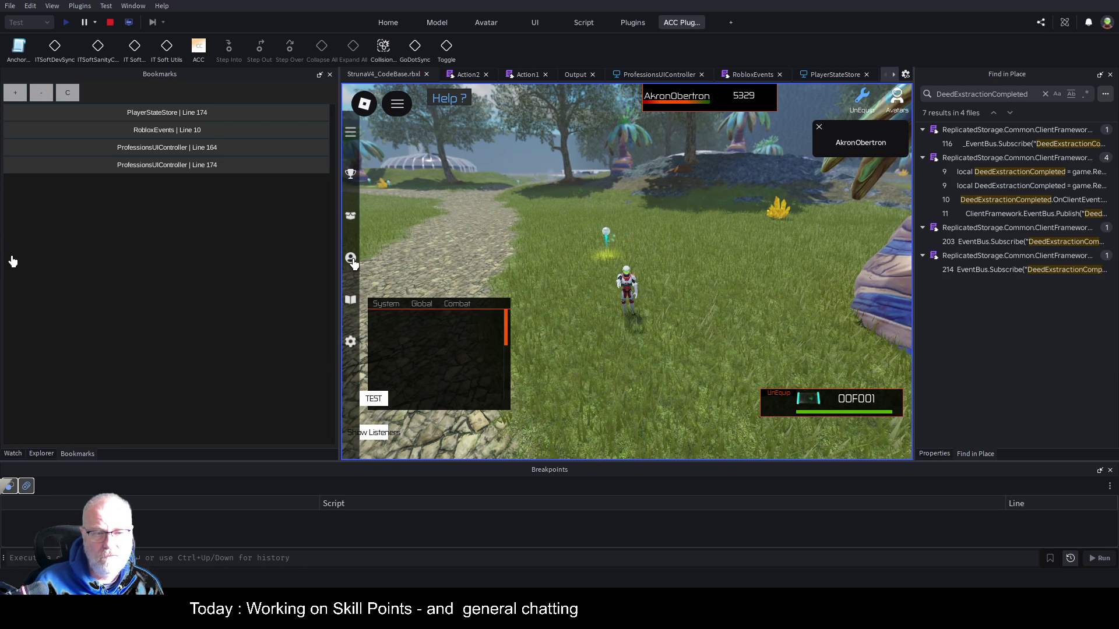
{"action": "left_click", "coordinate": [350, 257]}
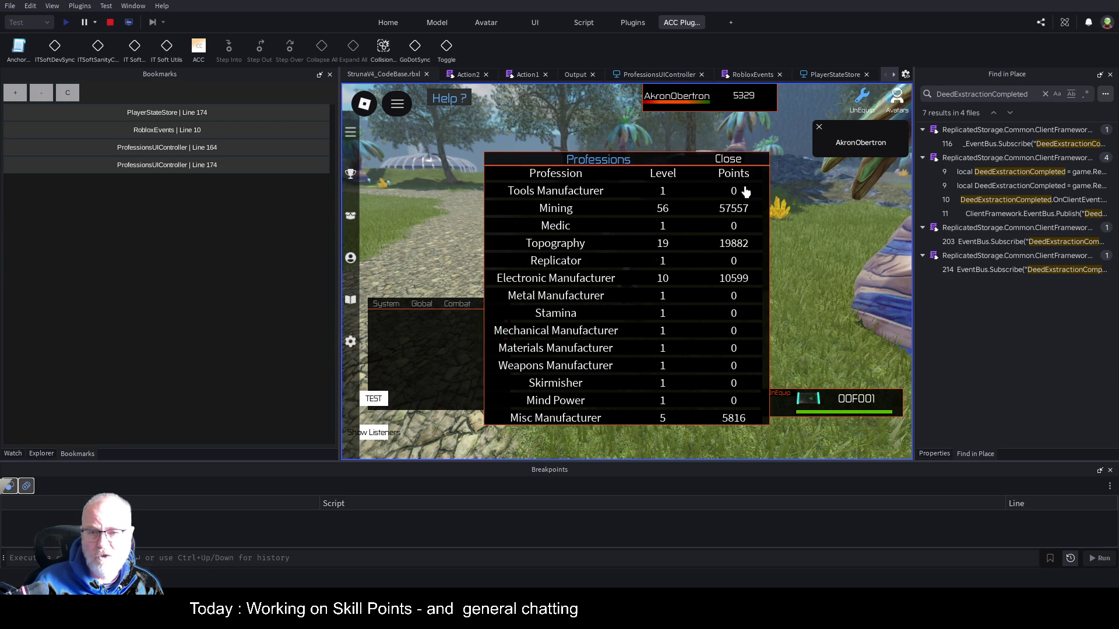
{"action": "left_click", "coordinate": [728, 162]}
{"action": "key", "text": "w"}
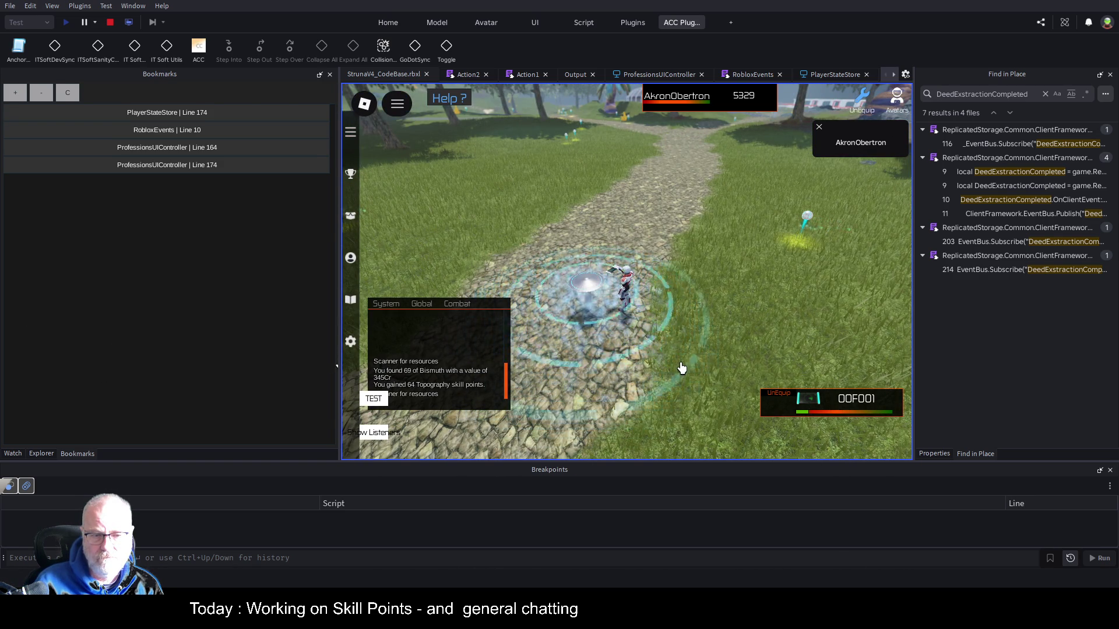
Narrow the Bookmarks panel, move the chat log, and scan at the first spot on the path
{"action": "key", "text": "w"}
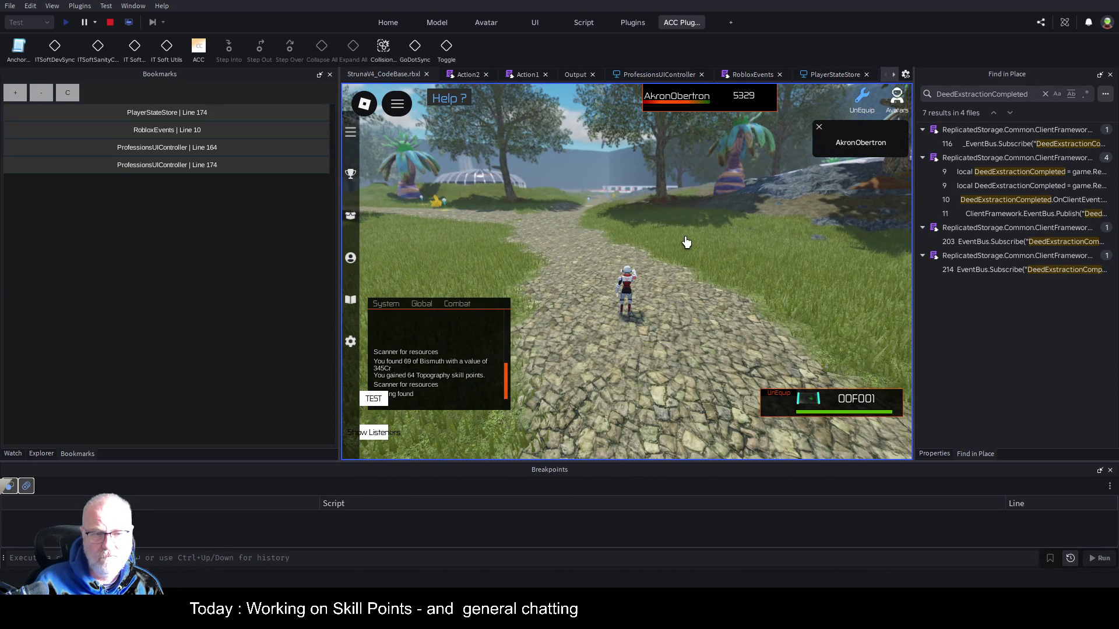
{"action": "left_click_drag", "start_coordinate": [341, 257], "coordinate": [150, 256]}
{"action": "left_click", "coordinate": [711, 269]}
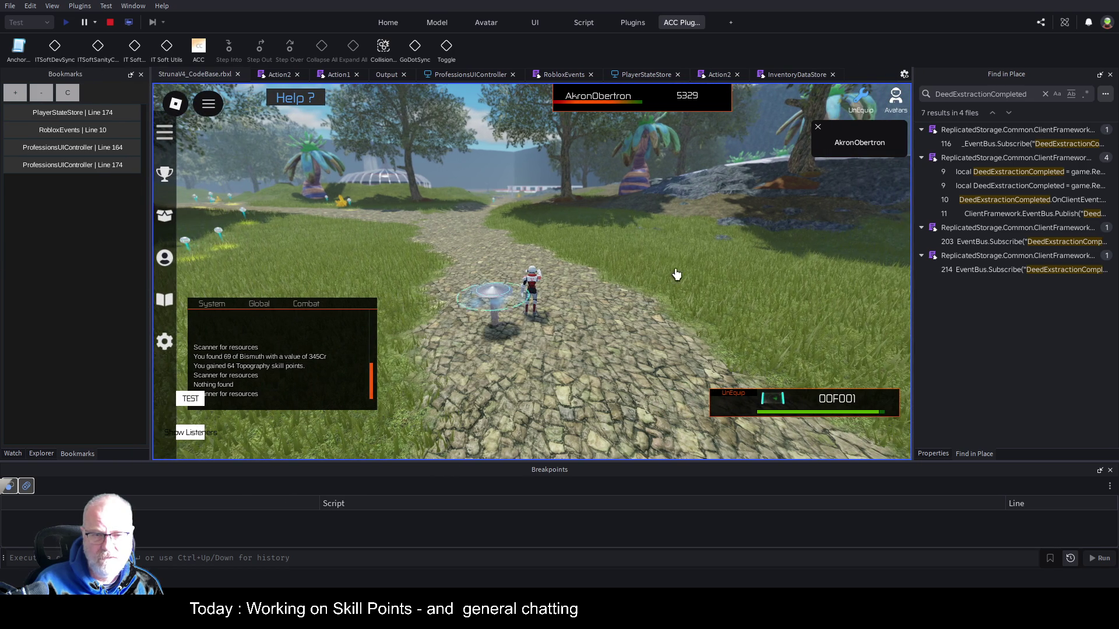
{"action": "left_click_drag", "start_coordinate": [327, 340], "coordinate": [353, 282]}
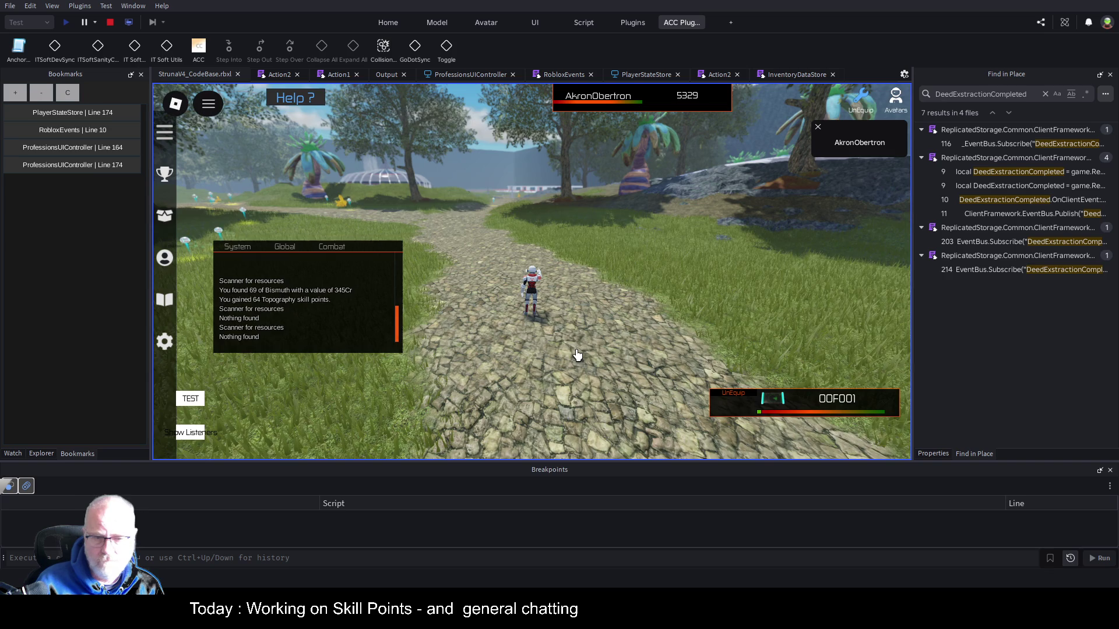
Run further down the path, scan for 26 Manganese worth 104Cr, and confirm 3 more Topography points
{"action": "left_click_drag", "start_coordinate": [579, 354], "coordinate": [593, 301]}
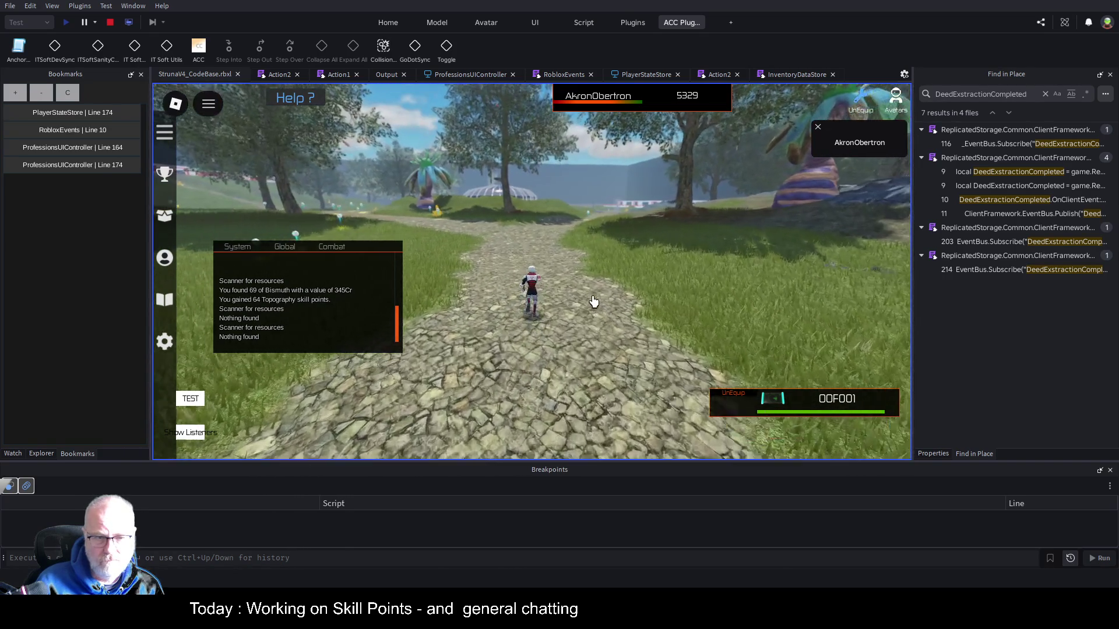
{"action": "key", "text": "w"}
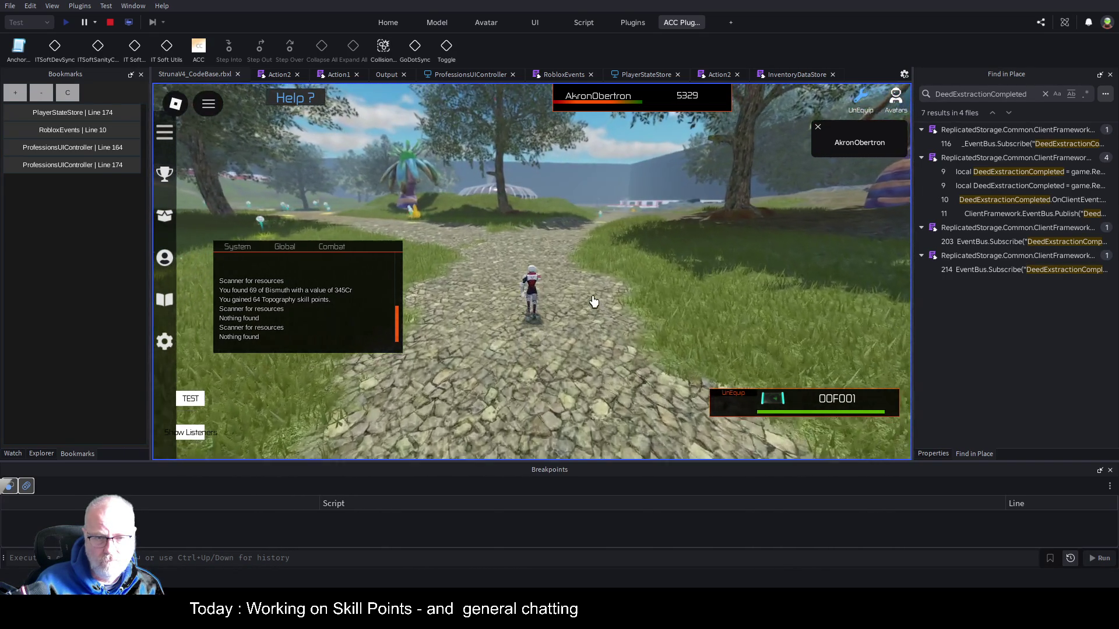
{"action": "left_click", "coordinate": [594, 301]}
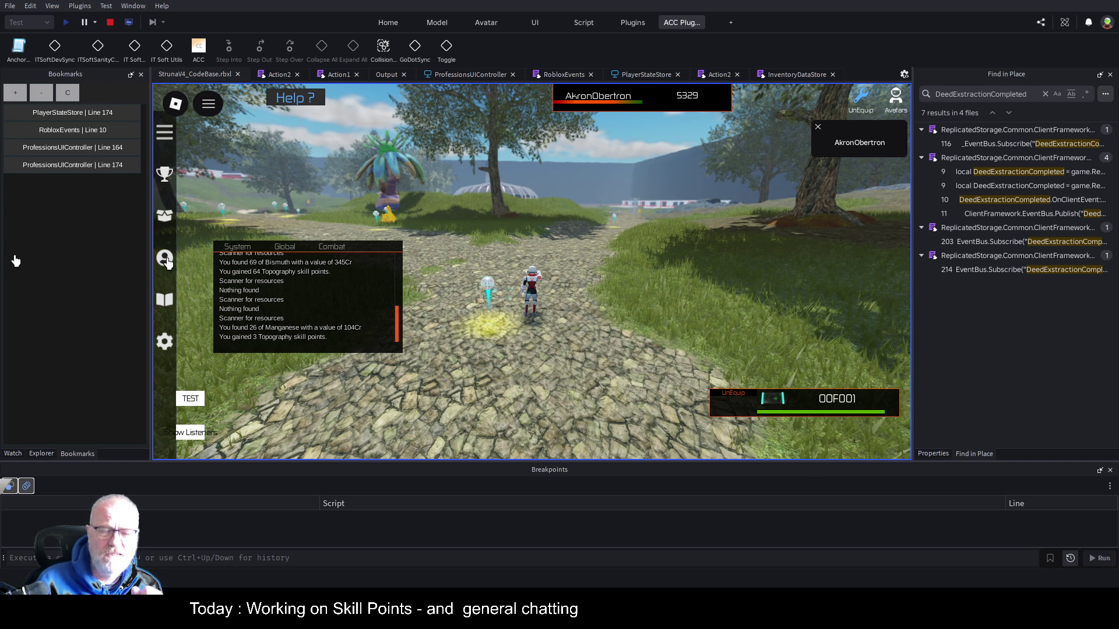
{"action": "left_click", "coordinate": [166, 261]}
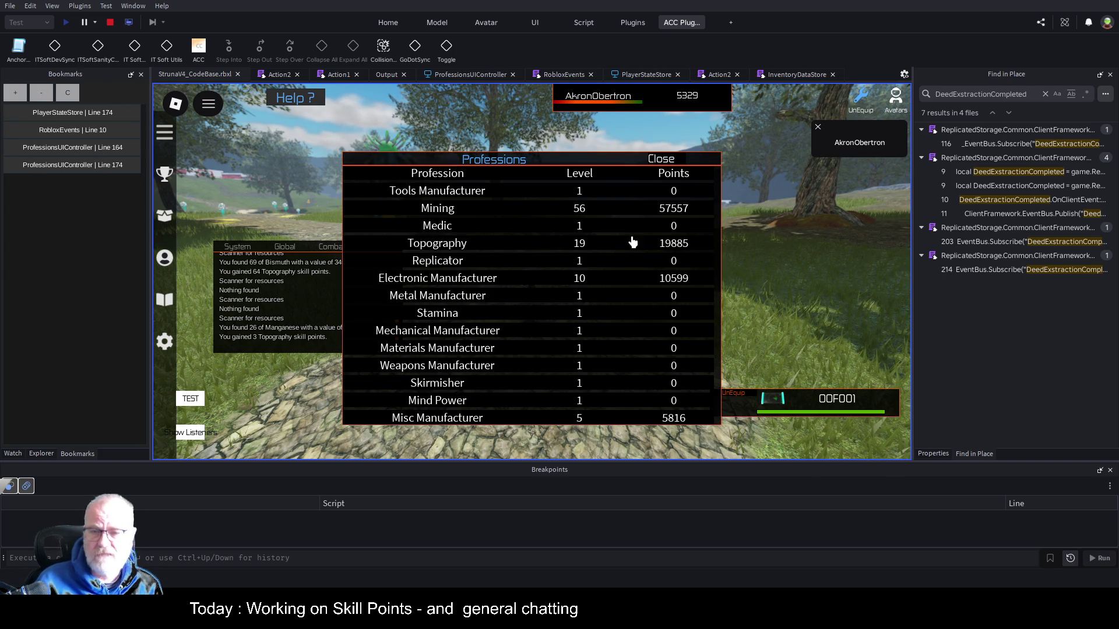
{"action": "left_click", "coordinate": [673, 162]}
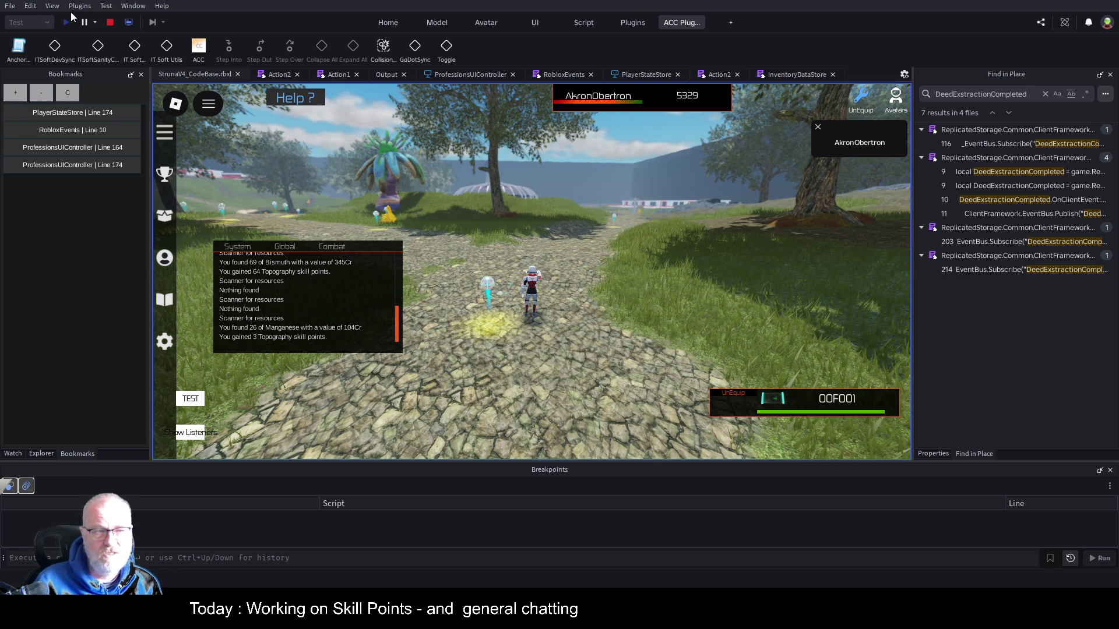
Stop the play test, save StrunaV4_CodeBase.rbxl, and widen the object tree panel
{"action": "left_click", "coordinate": [110, 24]}
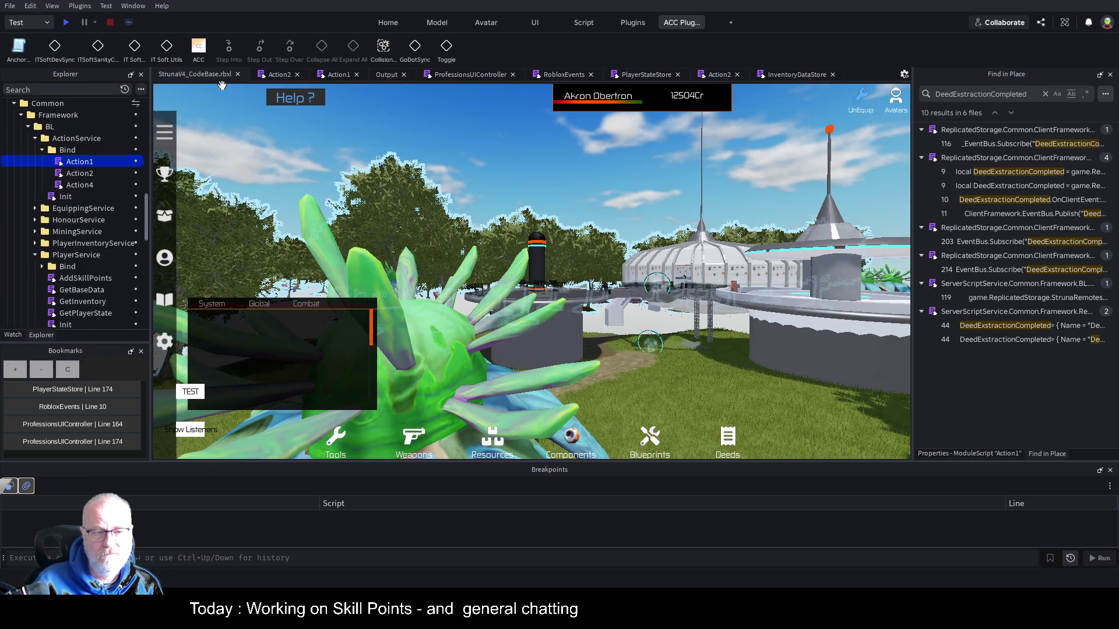
{"action": "key", "text": "alt"}
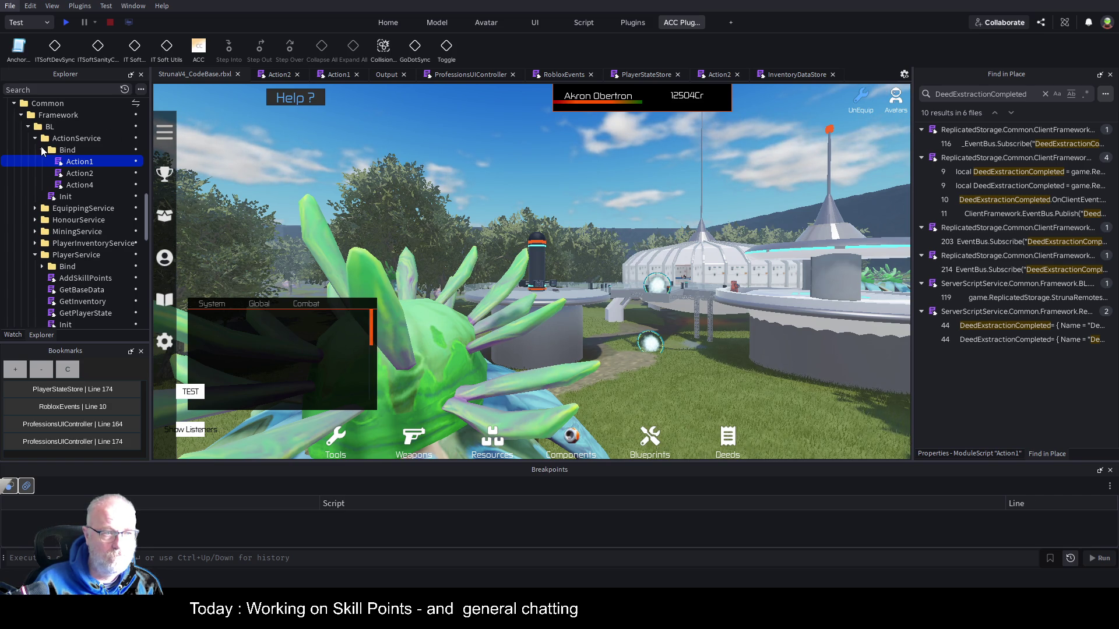
{"action": "key", "text": "alt"}
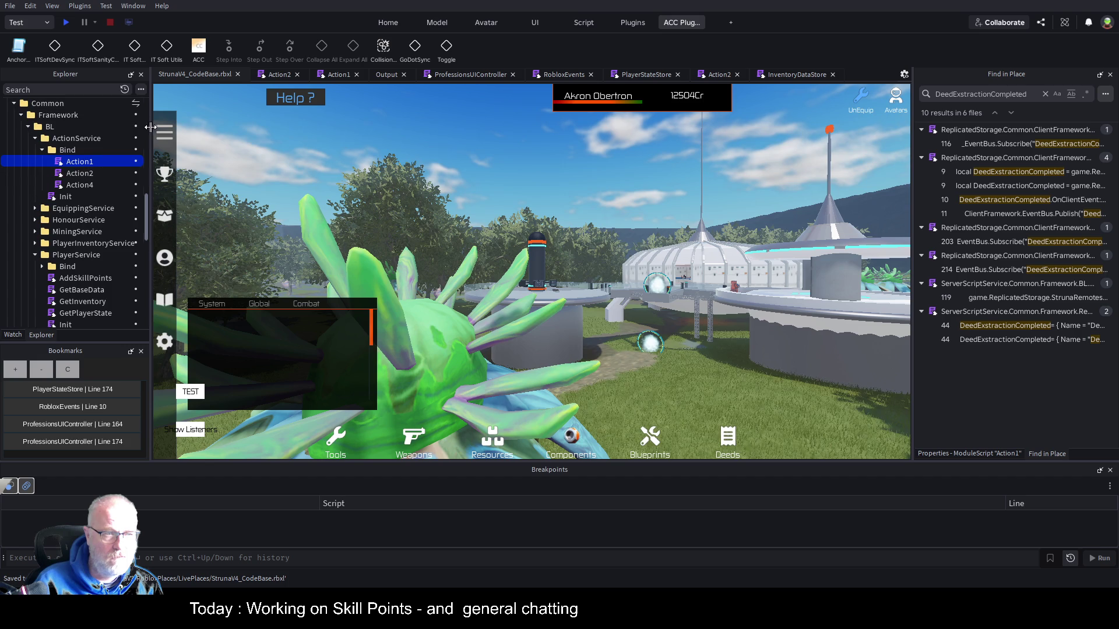
{"action": "left_click_drag", "start_coordinate": [150, 222], "coordinate": [457, 222]}
Browse the tree, selecting Common under ServerScriptService, then Common under ReplicatedStorage
{"action": "scroll", "coordinate": [180, 223], "scroll_direction": "up", "scroll_amount": 2}
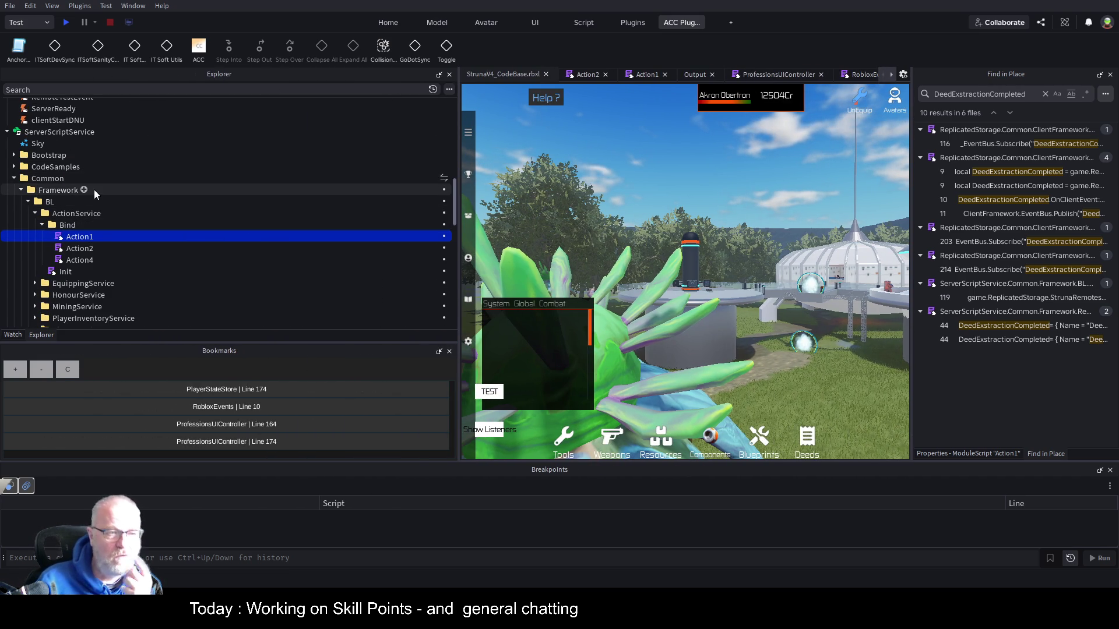
{"action": "left_click", "coordinate": [59, 178]}
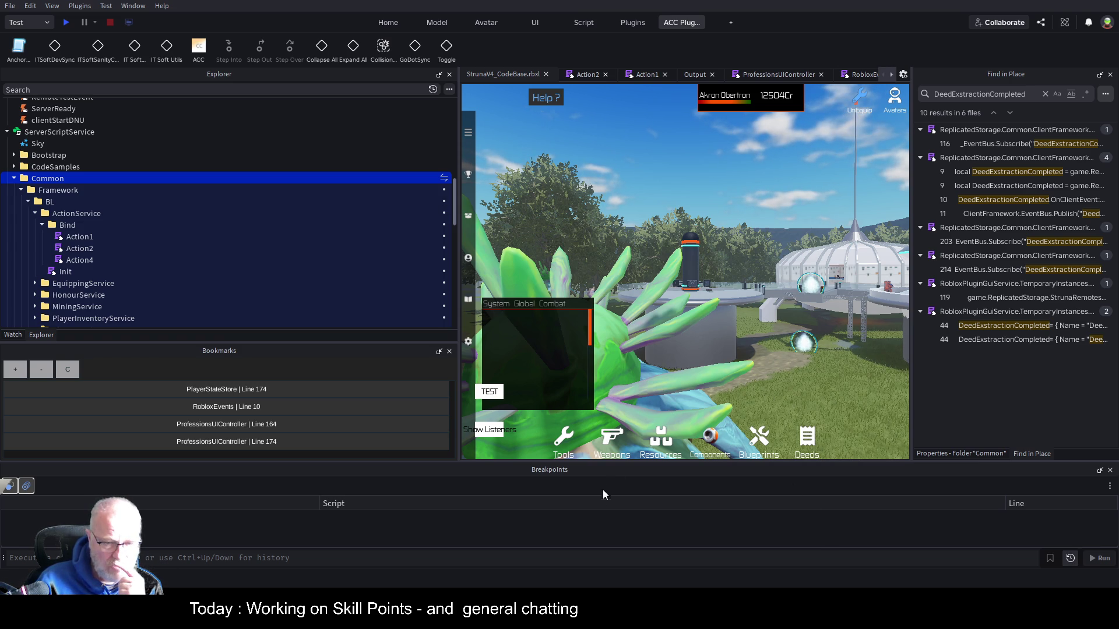
{"action": "scroll", "coordinate": [178, 164], "scroll_direction": "up", "scroll_amount": 5}
{"action": "scroll", "coordinate": [178, 163], "scroll_direction": "up", "scroll_amount": 4}
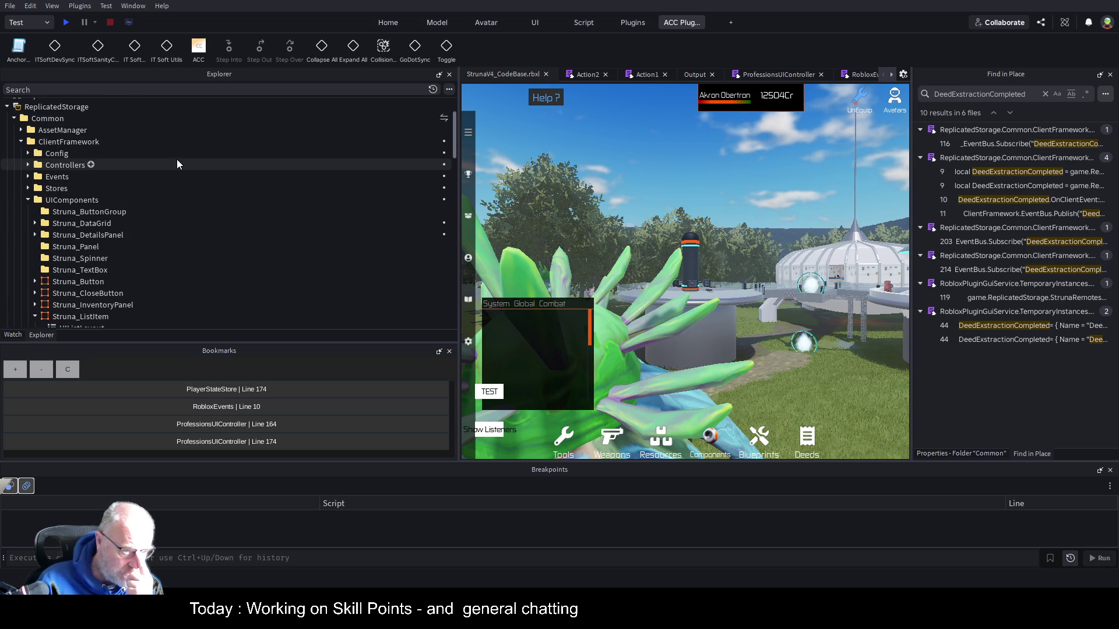
{"action": "left_click", "coordinate": [52, 119]}
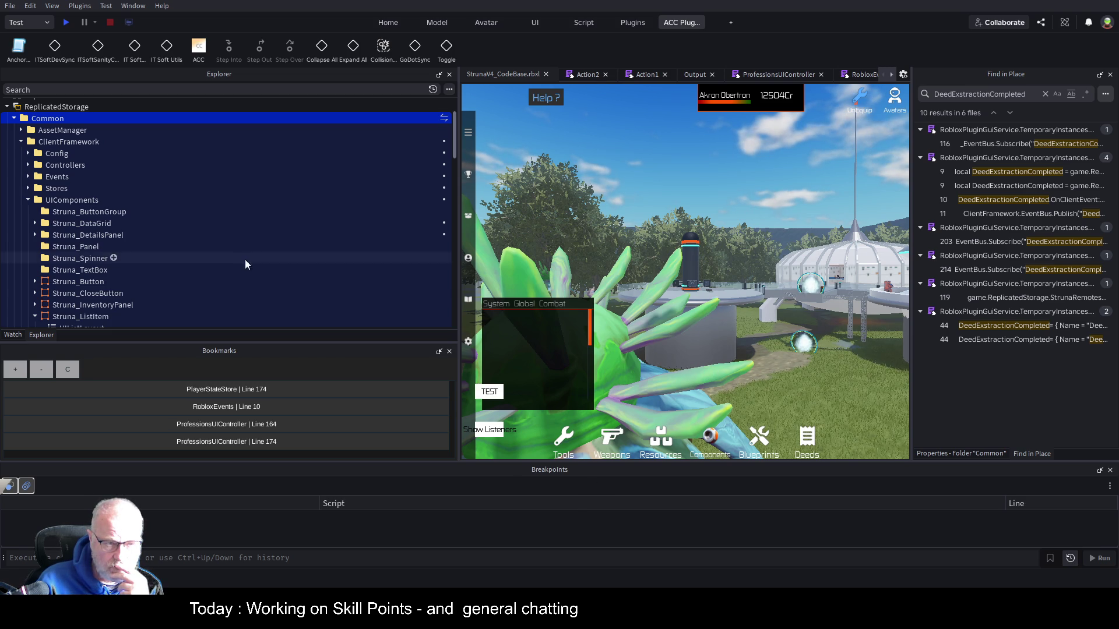
Filter the Explorer for HttpClient, turn on its Live attribute, and save the place
{"action": "left_click", "coordinate": [117, 92]}
{"action": "type", "text": "http["}
{"action": "left_click", "coordinate": [60, 165]}
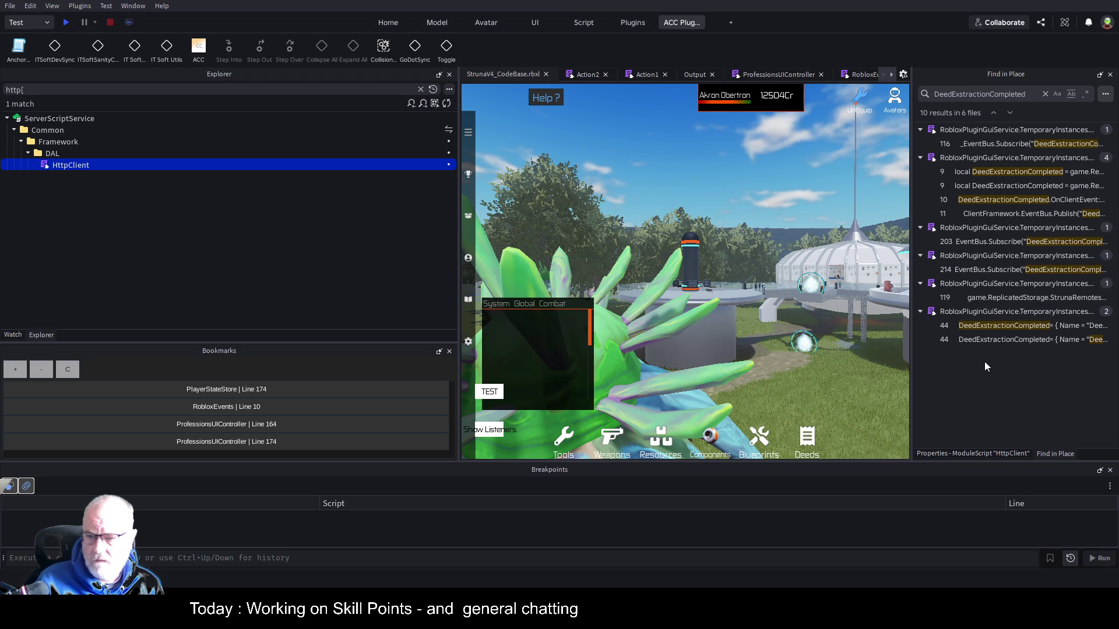
{"action": "left_click", "coordinate": [991, 453]}
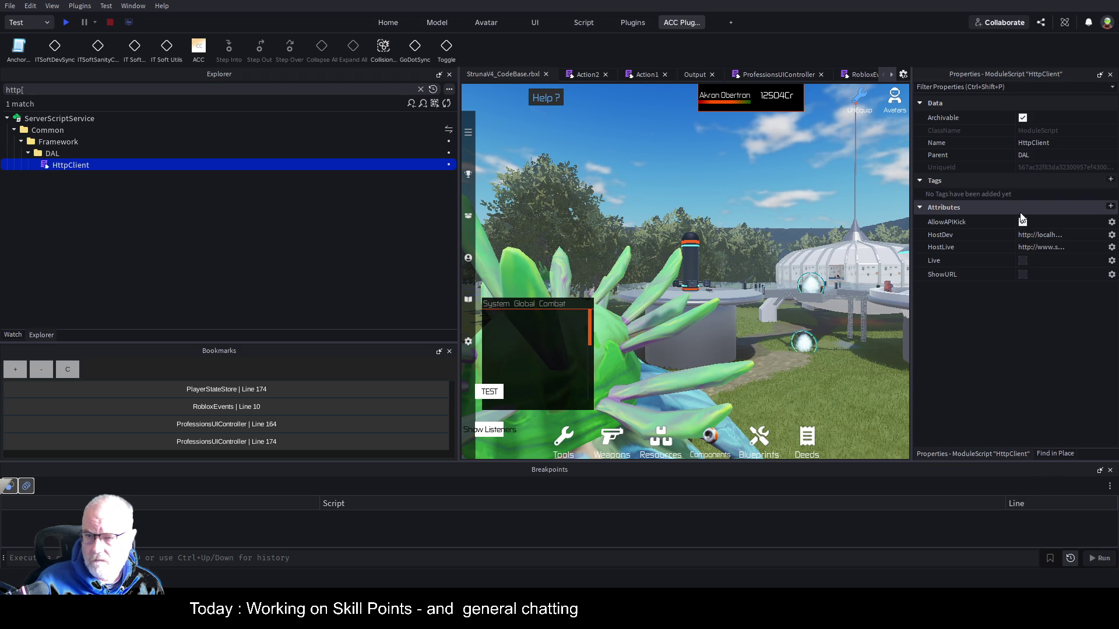
{"action": "left_click", "coordinate": [1021, 259]}
{"action": "left_click", "coordinate": [1022, 260]}
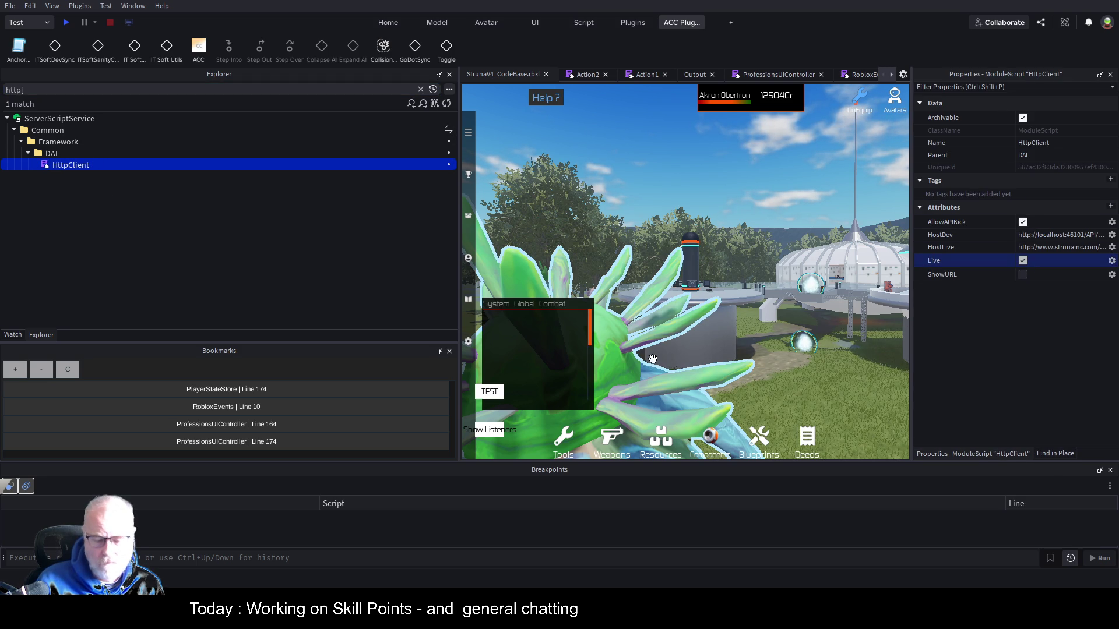
{"action": "key", "text": "ctrl+s"}
{"action": "left_click", "coordinate": [94, 129]}
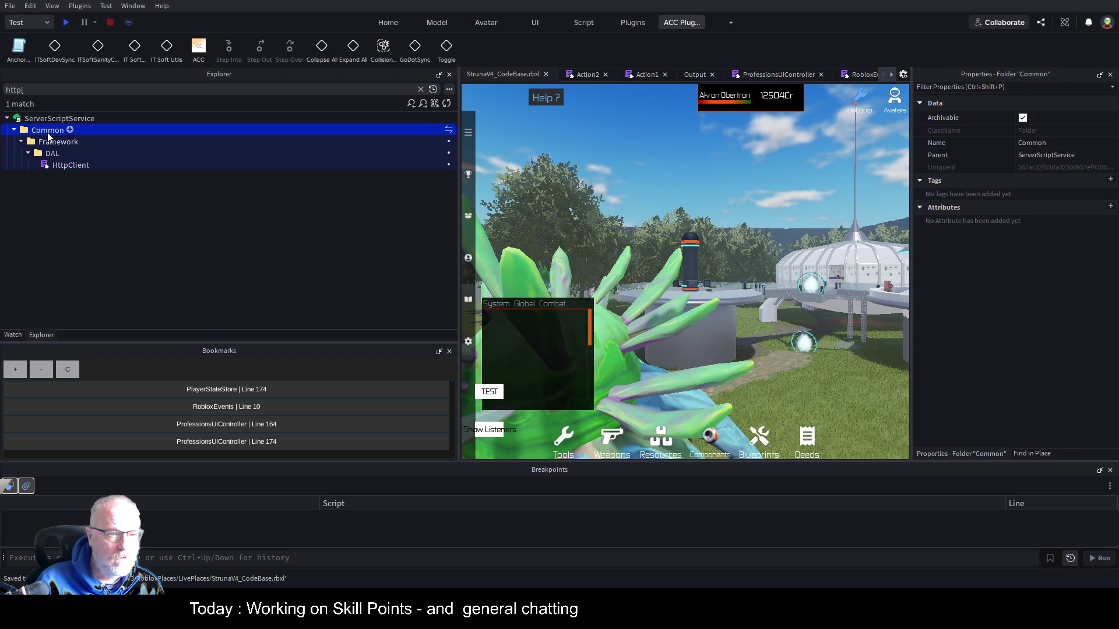
Clear the Explorer search filter and select the Sky object under ServerScriptService
{"action": "left_click", "coordinate": [419, 91]}
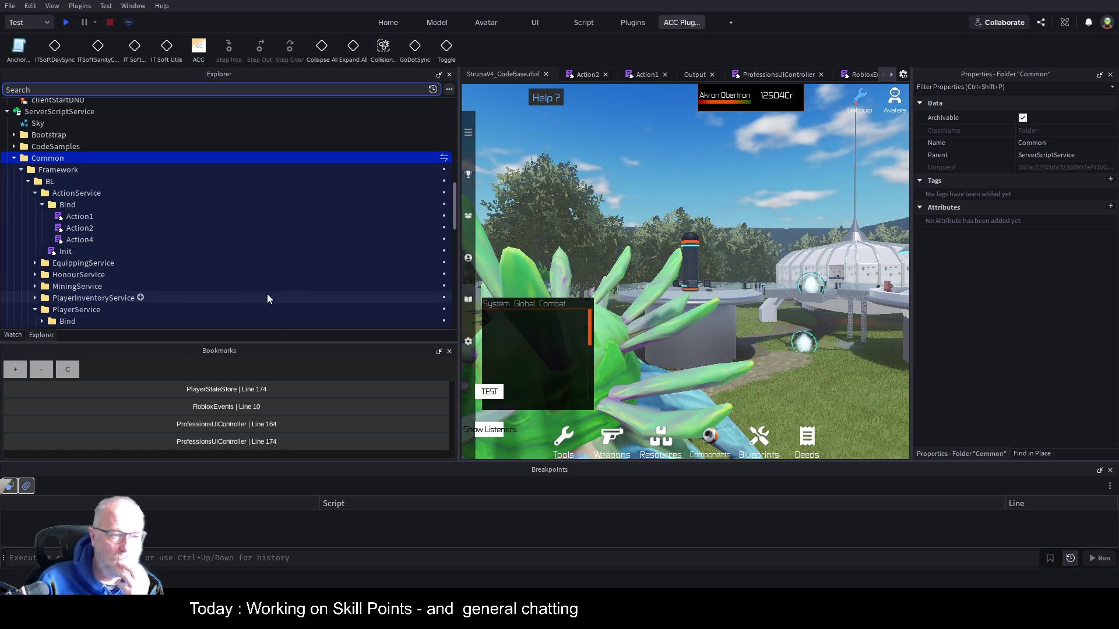
{"action": "left_click", "coordinate": [217, 124]}
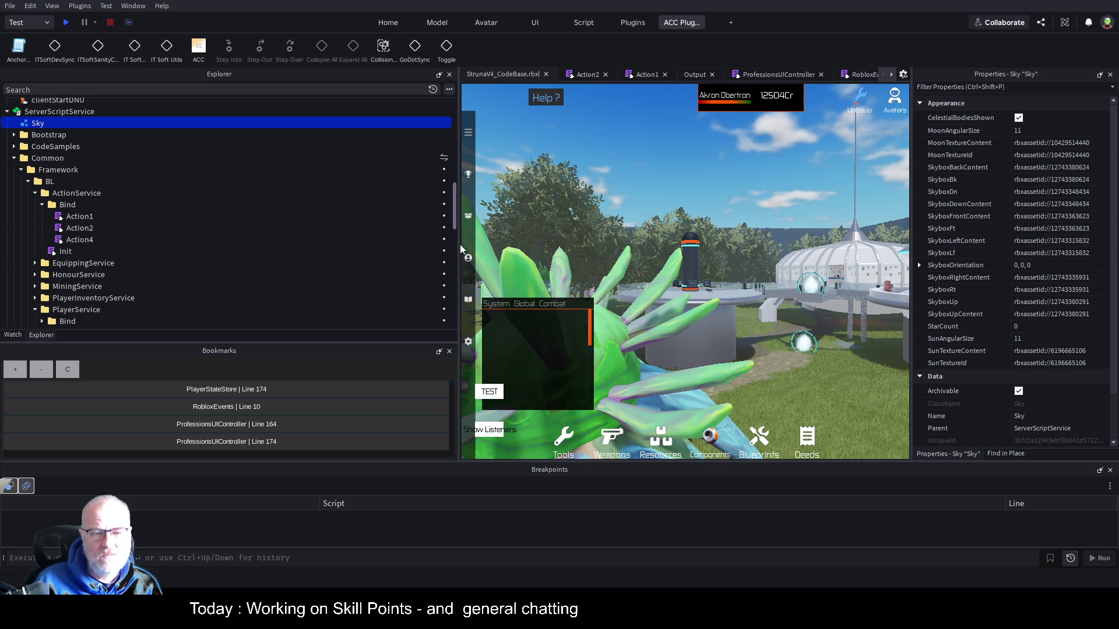
Widen the game view beside the Sky object's properties
{"action": "mouse_move", "coordinate": [460, 243]}
{"action": "left_mouse_down"}
{"action": "mouse_move", "coordinate": [163, 243]}
{"action": "mouse_move", "coordinate": [177, 244]}
{"action": "left_mouse_up"}
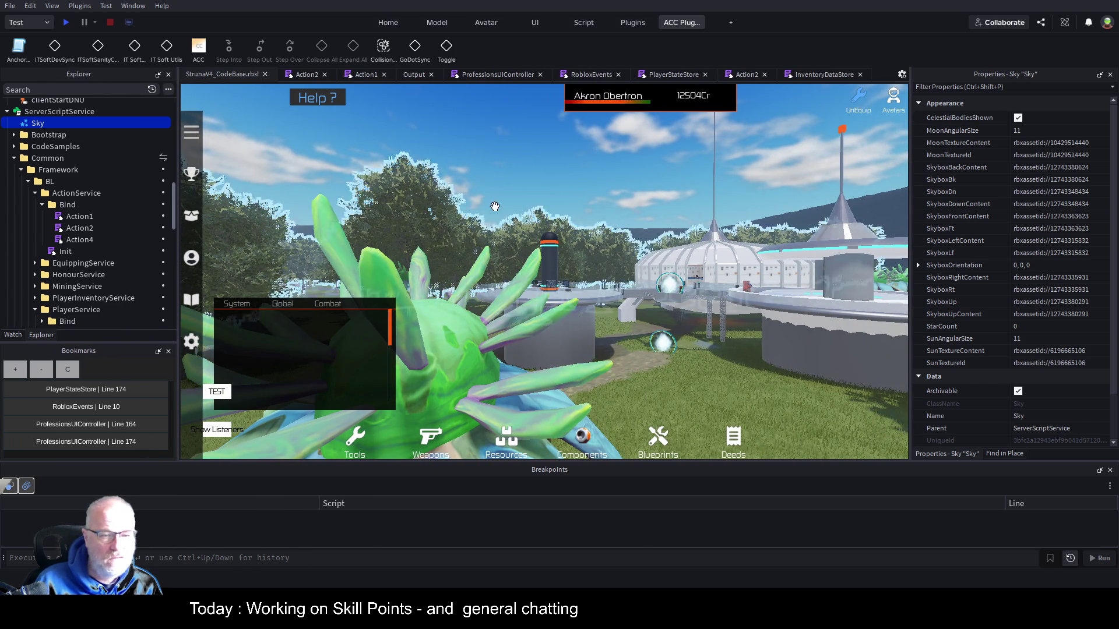
Search 'htt' to review HttpClient's host attributes, then start a play test
{"action": "left_click", "coordinate": [94, 87]}
{"action": "type", "text": "htt"}
{"action": "left_click", "coordinate": [67, 166]}
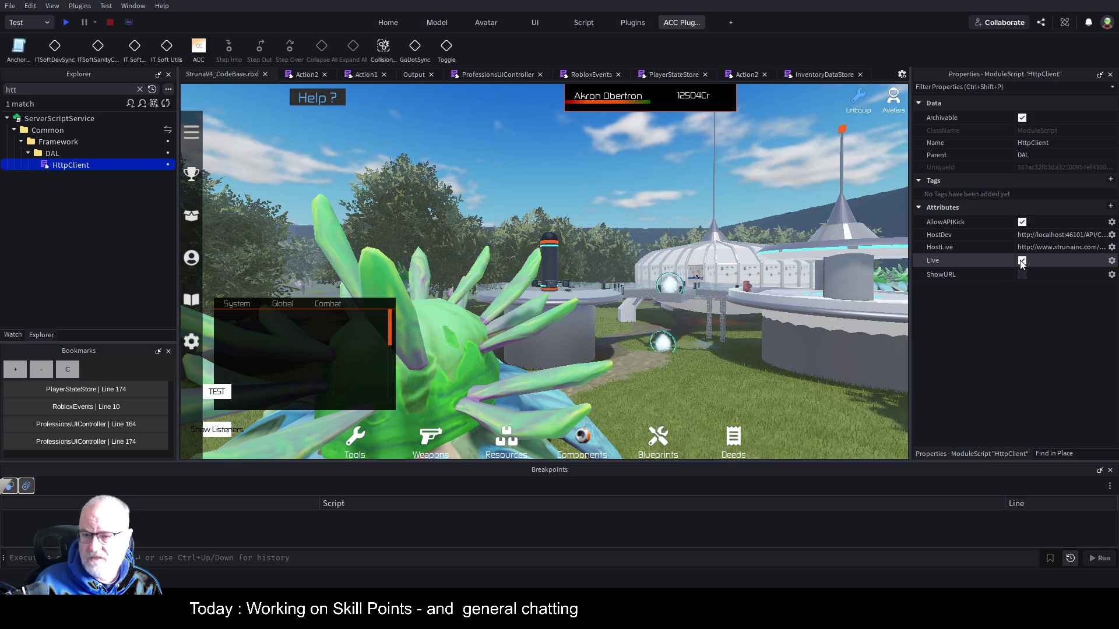
{"action": "left_click", "coordinate": [66, 22]}
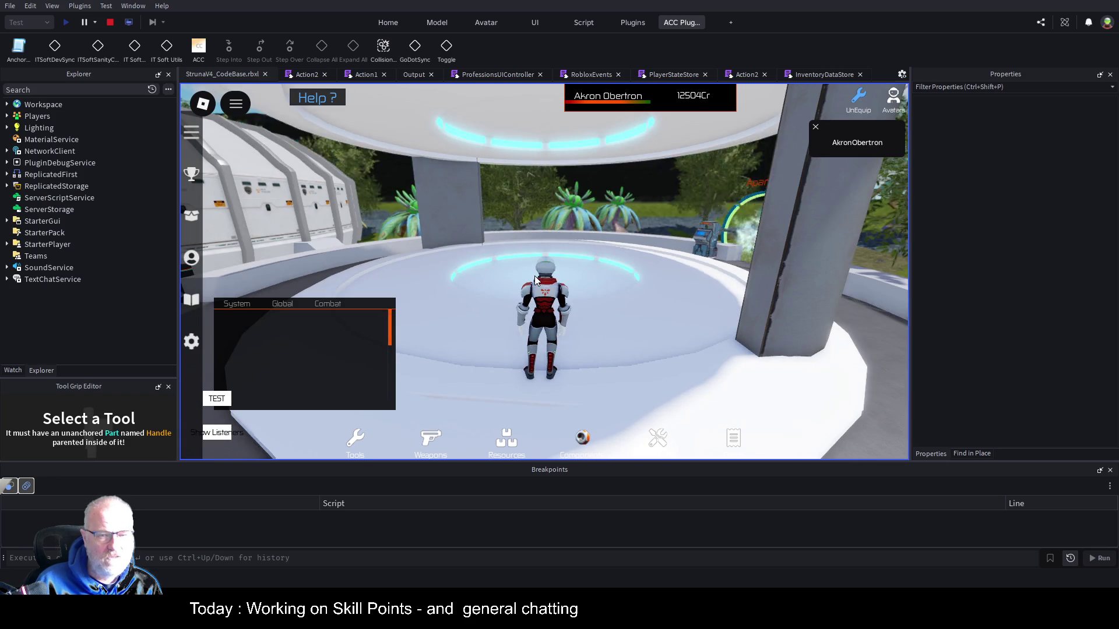
Re-dock the game view centrally, clear the Output log, and open the in-game Professions list
{"action": "mouse_move", "coordinate": [222, 74]}
{"action": "left_mouse_down"}
{"action": "mouse_move", "coordinate": [212, 221]}
{"action": "mouse_move", "coordinate": [134, 219]}
{"action": "left_mouse_up"}
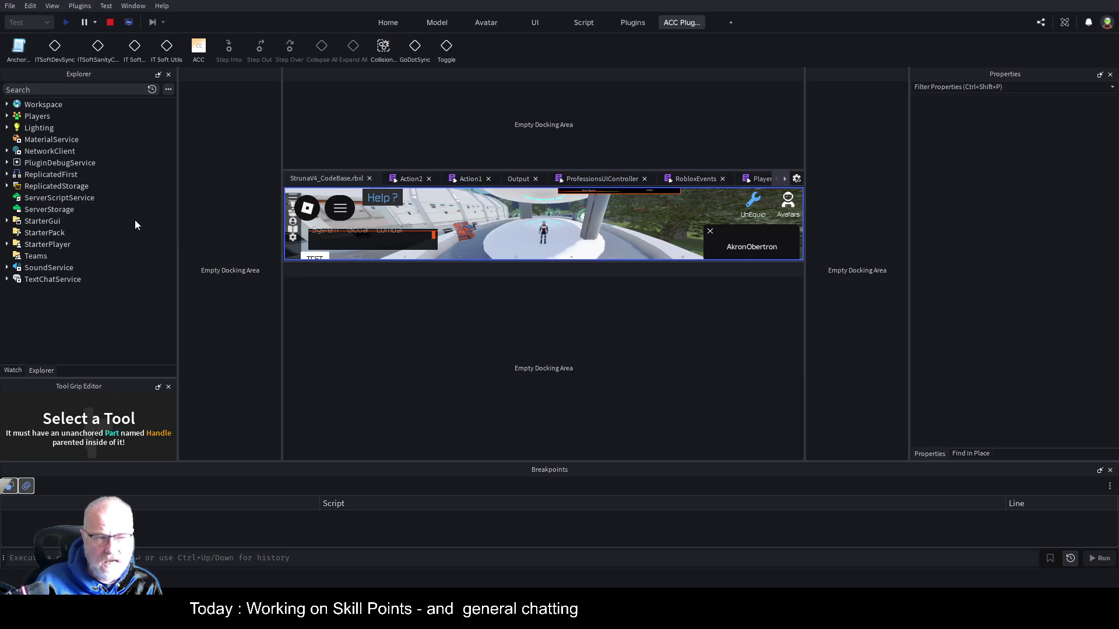
{"action": "left_click_drag", "start_coordinate": [82, 250], "coordinate": [81, 249]}
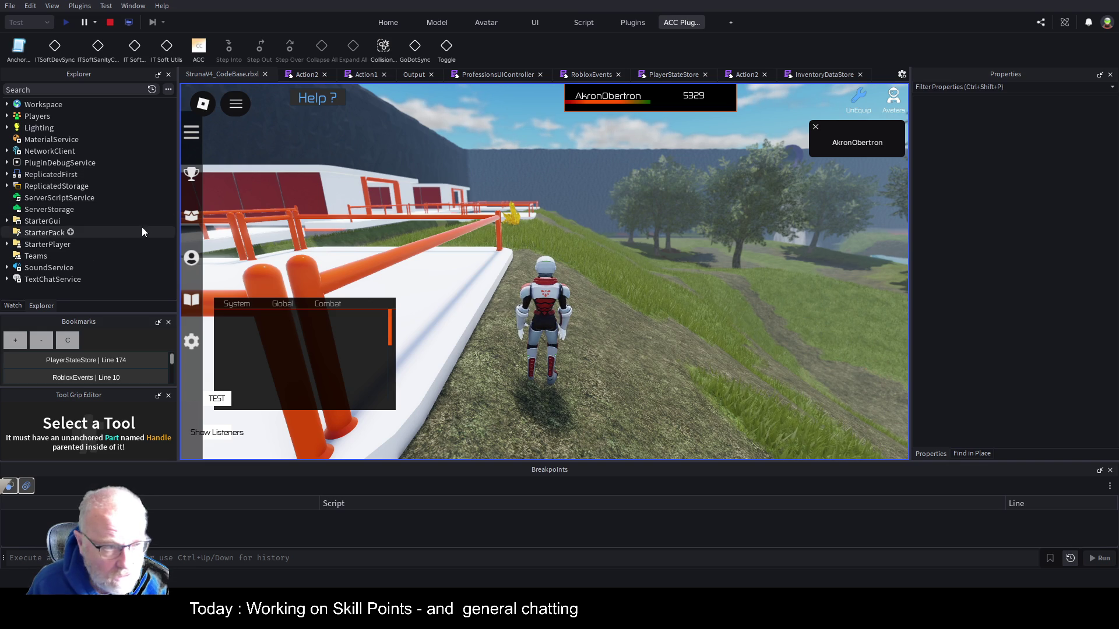
{"action": "left_click", "coordinate": [405, 73]}
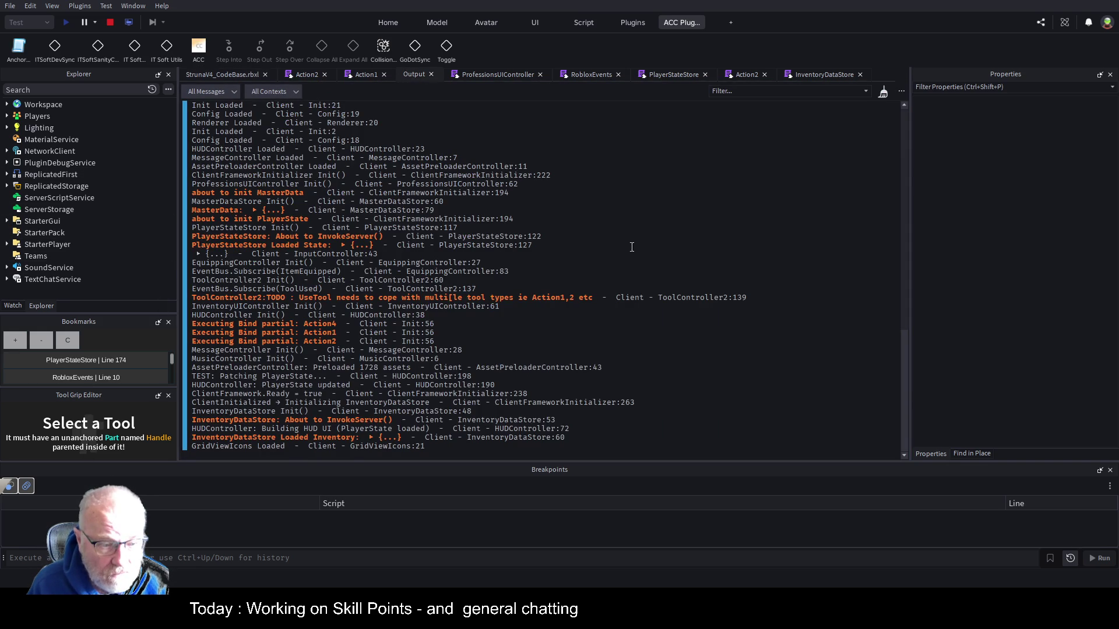
{"action": "scroll", "coordinate": [610, 274], "scroll_direction": "up", "scroll_amount": 15}
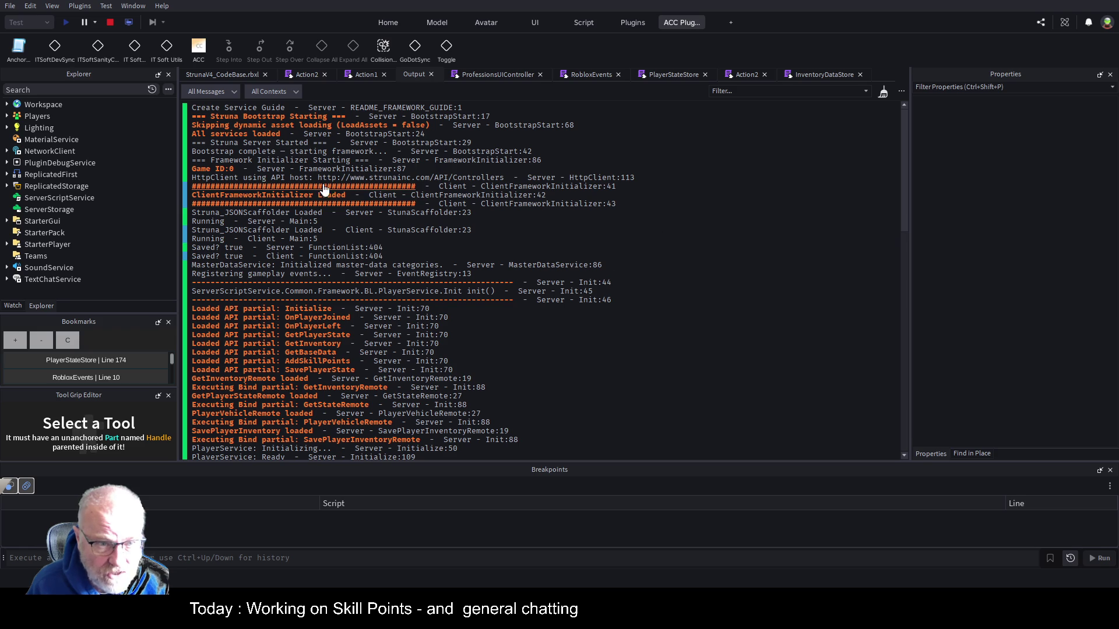
{"action": "right_click", "coordinate": [756, 348]}
{"action": "left_click", "coordinate": [781, 361]}
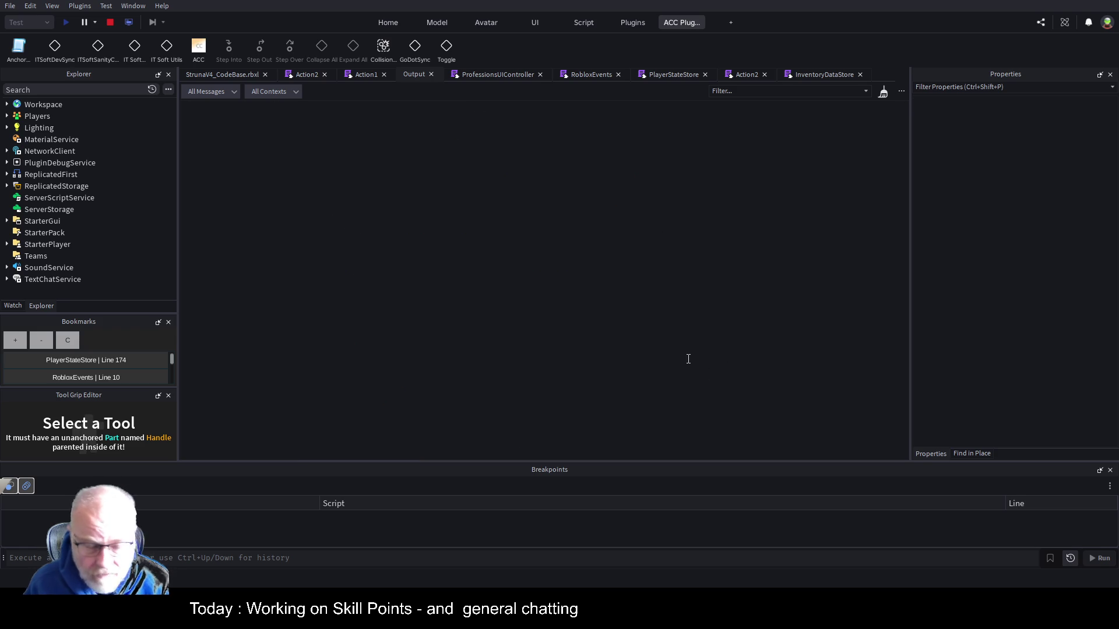
{"action": "left_click", "coordinate": [230, 70]}
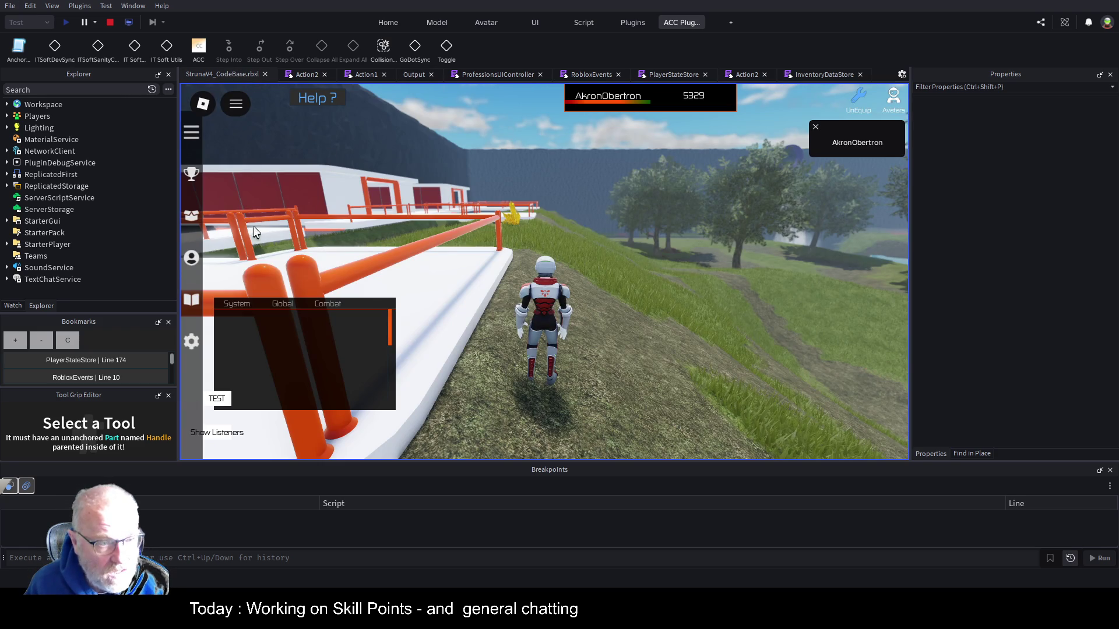
{"action": "left_click", "coordinate": [190, 263]}
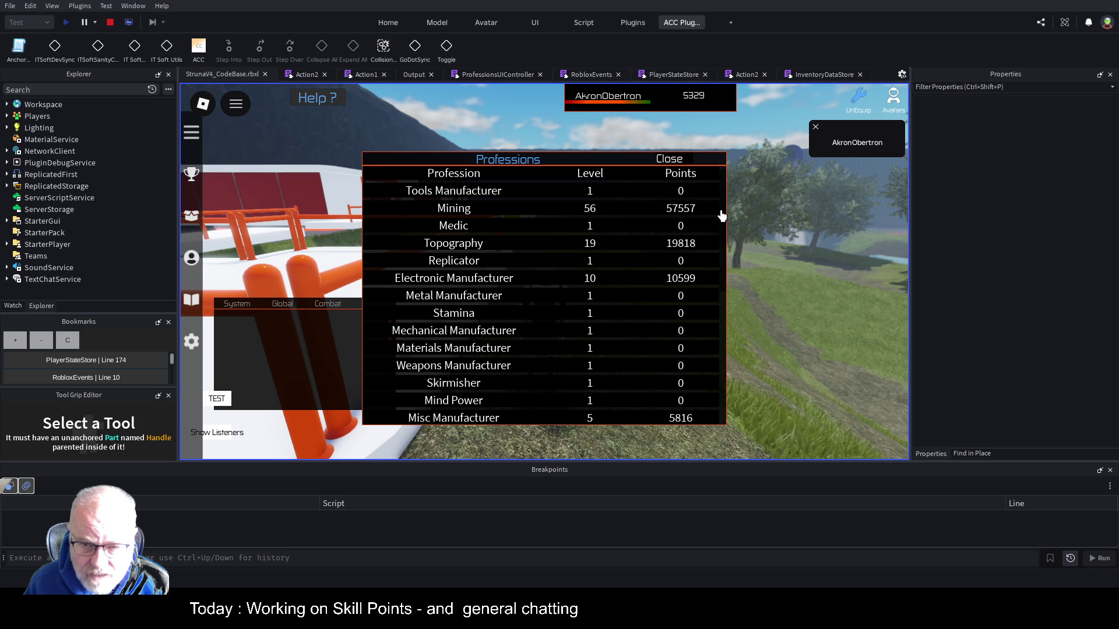
Note Topography at 19818 points, close Professions, and swing the camera behind the character
{"action": "key", "text": "Left"}
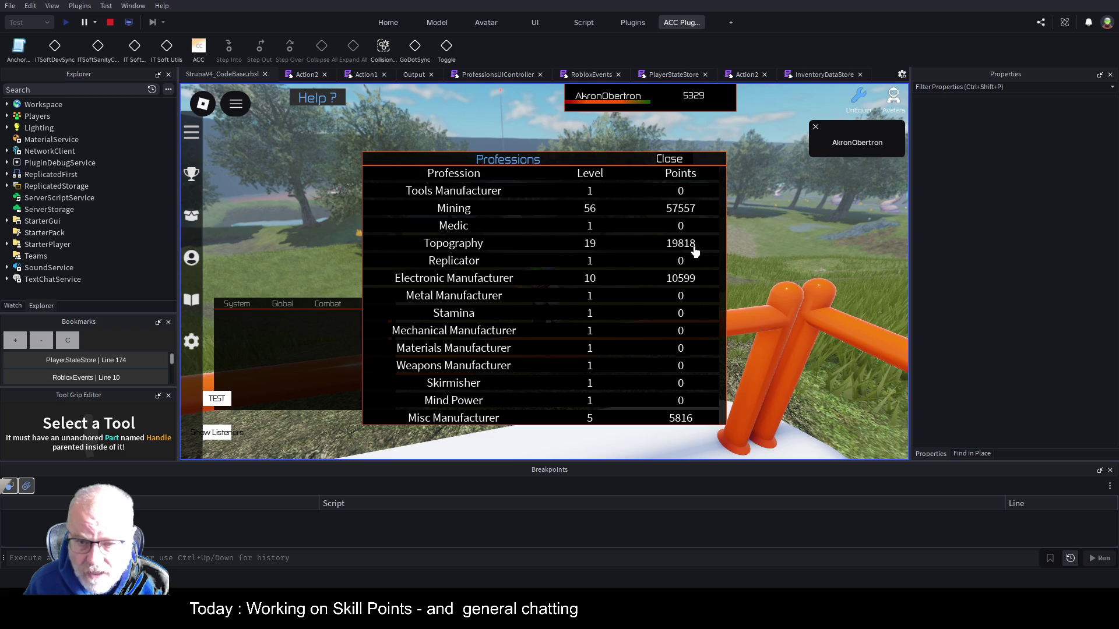
{"action": "left_click", "coordinate": [673, 163]}
{"action": "key", "text": "Left"}
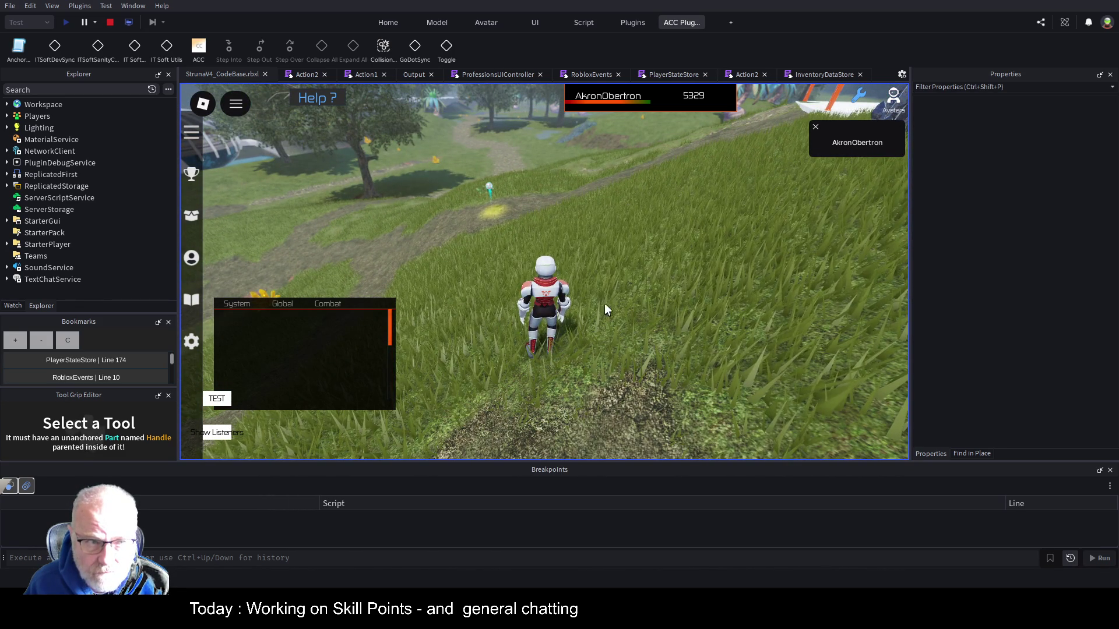
Equip the OOF001 scanner, scan 93 Cobalt worth 651Cr, and verify Topography at 19874
{"action": "key", "text": "i"}
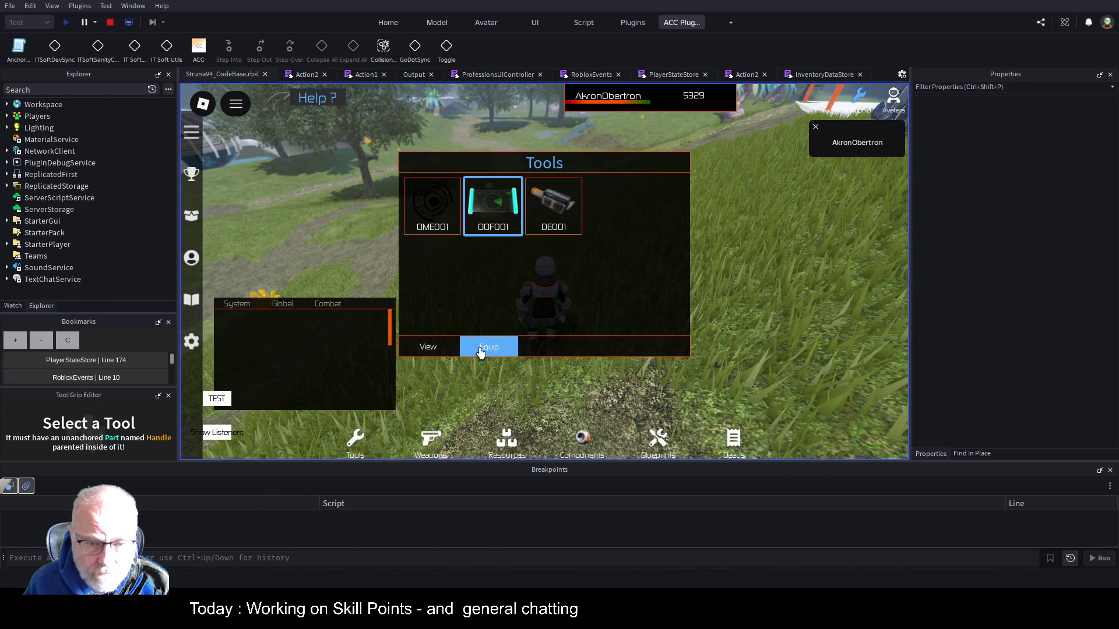
{"action": "left_click", "coordinate": [488, 347]}
{"action": "key", "text": "Right"}
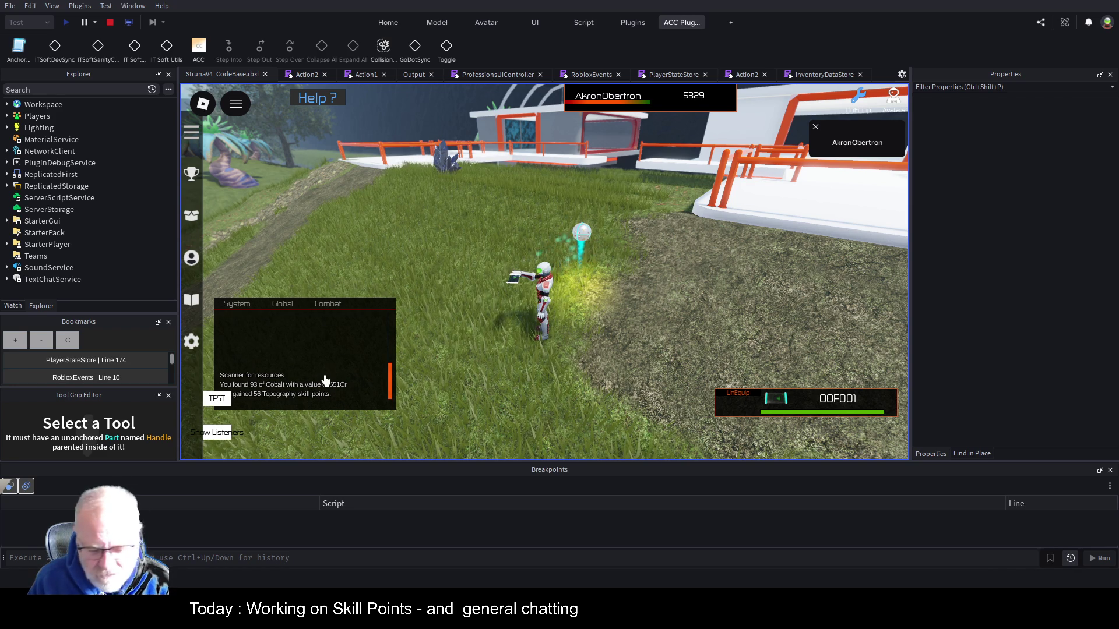
{"action": "left_click", "coordinate": [196, 266]}
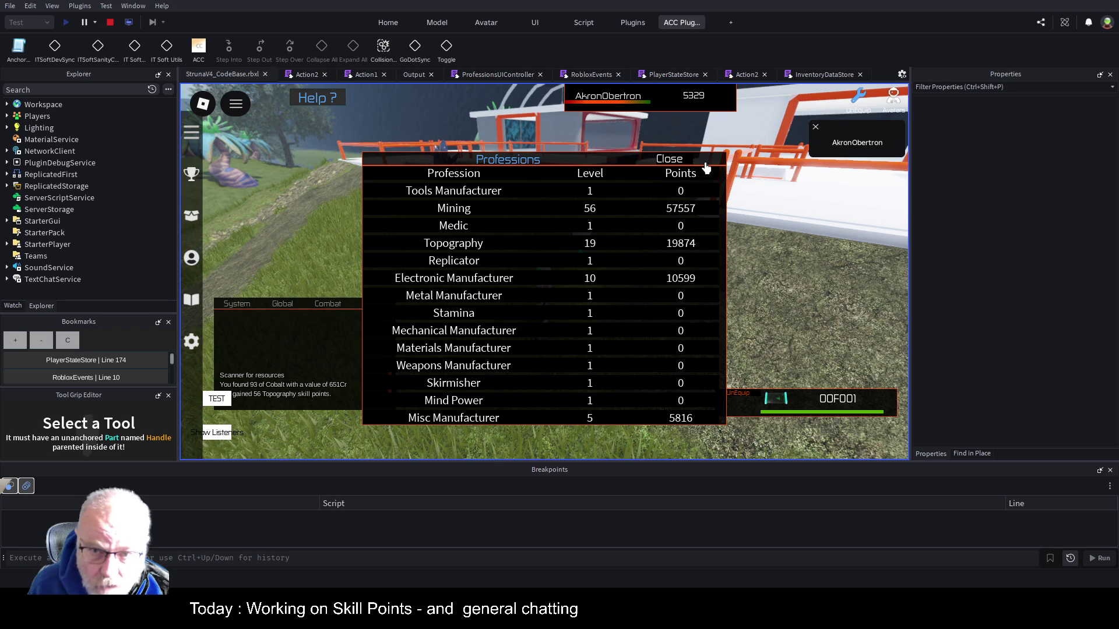
{"action": "left_click", "coordinate": [672, 161]}
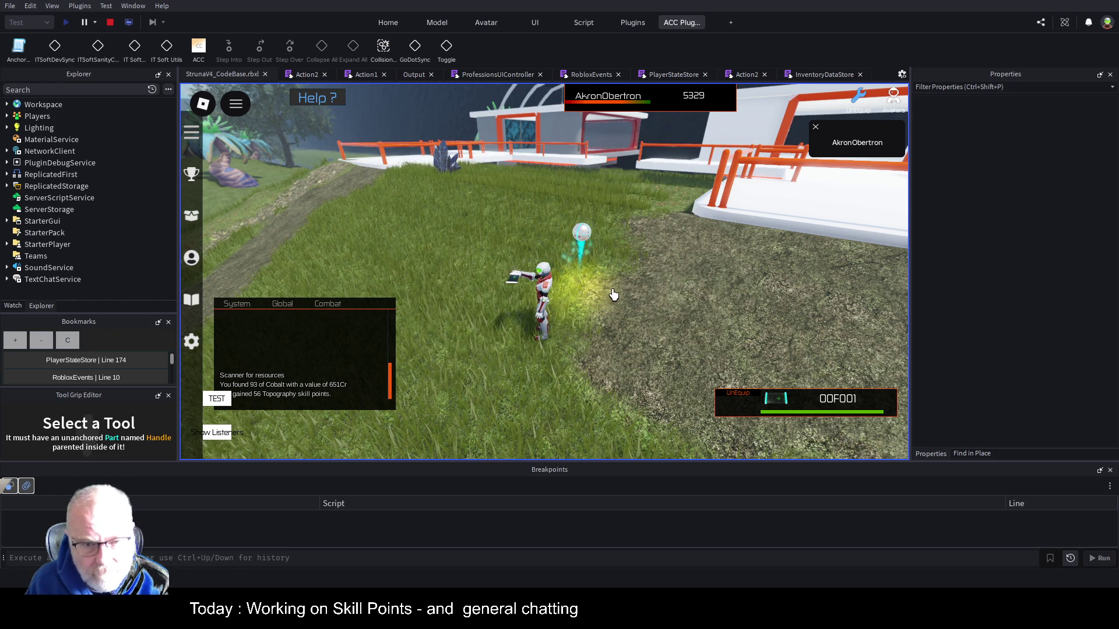
Put away the equipped scanner and stop the running play test
{"action": "key", "text": "1"}
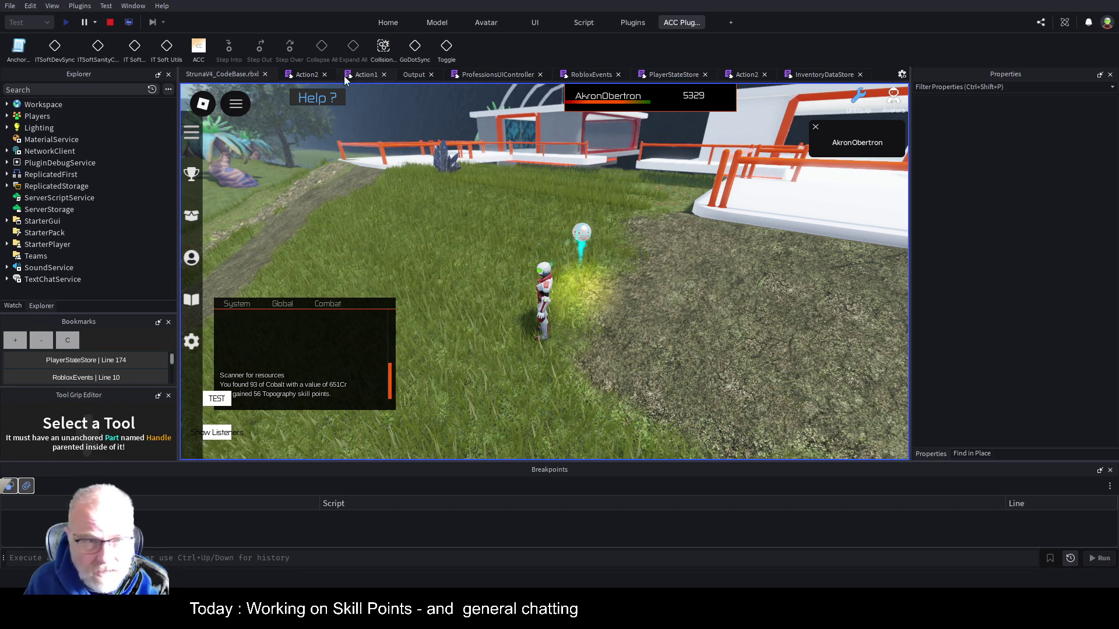
{"action": "left_click", "coordinate": [111, 23]}
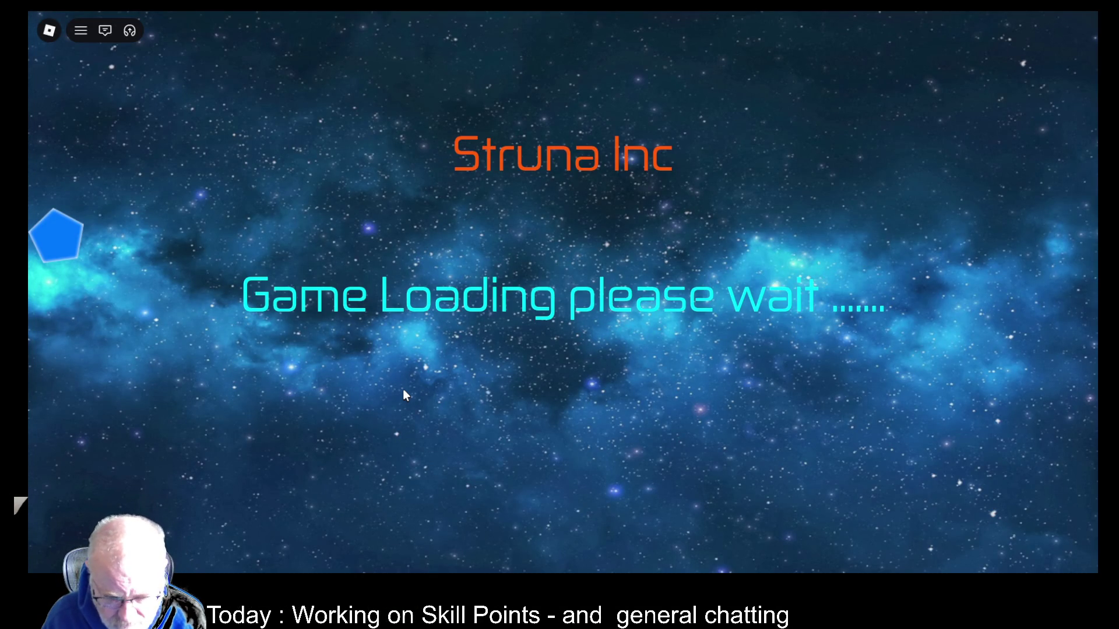
{"action": "key", "text": "F9"}
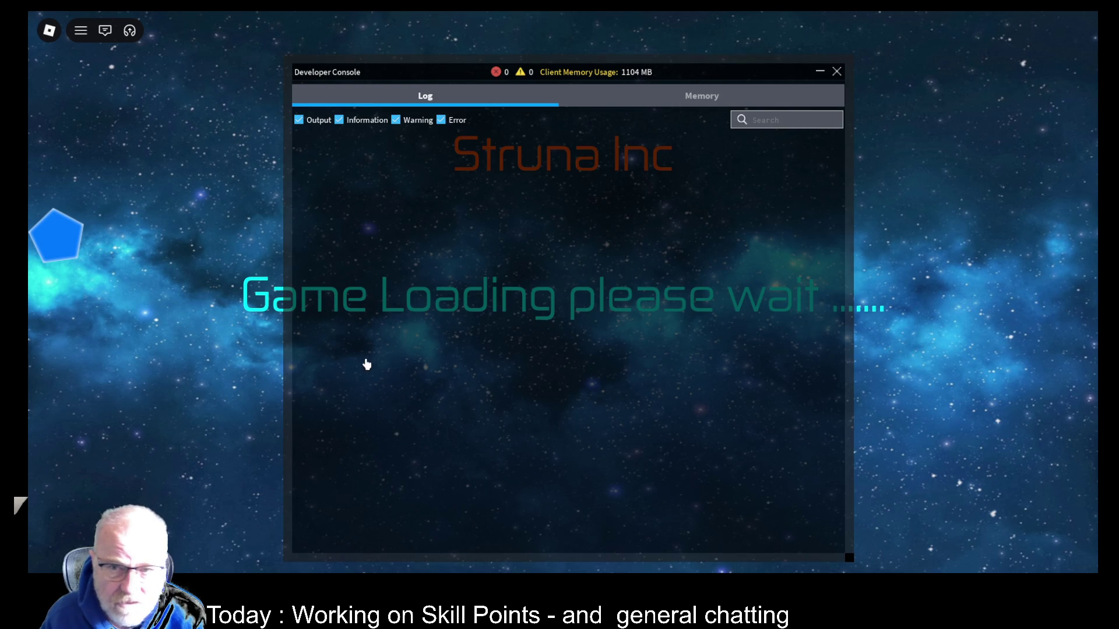
{"action": "left_click", "coordinate": [690, 119]}
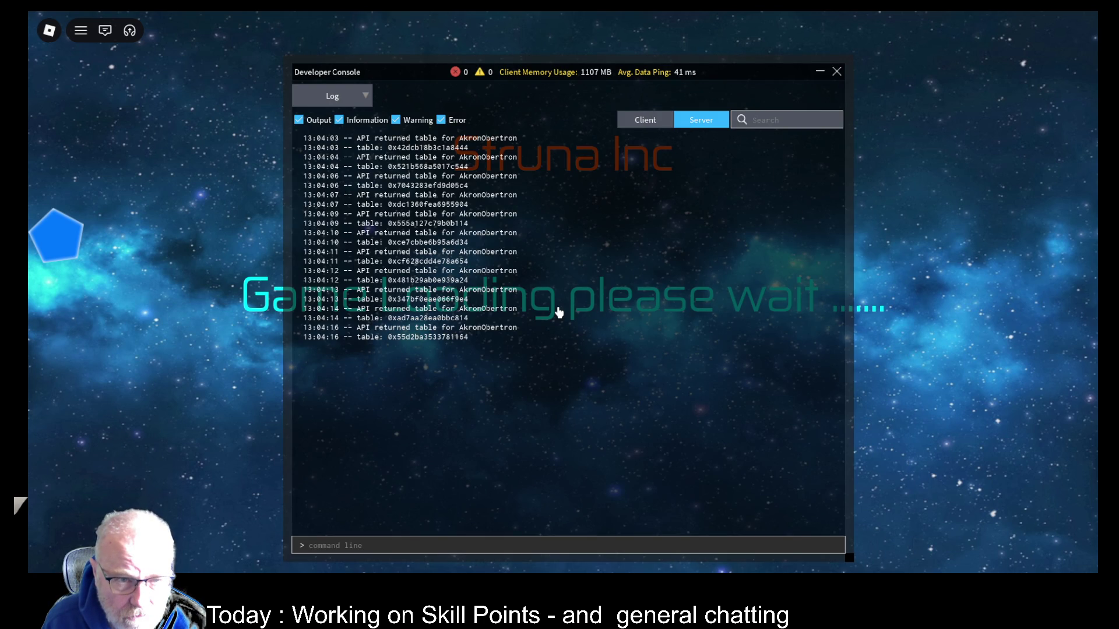
{"action": "left_click", "coordinate": [649, 127]}
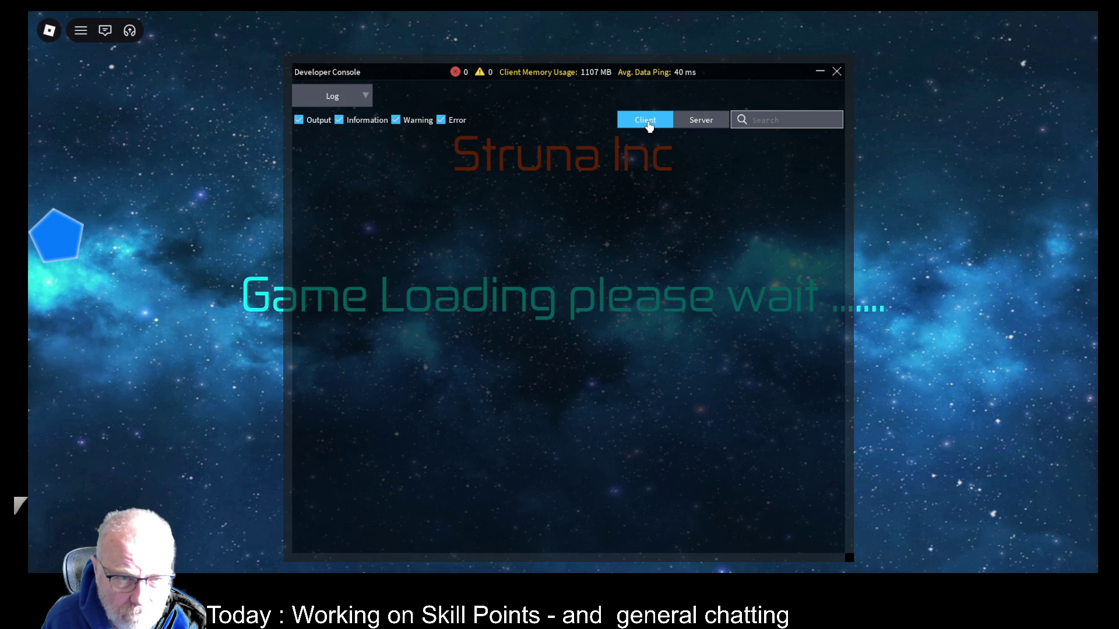
{"action": "left_click", "coordinate": [703, 122]}
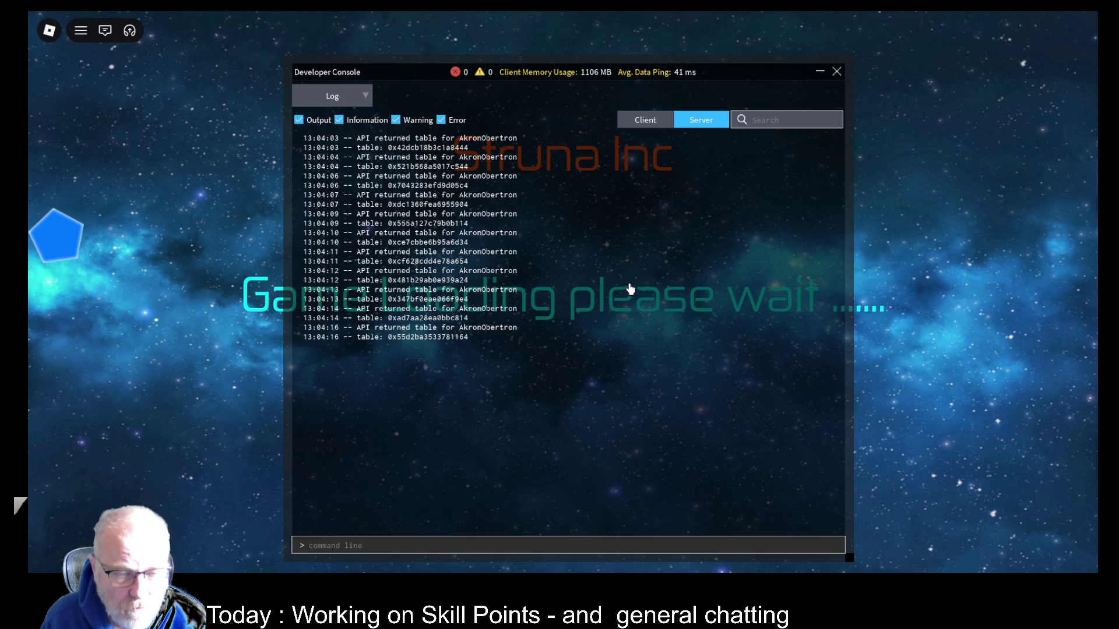
{"action": "left_click", "coordinate": [837, 72]}
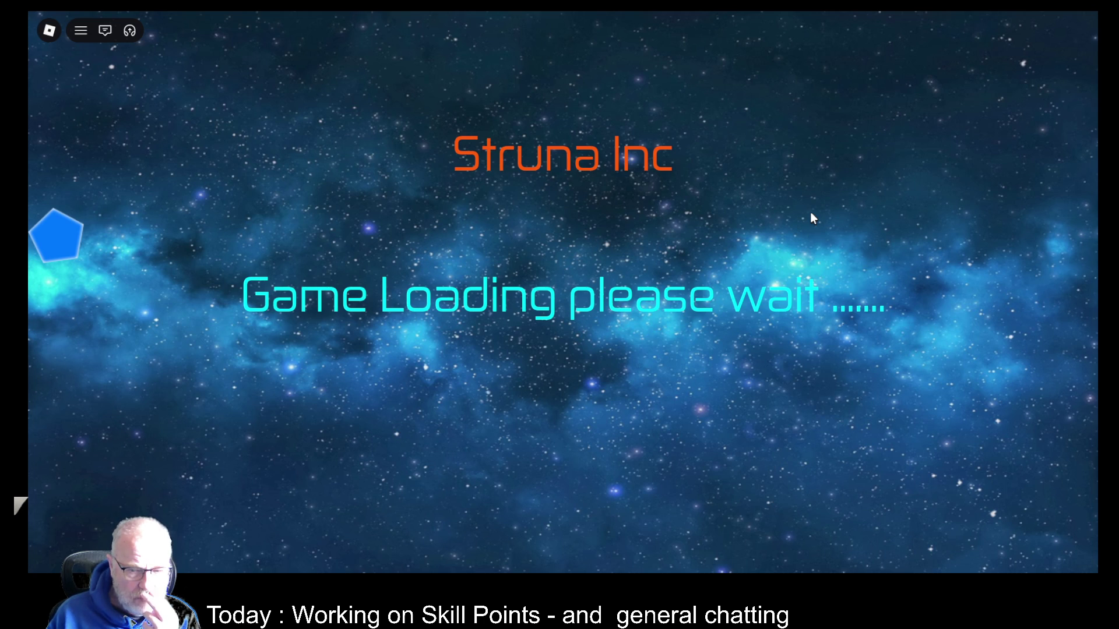
{"action": "key", "text": "F9"}
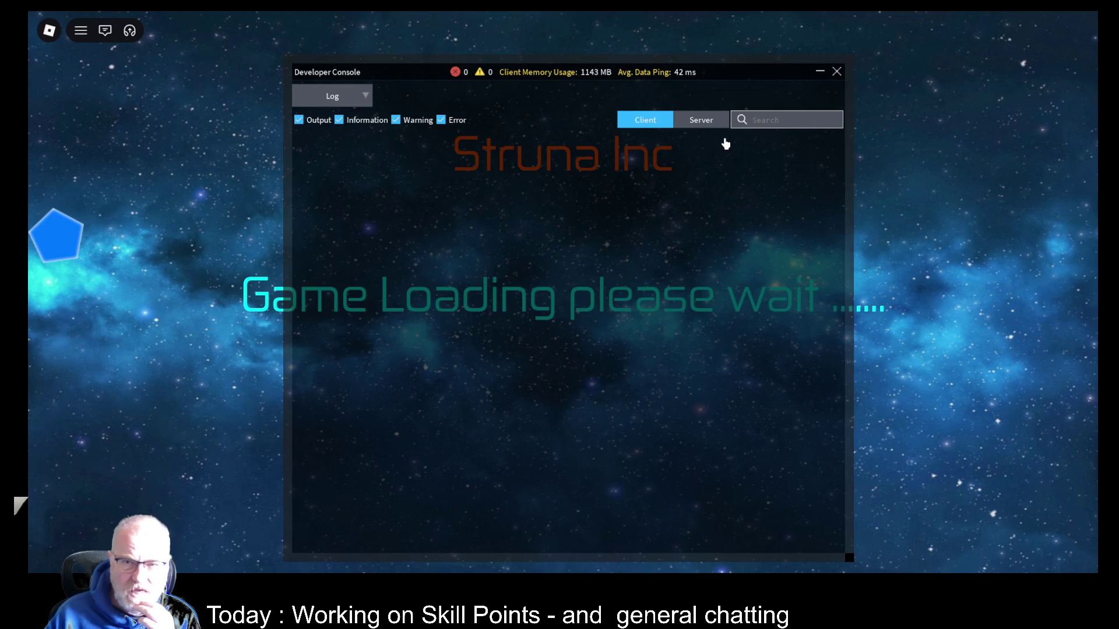
{"action": "left_click", "coordinate": [710, 123]}
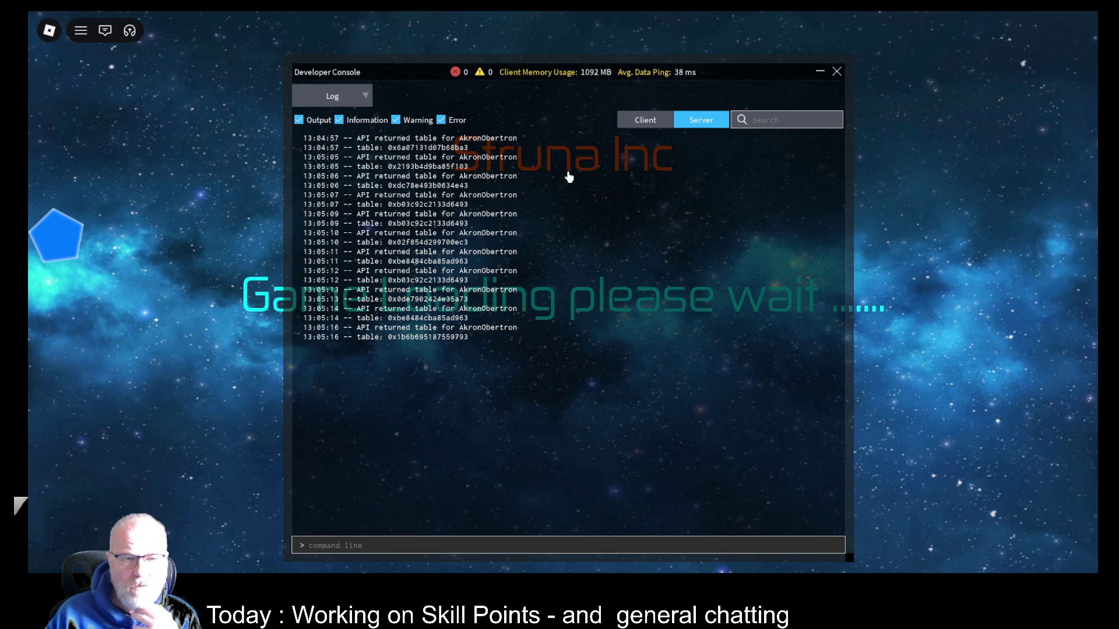
{"action": "left_click", "coordinate": [837, 71]}
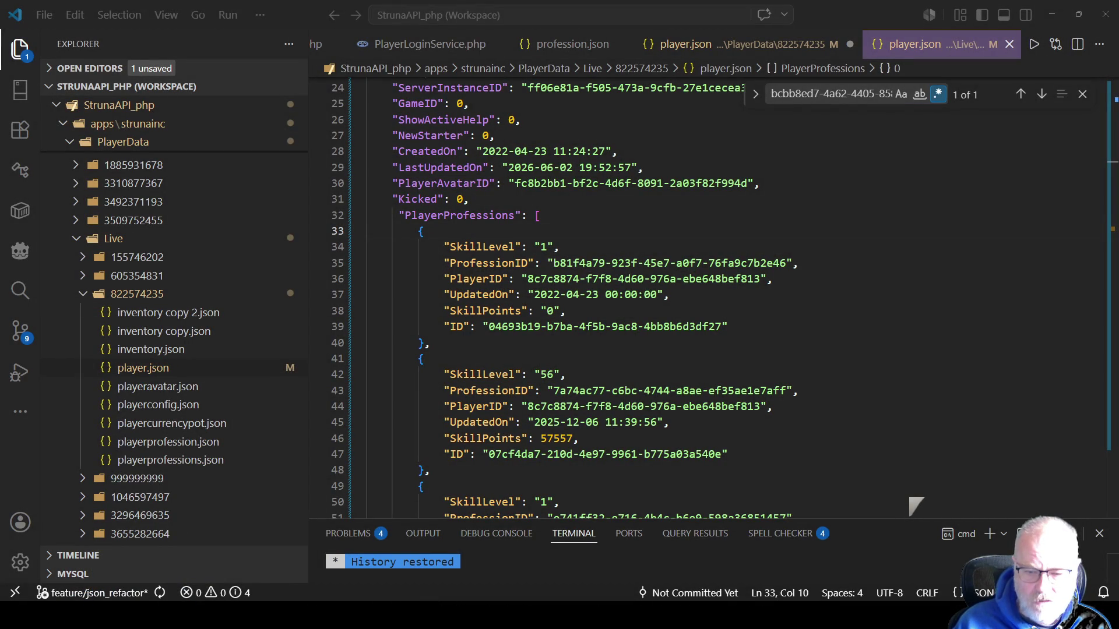
{"action": "key", "text": "alt+Tab"}
{"action": "left_click", "coordinate": [767, 207]}
{"action": "scroll", "coordinate": [767, 208], "scroll_direction": "up", "scroll_amount": 2}
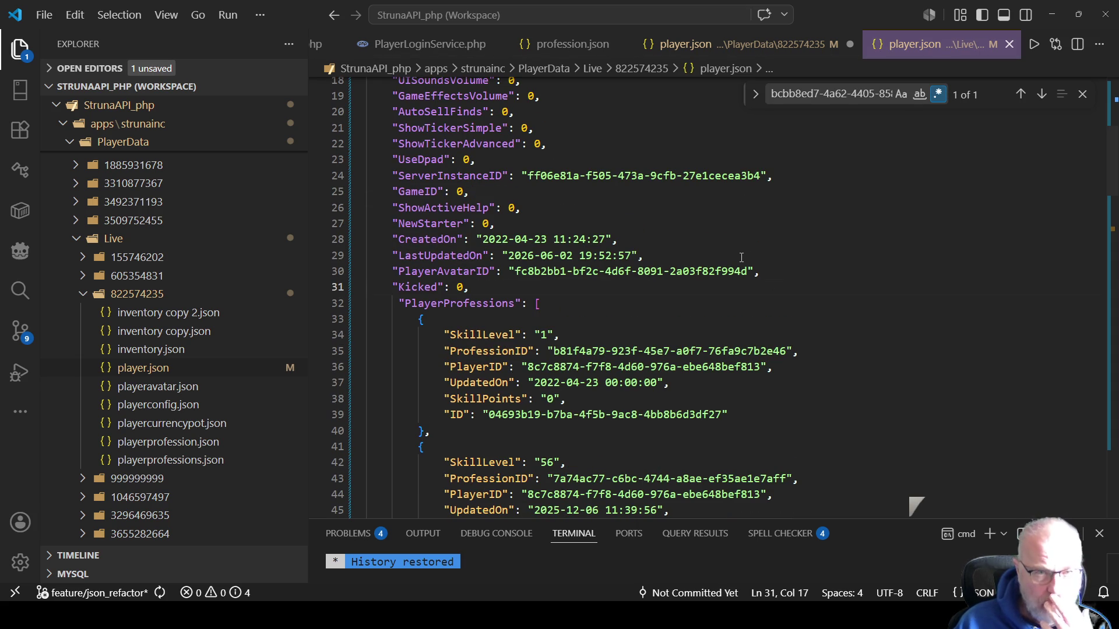
{"action": "scroll", "coordinate": [742, 257], "scroll_direction": "up", "scroll_amount": 2}
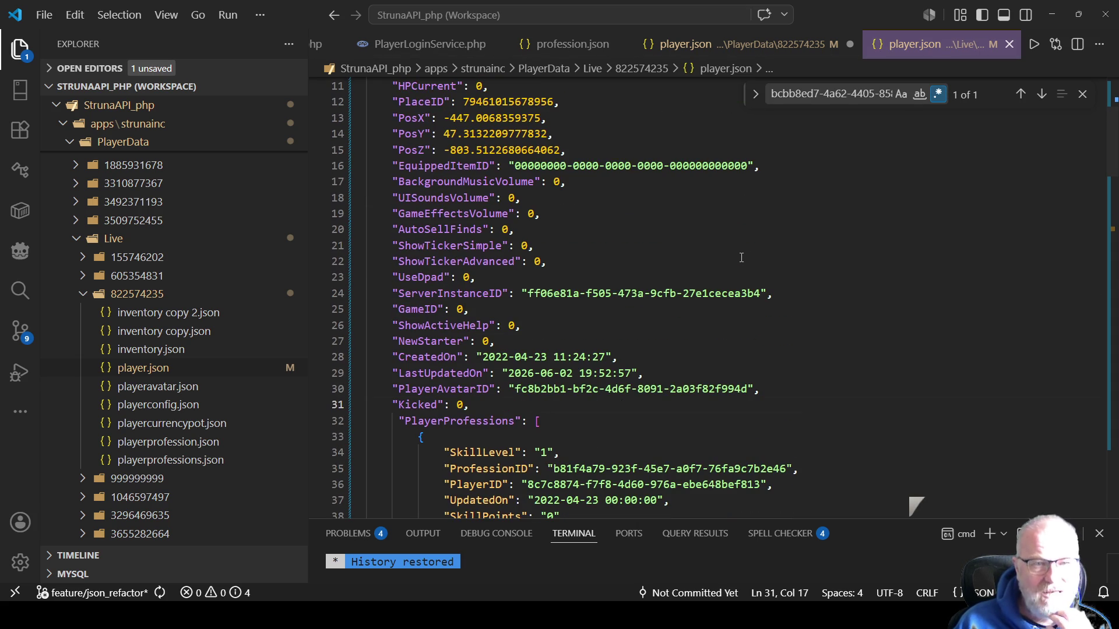
{"action": "scroll", "coordinate": [742, 257], "scroll_direction": "up", "scroll_amount": 3}
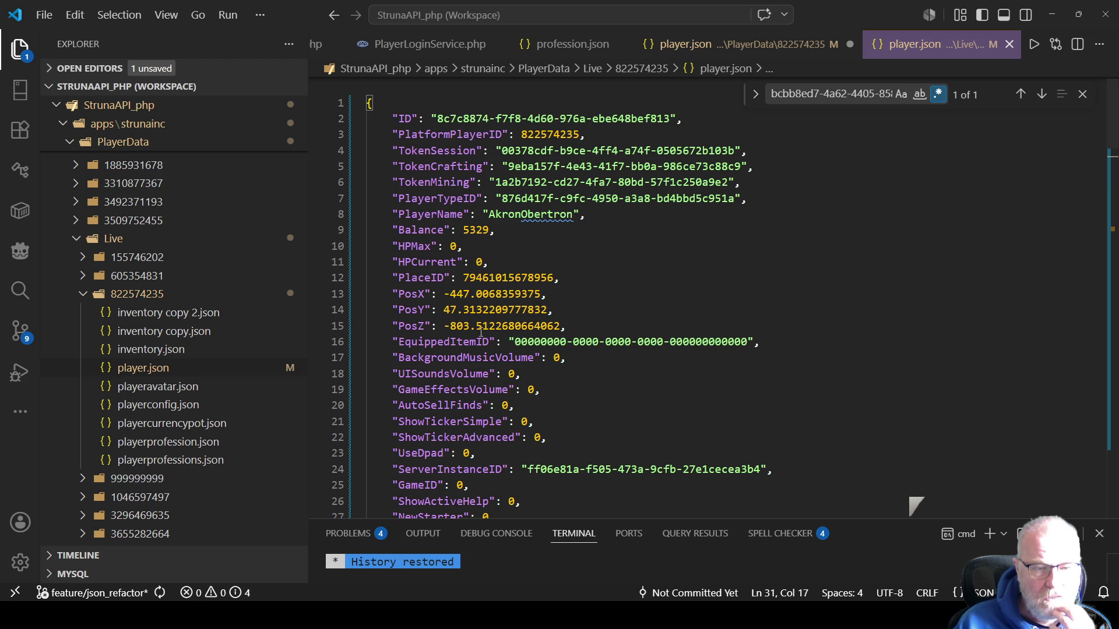
{"action": "scroll", "coordinate": [482, 337], "scroll_direction": "down", "scroll_amount": 3}
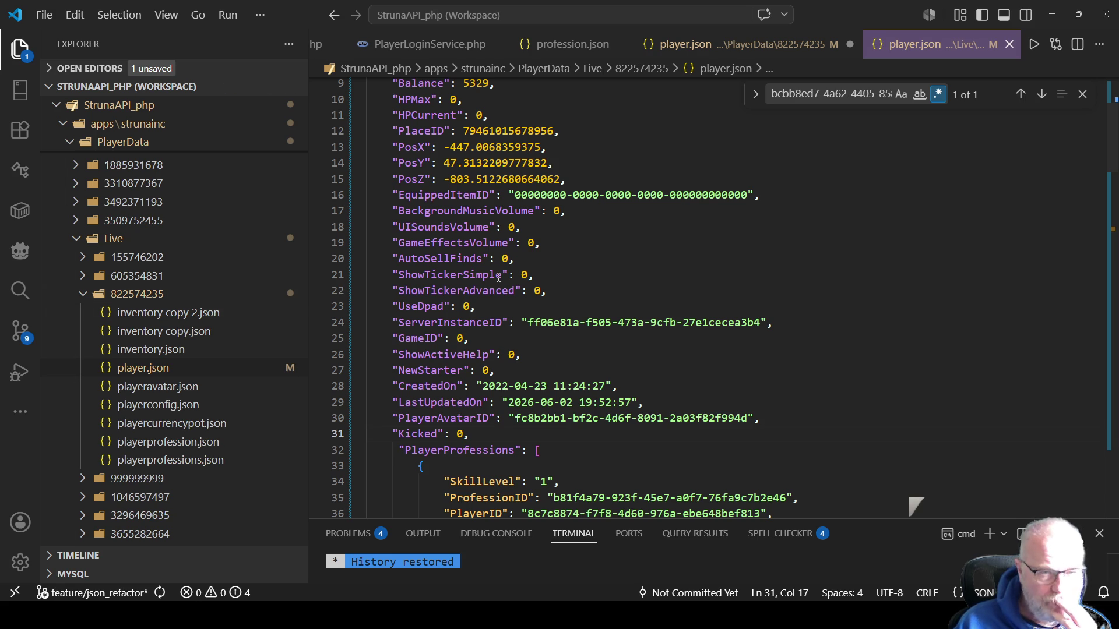
{"action": "left_click", "coordinate": [502, 131]}
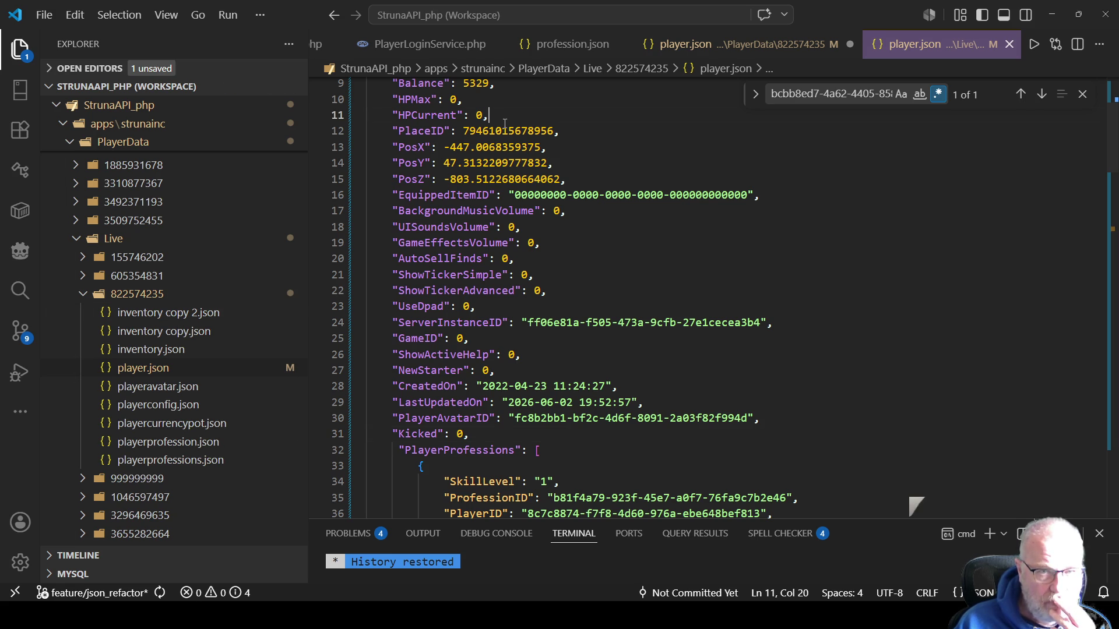
{"action": "double_click", "coordinate": [507, 131]}
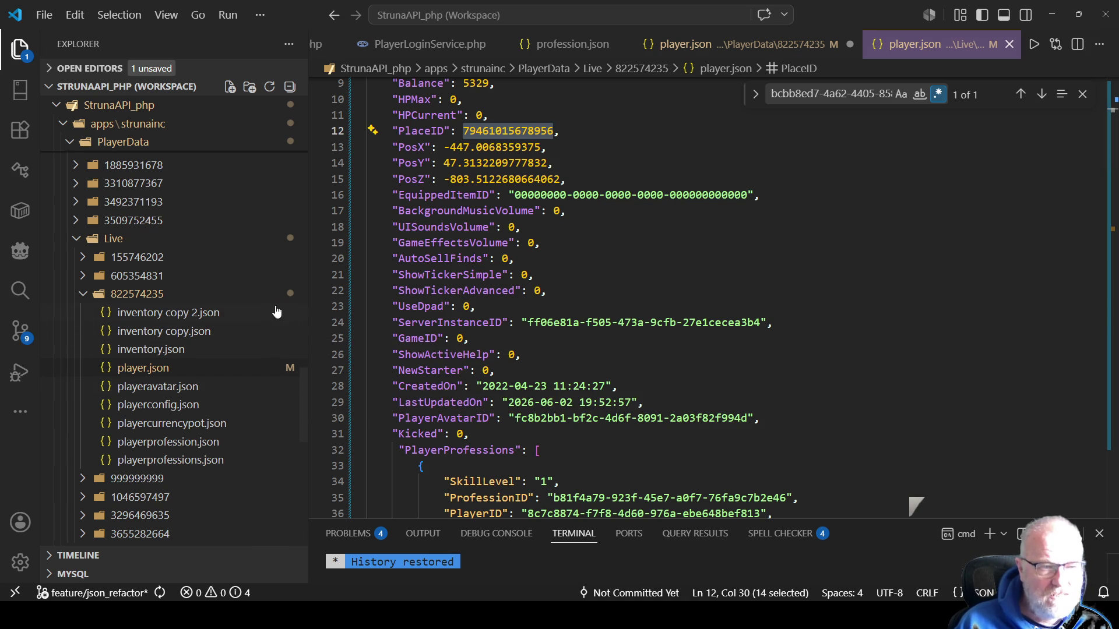
Collapse the PlayerData and Live 822574235 folders, re-expand Live, and open MasterData/place.json
{"action": "scroll", "coordinate": [244, 327], "scroll_direction": "up", "scroll_amount": 10}
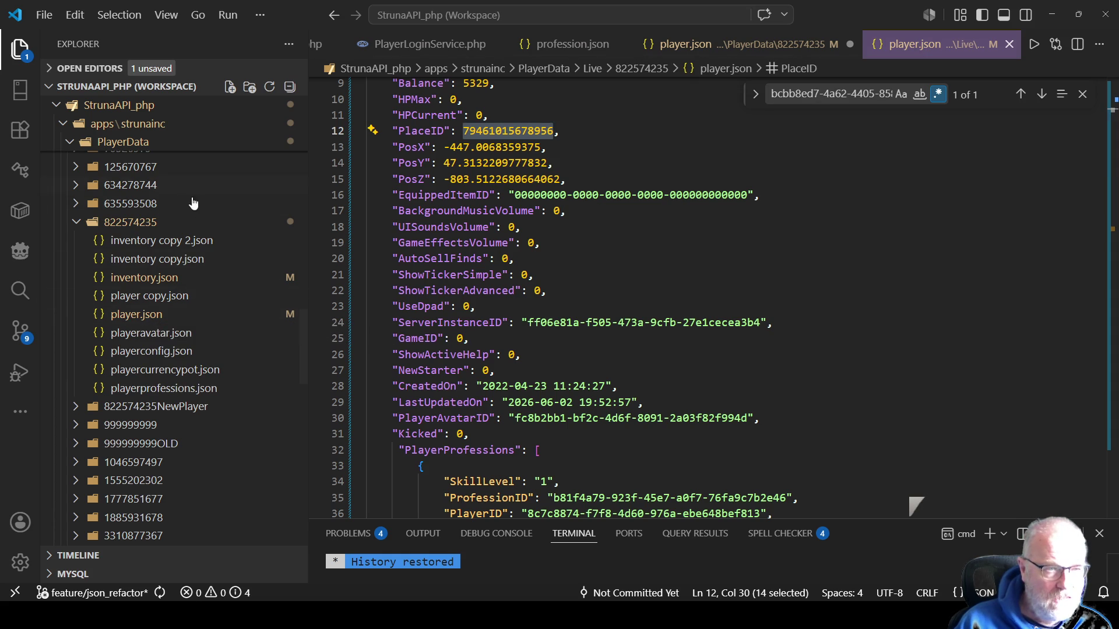
{"action": "scroll", "coordinate": [182, 190], "scroll_direction": "up", "scroll_amount": 4}
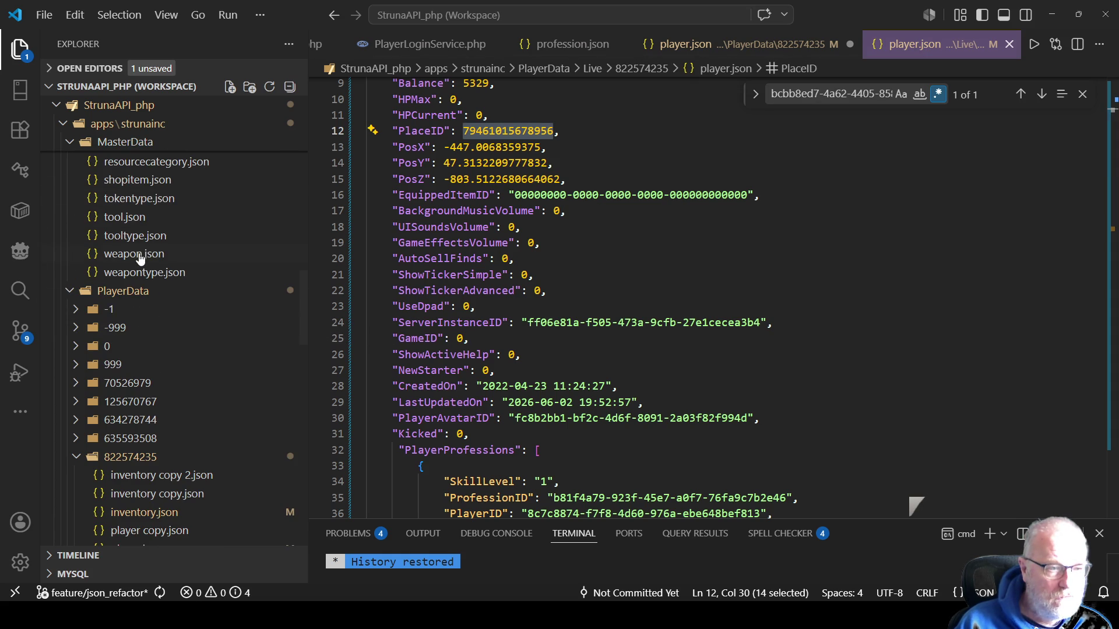
{"action": "left_click", "coordinate": [77, 457]}
{"action": "scroll", "coordinate": [148, 334], "scroll_direction": "down", "scroll_amount": 2}
{"action": "scroll", "coordinate": [148, 333], "scroll_direction": "down", "scroll_amount": 2}
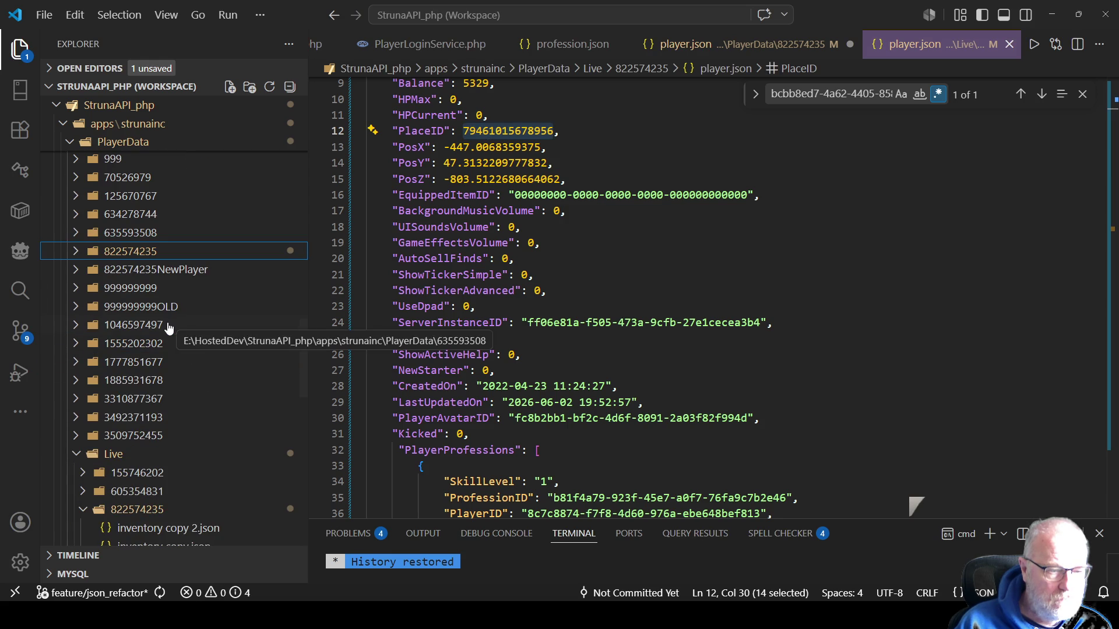
{"action": "scroll", "coordinate": [145, 466], "scroll_direction": "down", "scroll_amount": 3}
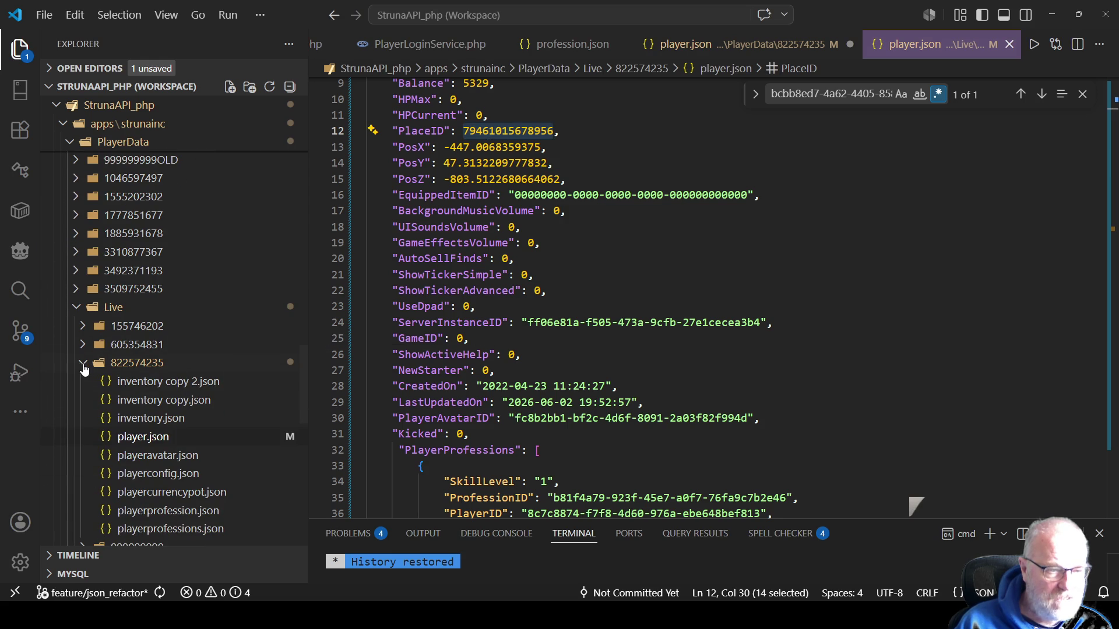
{"action": "left_click", "coordinate": [83, 364]}
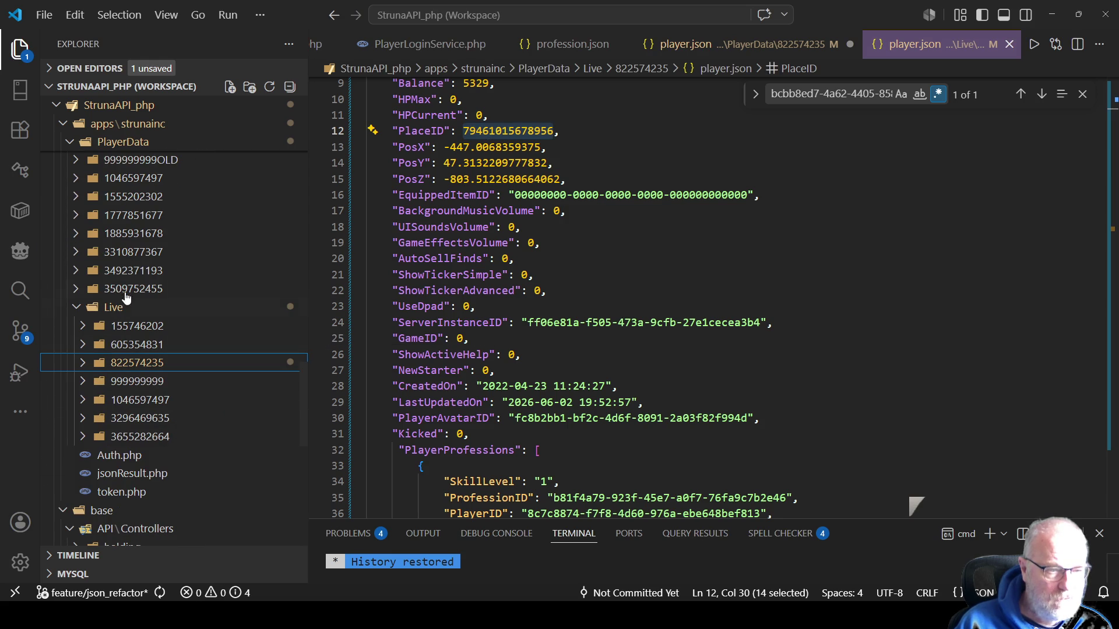
{"action": "left_click", "coordinate": [83, 364]}
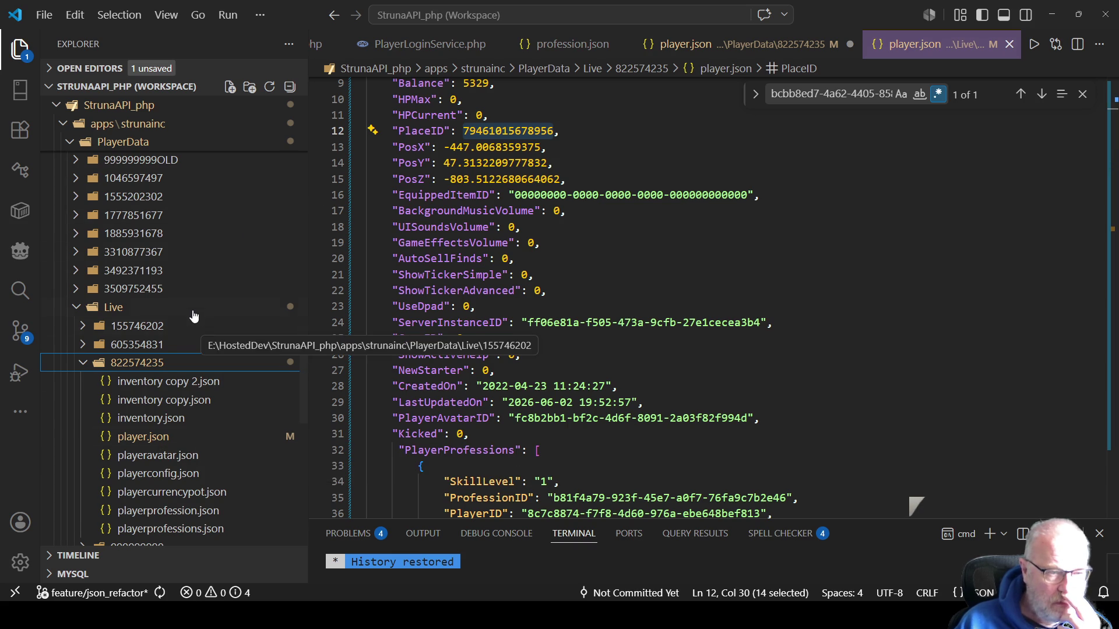
{"action": "scroll", "coordinate": [193, 321], "scroll_direction": "down", "scroll_amount": 1}
{"action": "scroll", "coordinate": [193, 320], "scroll_direction": "up", "scroll_amount": 8}
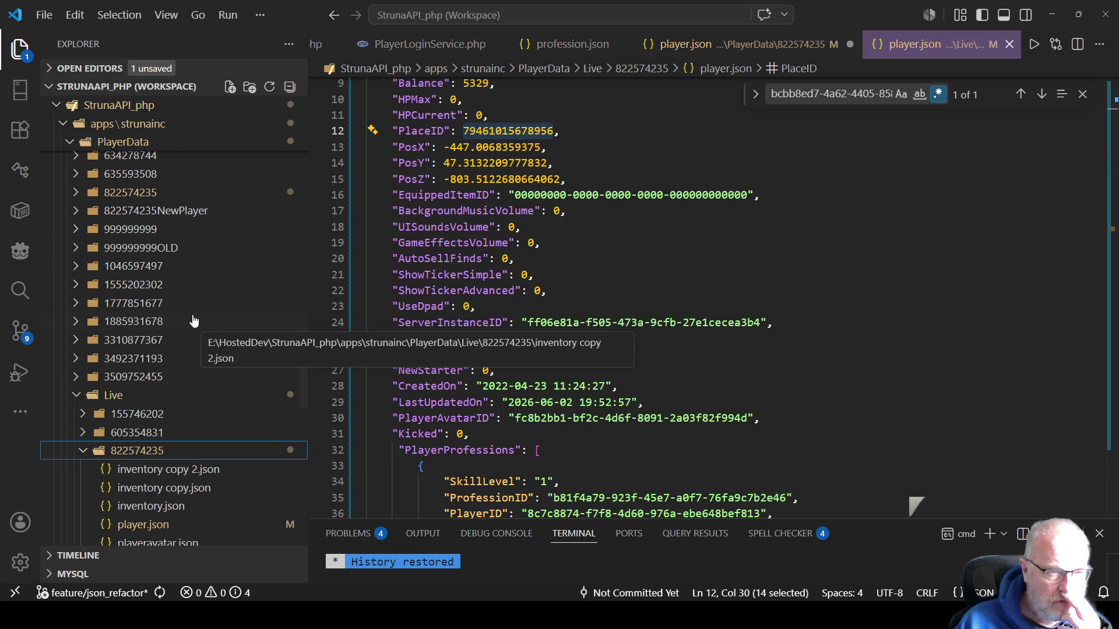
{"action": "scroll", "coordinate": [194, 319], "scroll_direction": "up", "scroll_amount": 2}
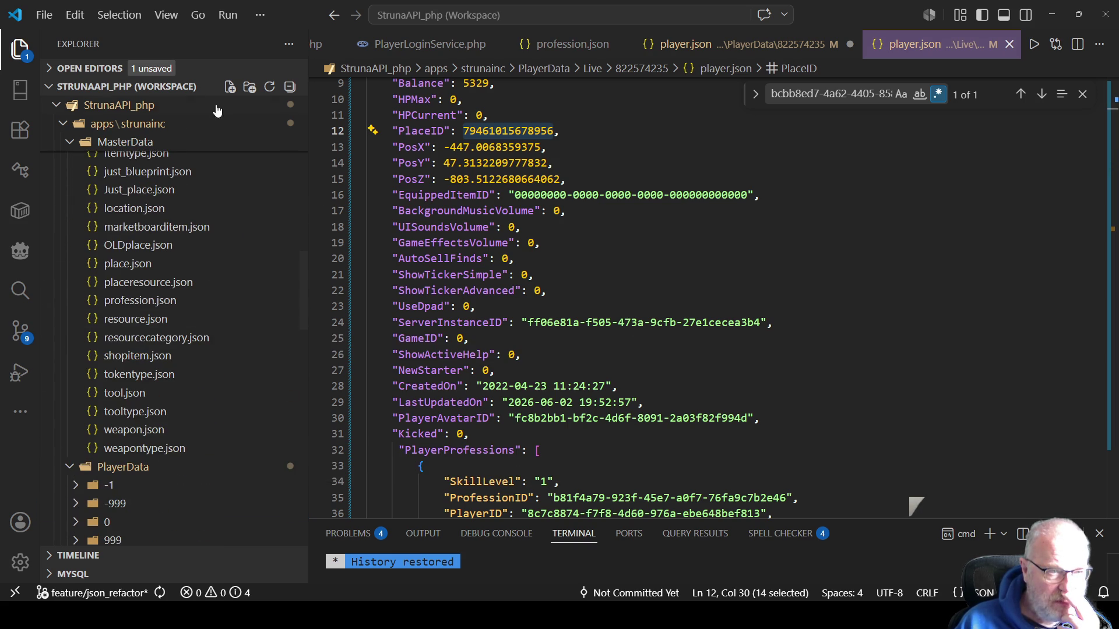
{"action": "left_click", "coordinate": [135, 268]}
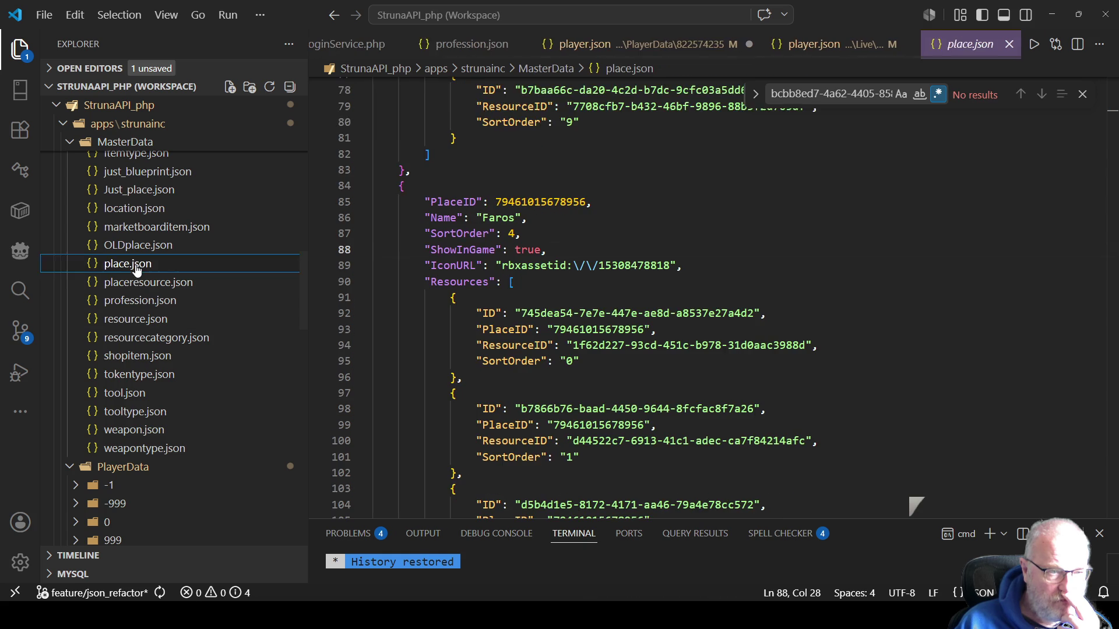
{"action": "left_click", "coordinate": [689, 234]}
{"action": "key", "text": "ctrl+f"}
{"action": "type", "text": "Faro"}
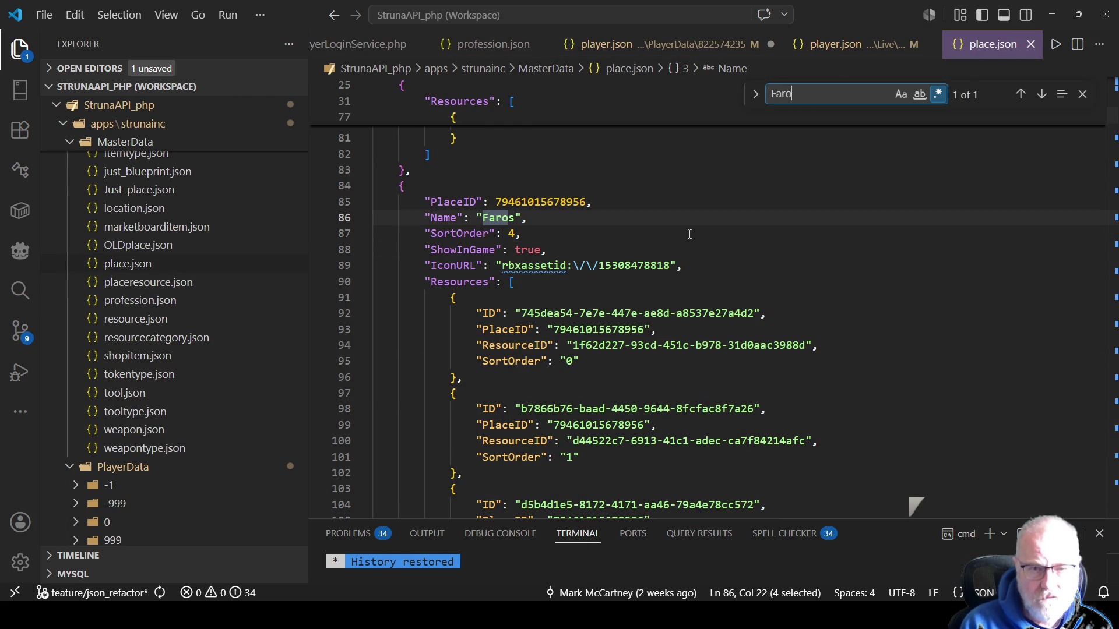
{"action": "double_click", "coordinate": [565, 203]}
{"action": "key", "text": "ctrl+c"}
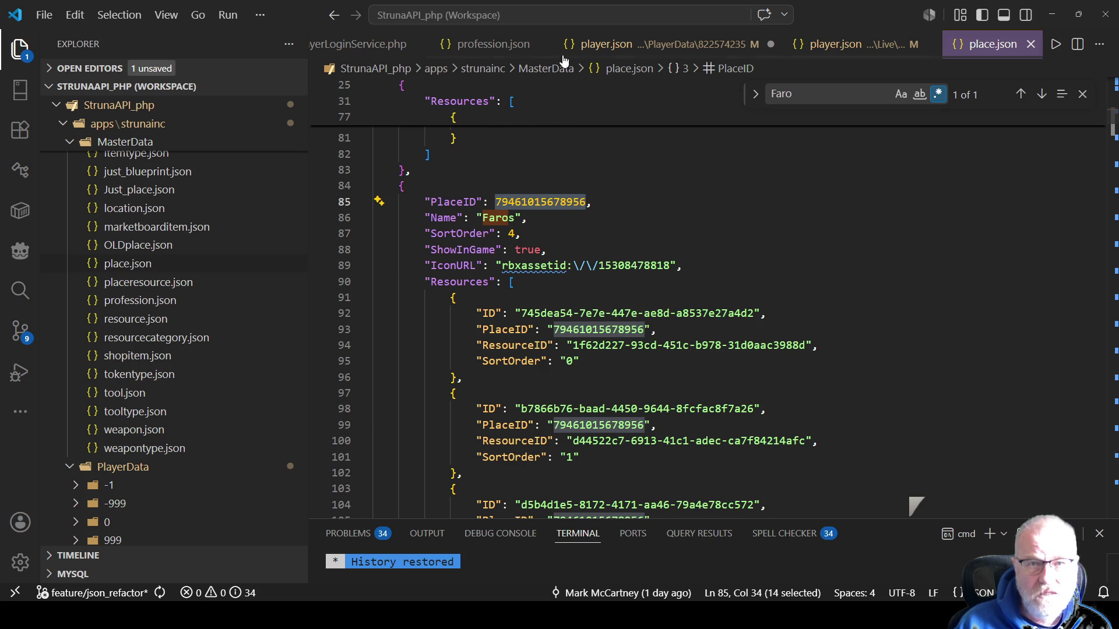
Paste the Faros ID over PlaceID in the live player.json and save the file
{"action": "left_click", "coordinate": [854, 45]}
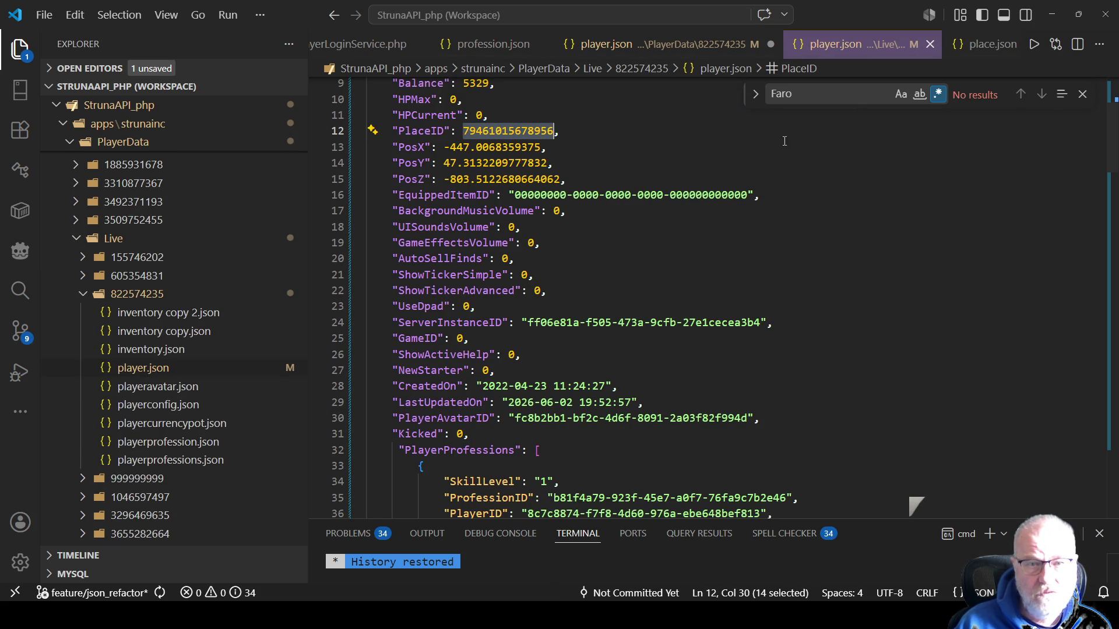
{"action": "key", "text": "ctrl+v"}
{"action": "scroll", "coordinate": [810, 147], "scroll_direction": "up", "scroll_amount": 1}
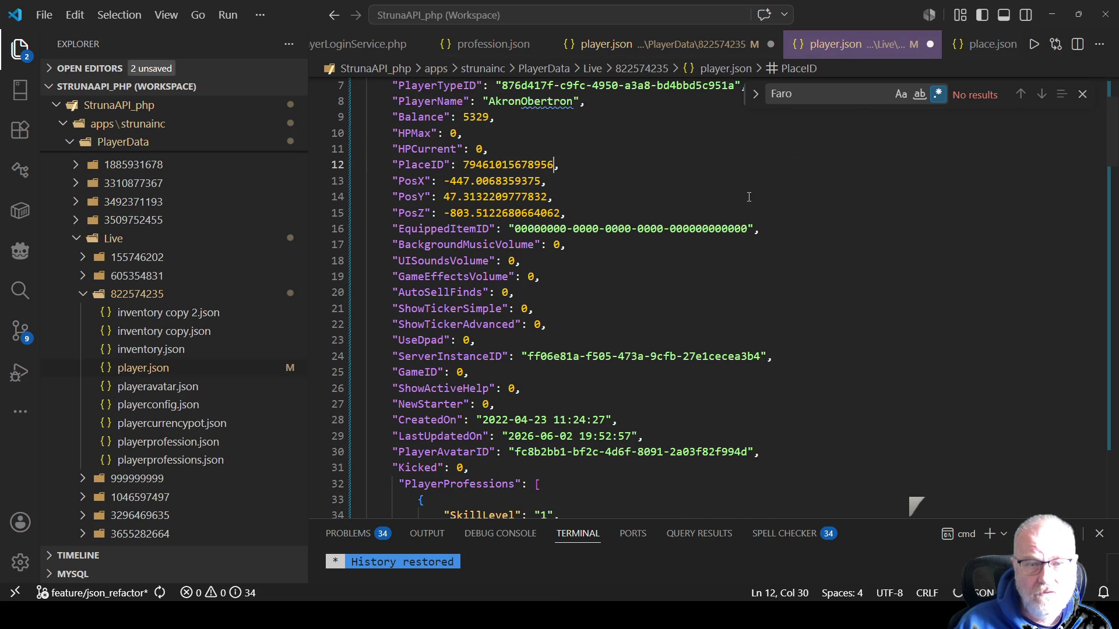
{"action": "left_click", "coordinate": [634, 194]}
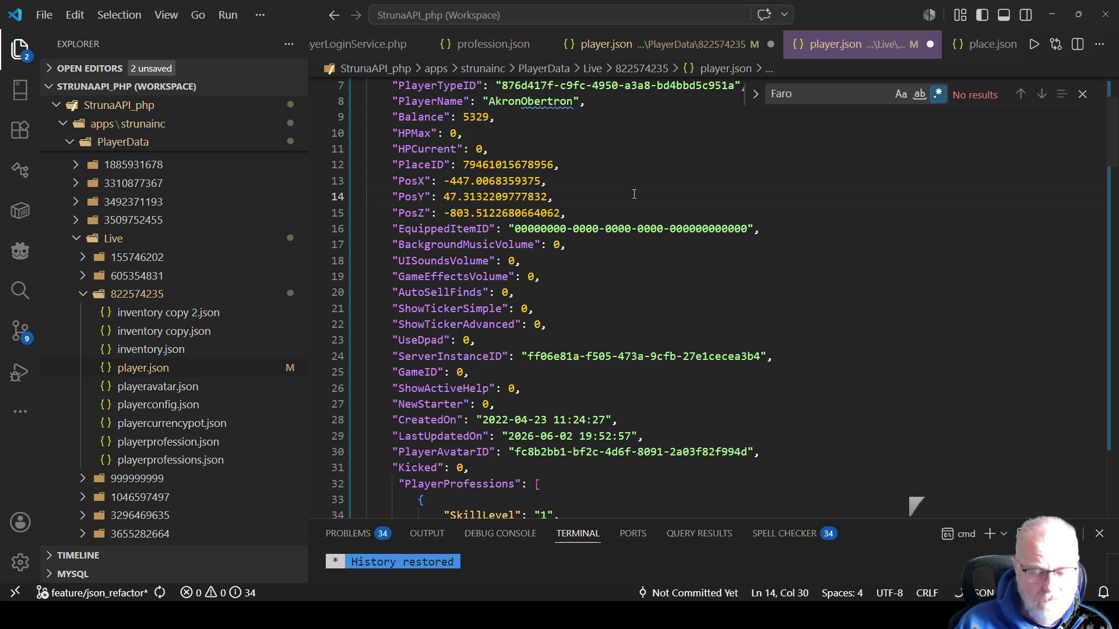
{"action": "key", "text": "ctrl+s"}
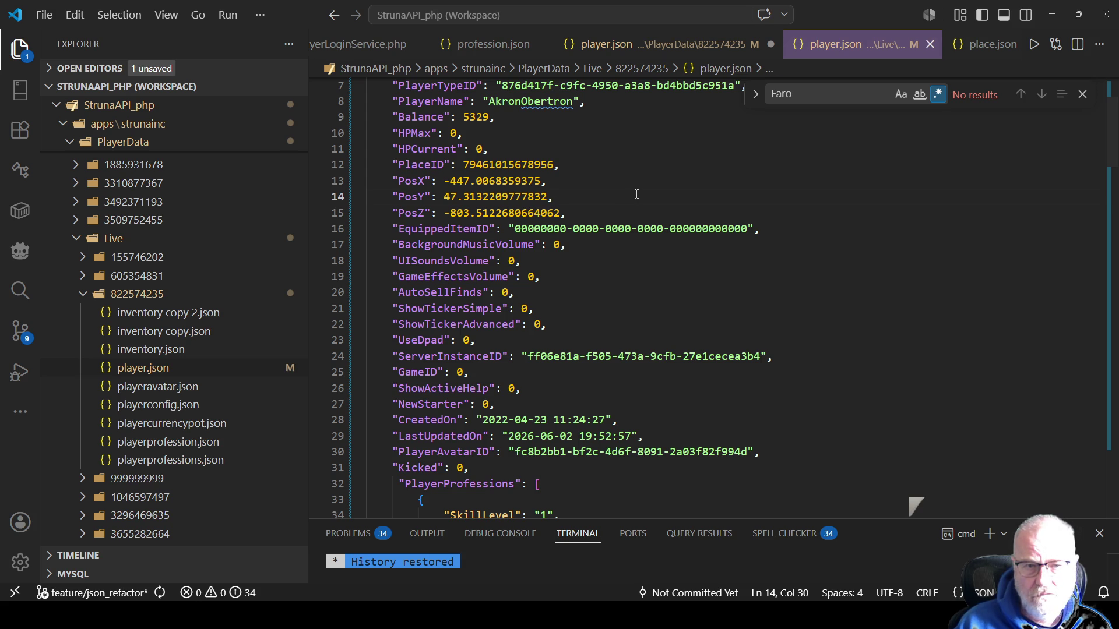
{"action": "scroll", "coordinate": [627, 325], "scroll_direction": "down", "scroll_amount": 2}
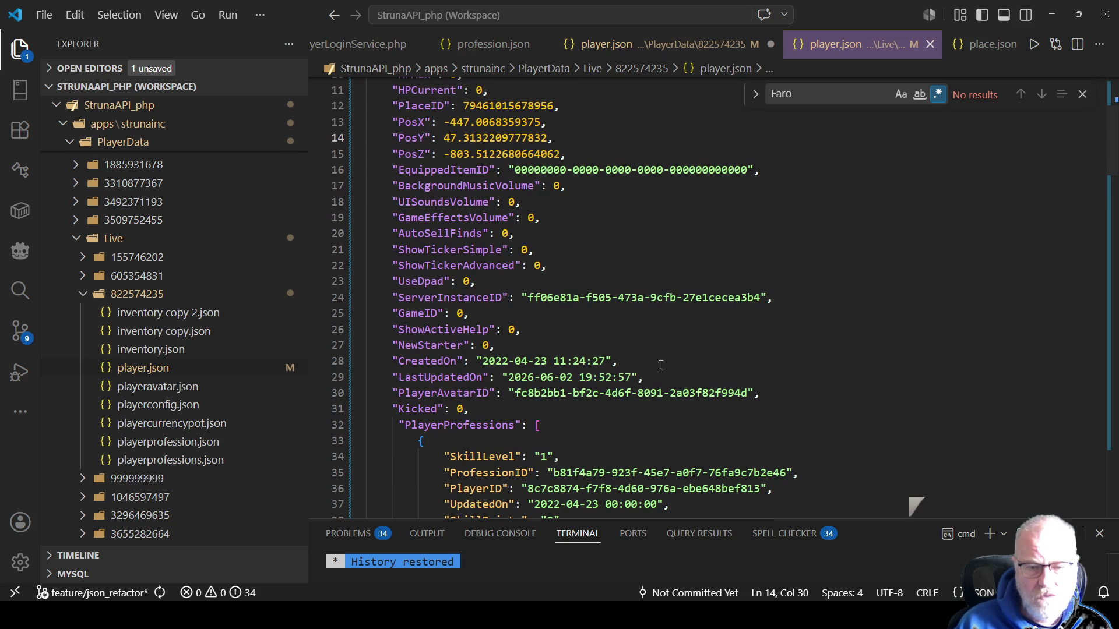
{"action": "scroll", "coordinate": [602, 335], "scroll_direction": "down", "scroll_amount": 2}
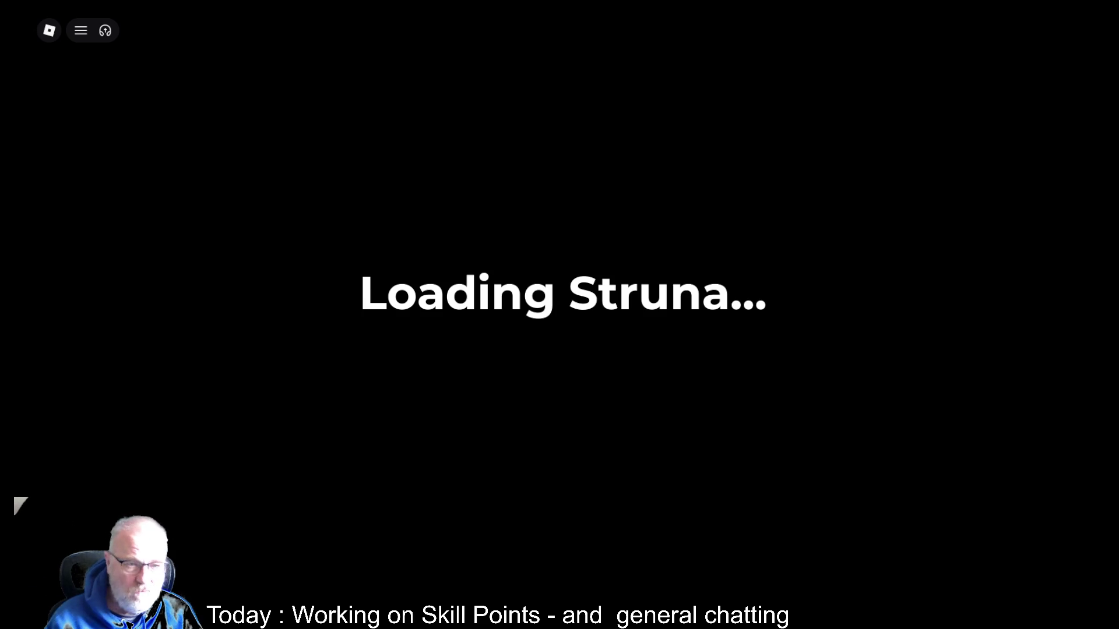
Check the Server log in the F9 Developer Console, then close the console
{"action": "key", "text": "F9"}
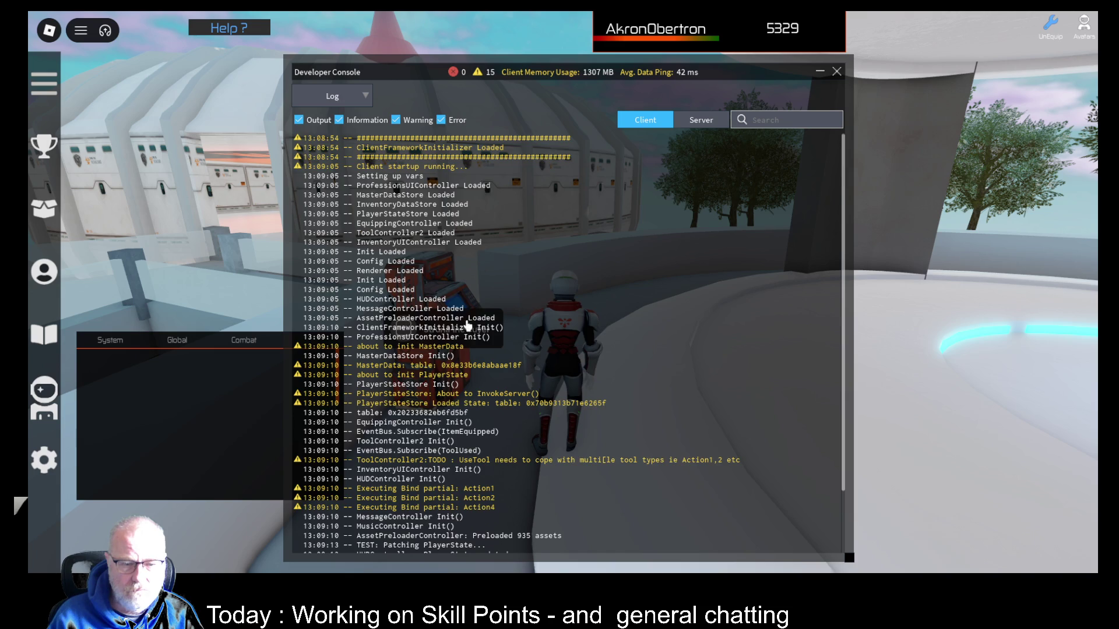
{"action": "left_click", "coordinate": [700, 121]}
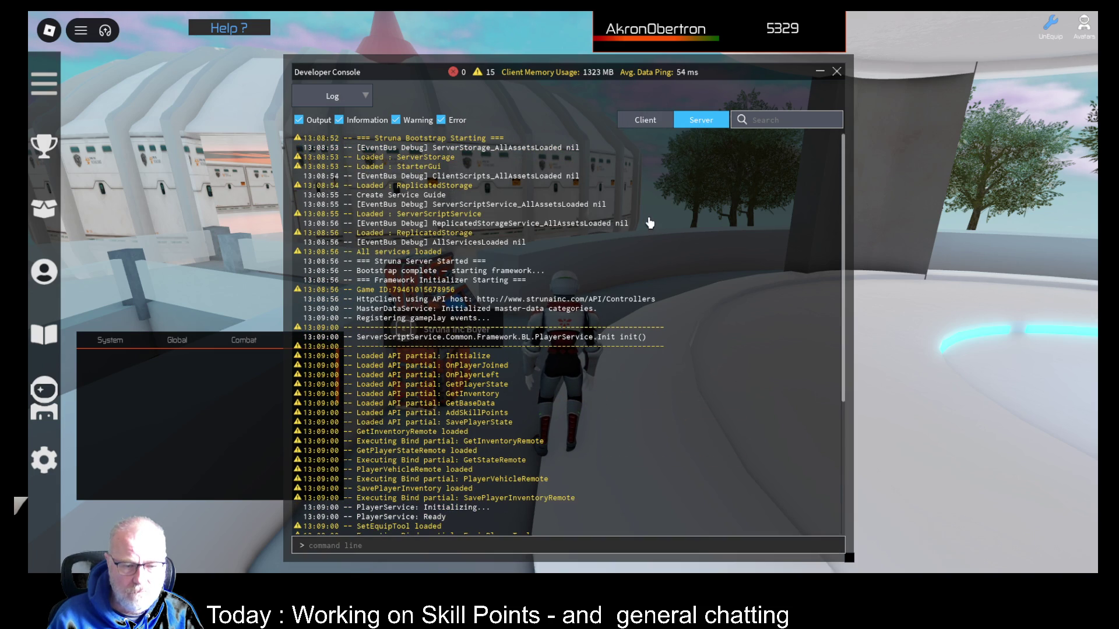
{"action": "scroll", "coordinate": [640, 250], "scroll_direction": "down", "scroll_amount": 5}
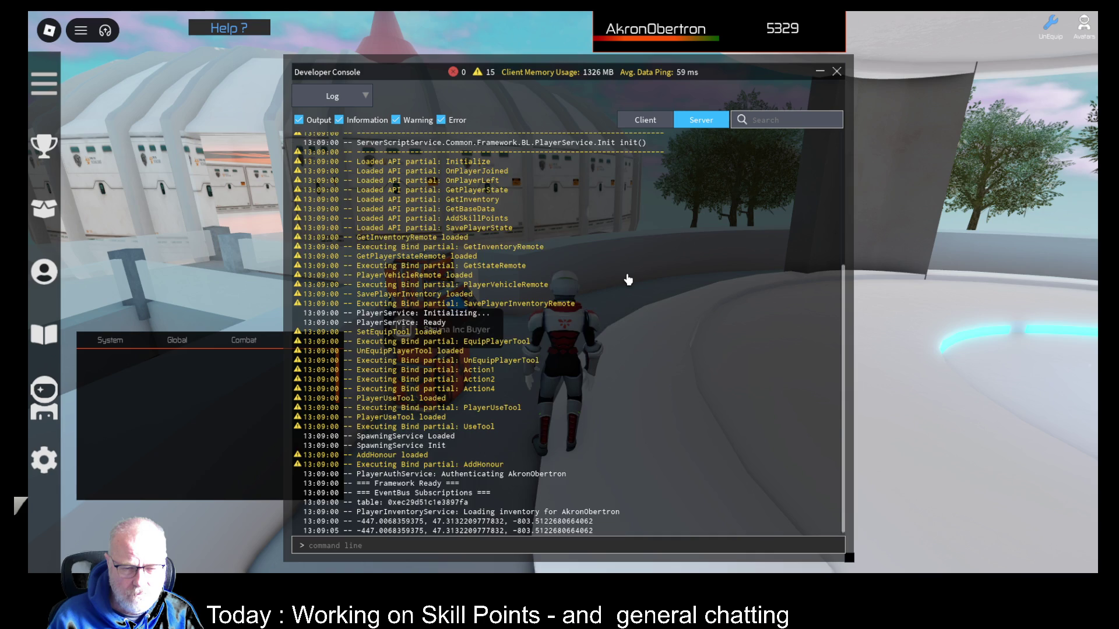
{"action": "scroll", "coordinate": [628, 280], "scroll_direction": "up", "scroll_amount": 5}
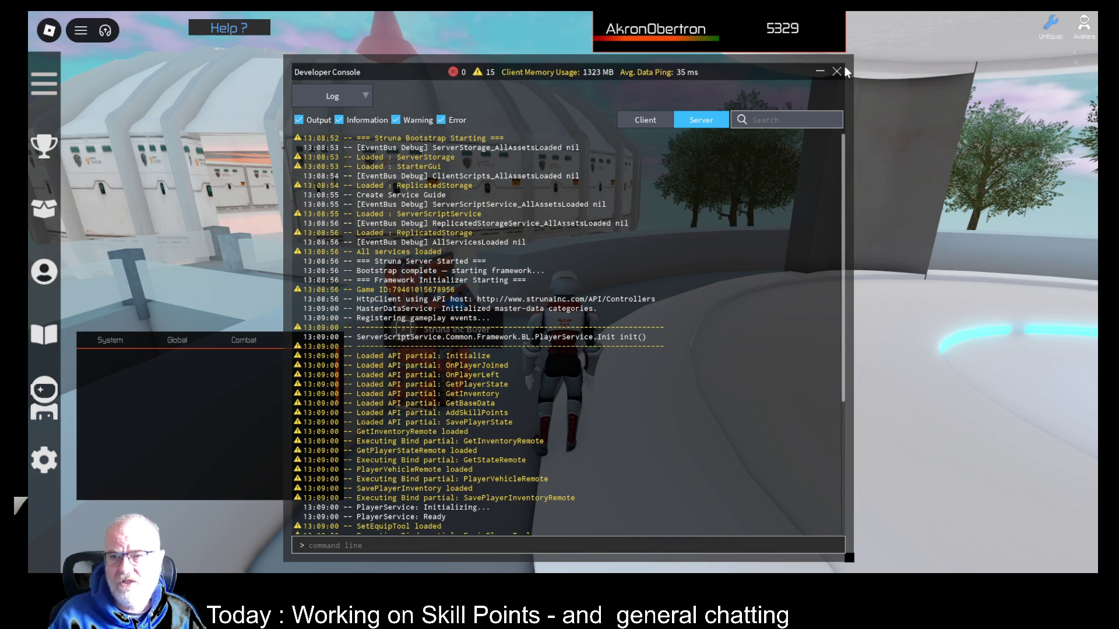
{"action": "left_click", "coordinate": [837, 72]}
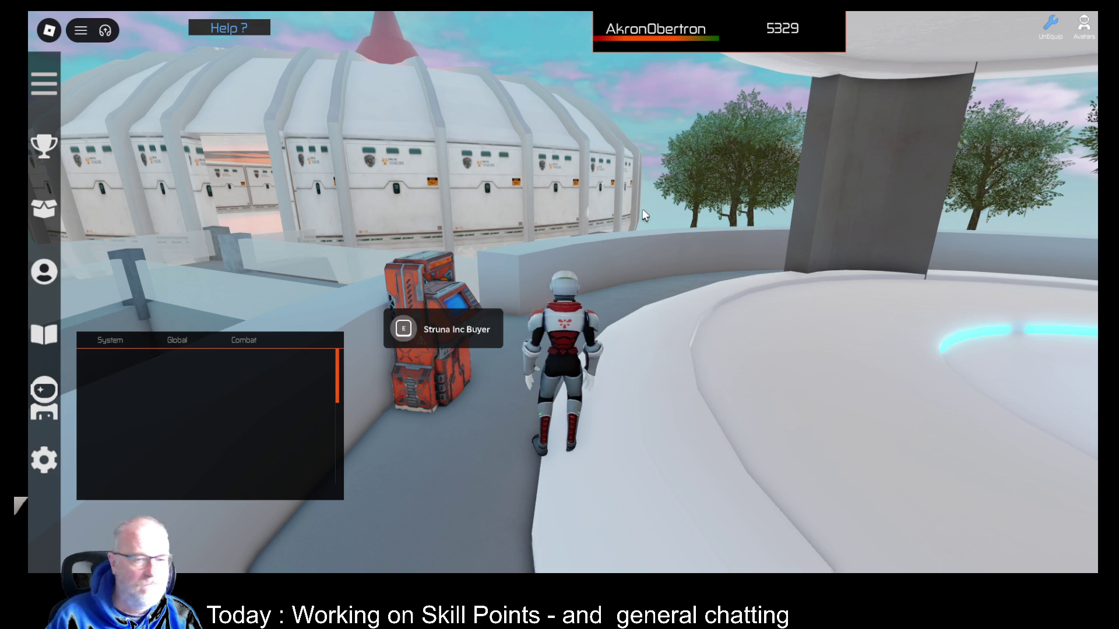
Run the character around the curved platform and jump off its edge
{"action": "key", "text": "a"}
{"action": "key", "text": "w"}
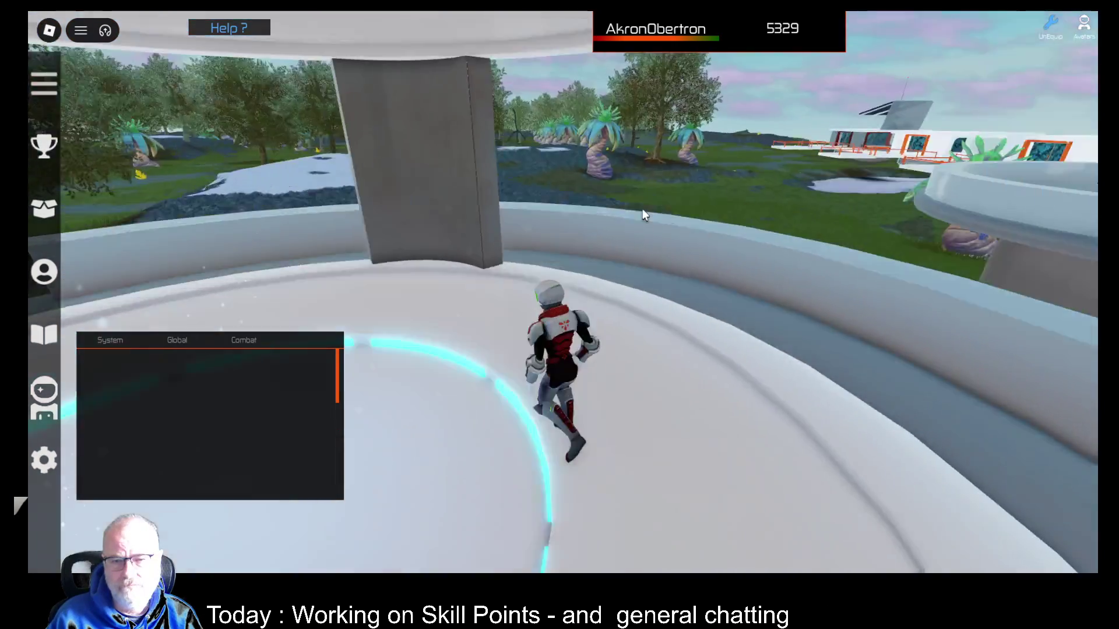
{"action": "key", "text": "space"}
{"action": "key", "text": "w"}
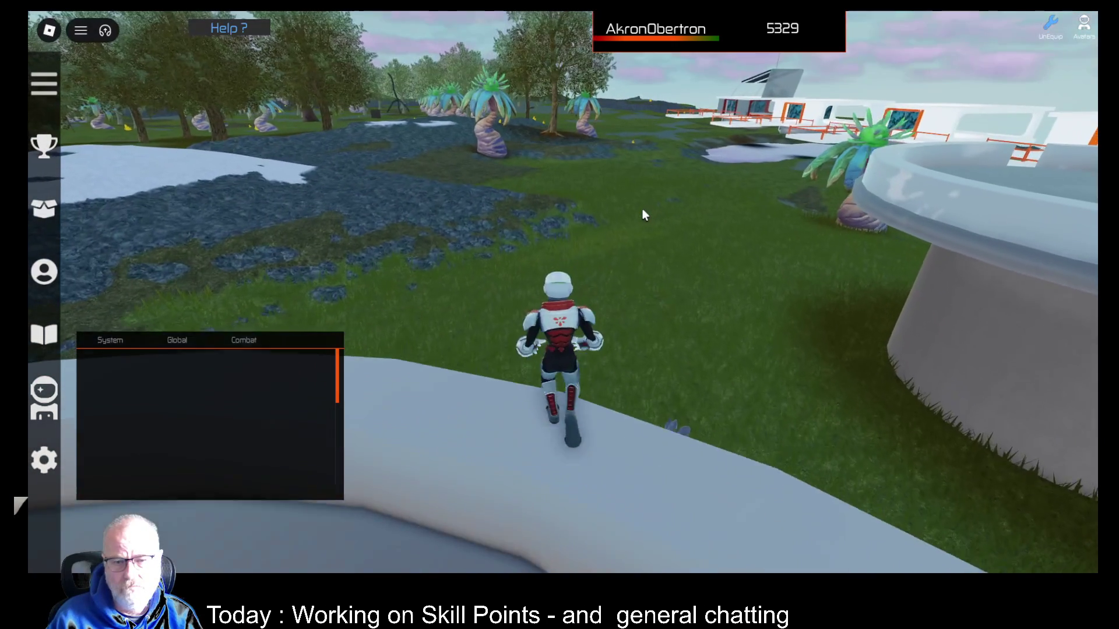
{"action": "key", "text": "w"}
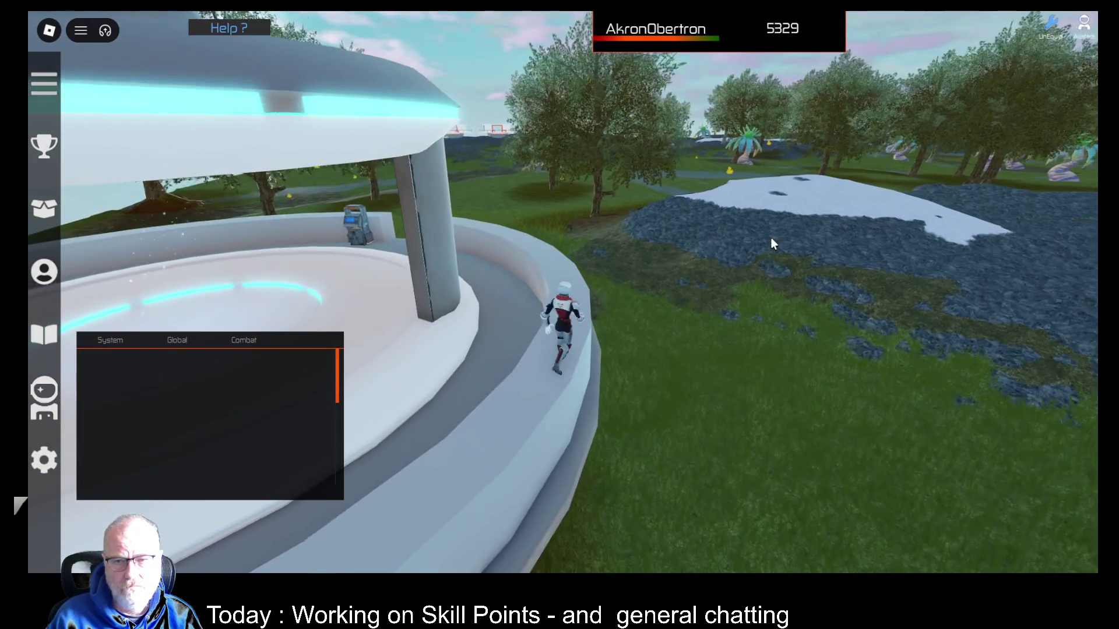
{"action": "key", "text": "w"}
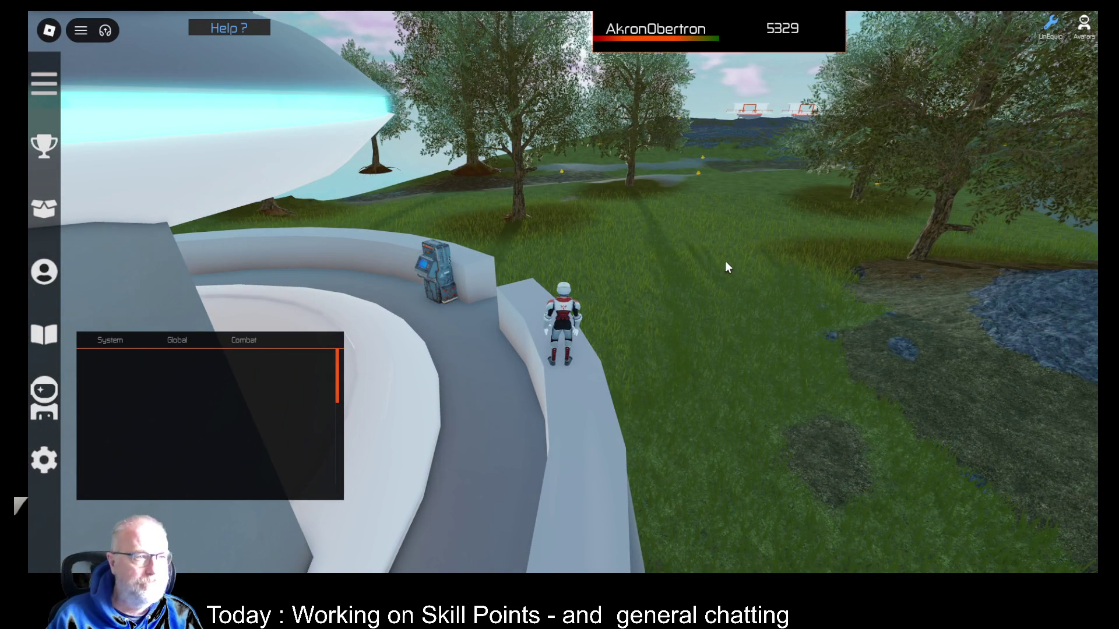
Show the Deeds inventory on the right and select the Copper and Cobalt deeds
{"action": "key", "text": "i"}
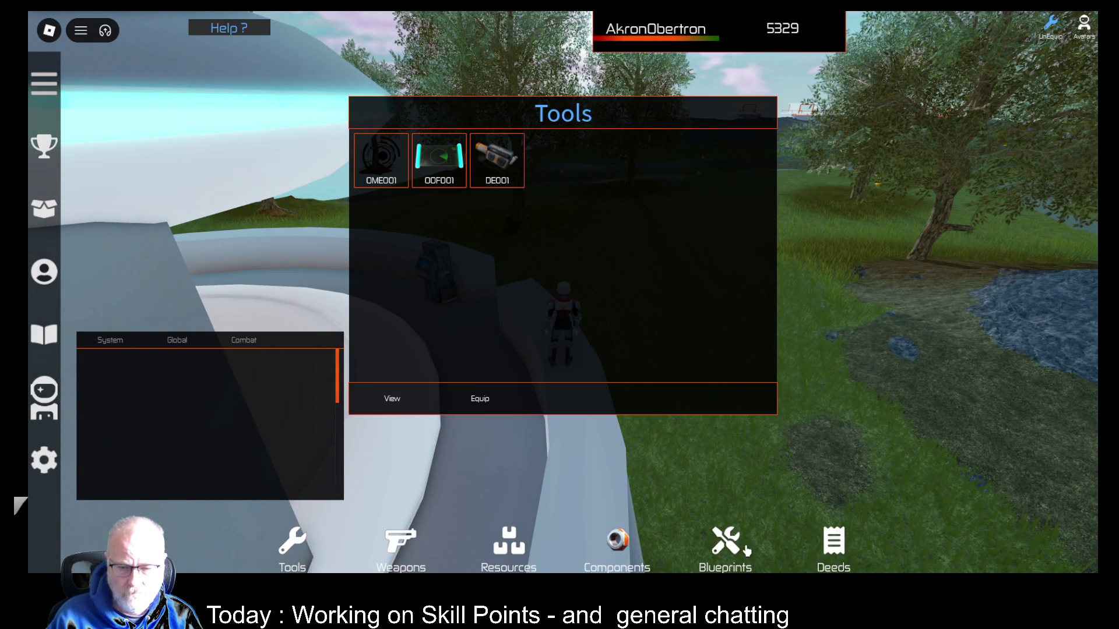
{"action": "left_click", "coordinate": [835, 548]}
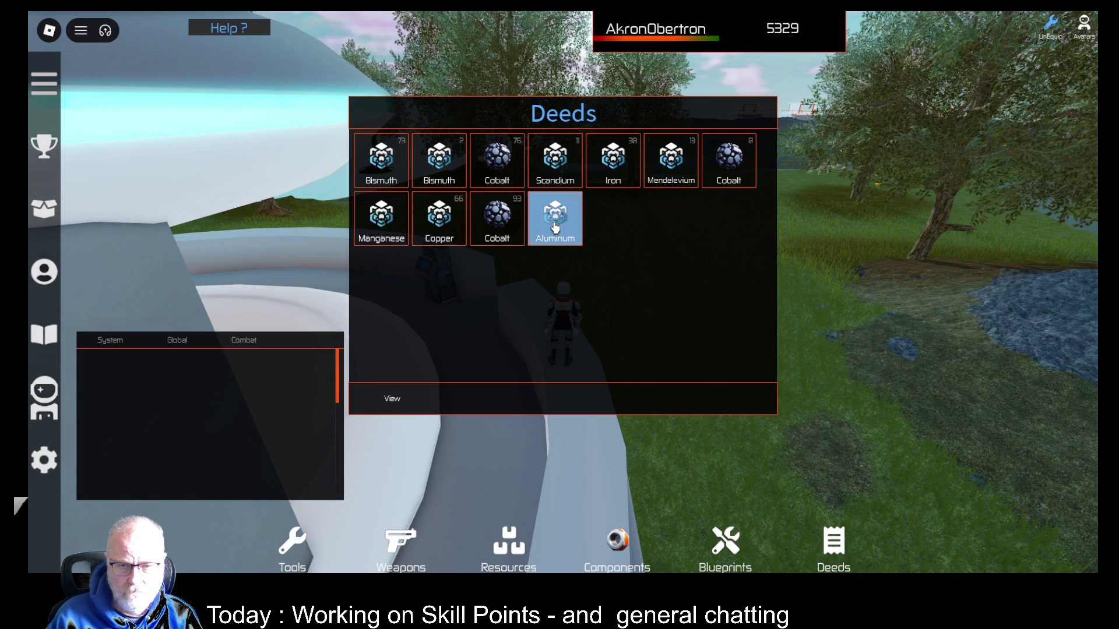
{"action": "mouse_move", "coordinate": [681, 115]}
{"action": "left_mouse_down"}
{"action": "mouse_move", "coordinate": [1026, 197]}
{"action": "mouse_move", "coordinate": [1005, 215]}
{"action": "left_mouse_up"}
{"action": "left_click", "coordinate": [760, 319]}
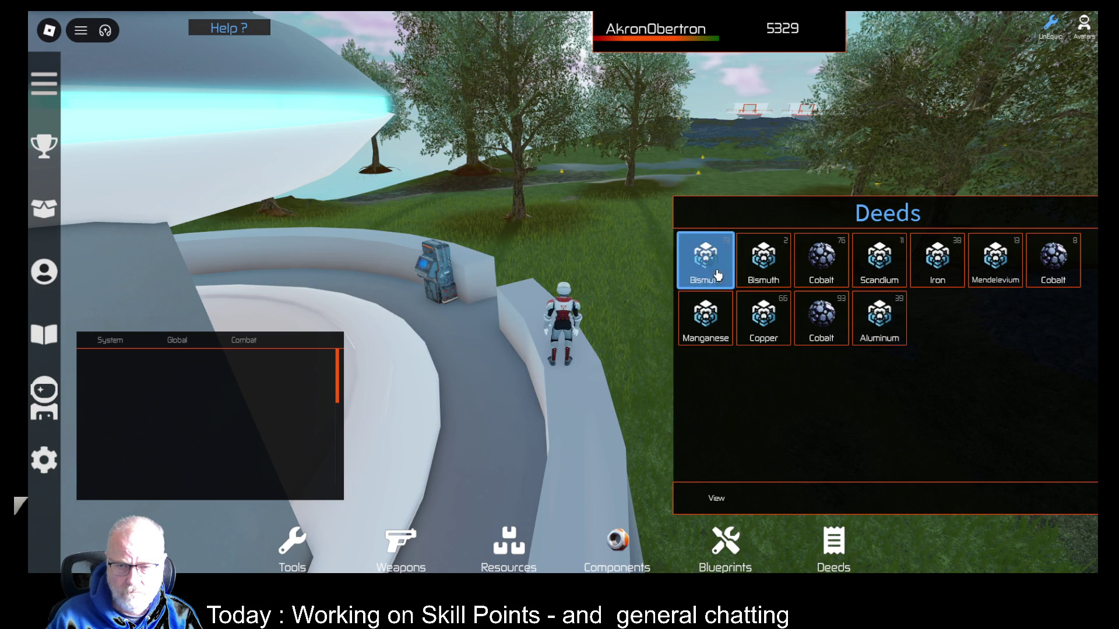
{"action": "left_click", "coordinate": [821, 260]}
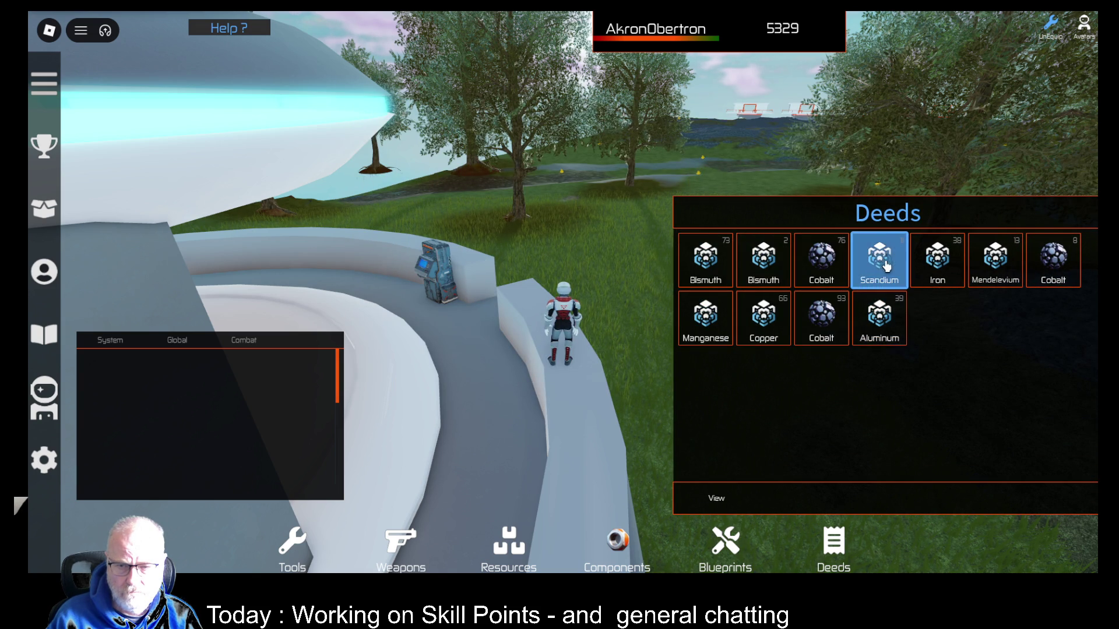